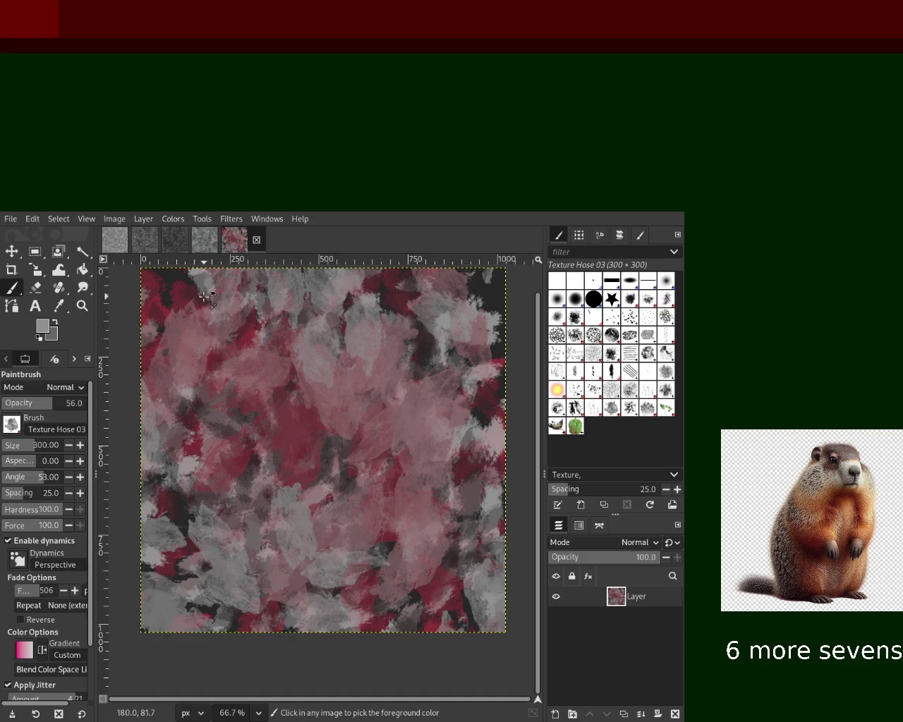
# Step: Paint crimson and grey texture dabs down toward the bottom and upper-middle of the canvas
pyautogui.keyDown('ctrl'); pyautogui.click(166, 311); pyautogui.keyUp('ctrl')
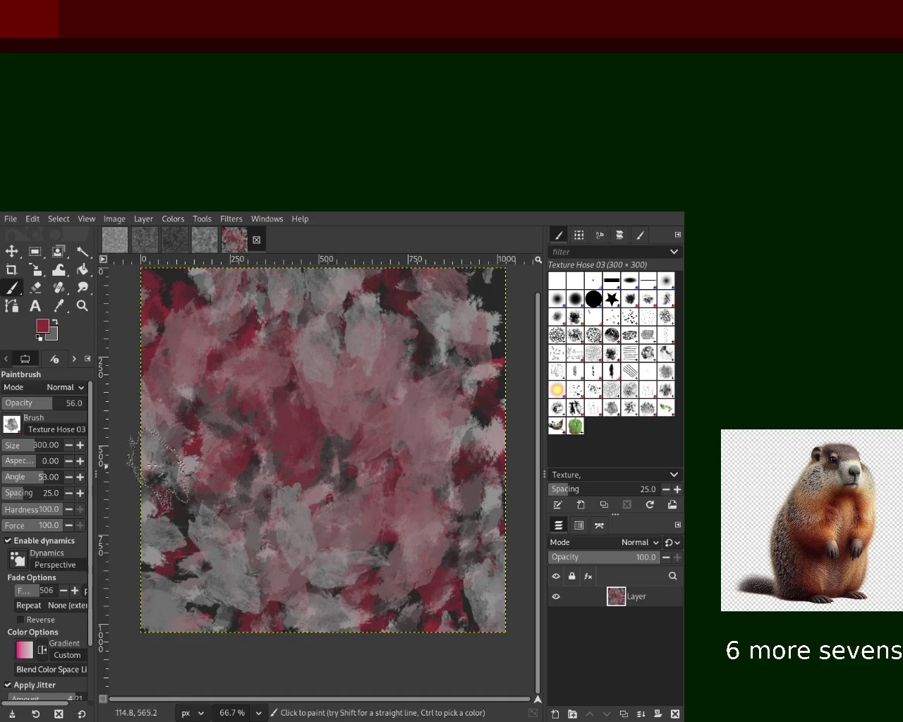
pyautogui.write('80')
pyautogui.moveTo(191, 405)
pyautogui.mouseDown()
pyautogui.moveTo(353, 621)
pyautogui.moveTo(403, 667)
pyautogui.mouseUp()
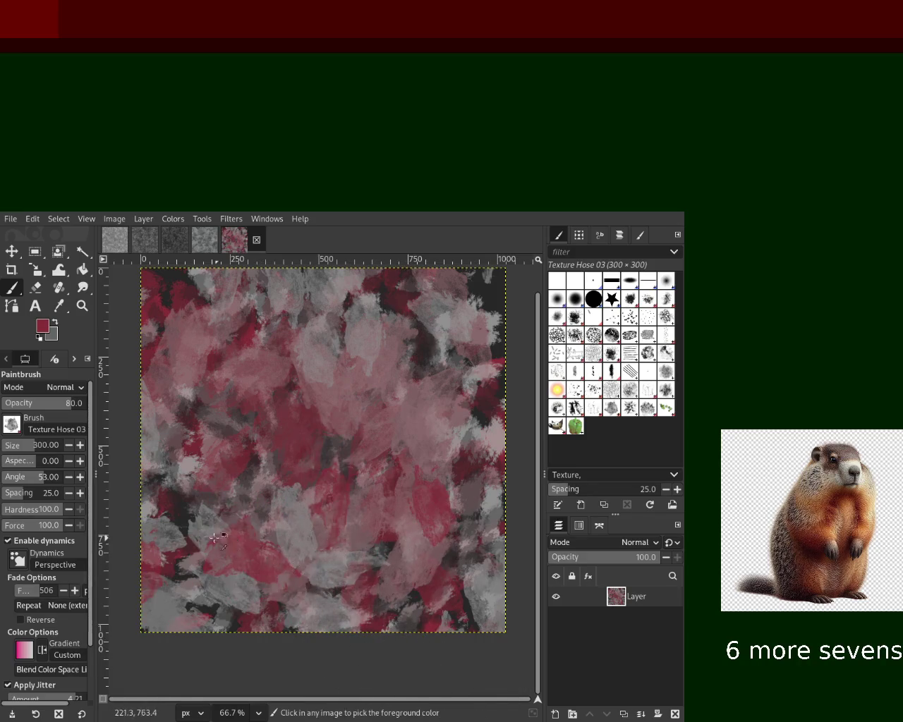
pyautogui.moveTo(385, 387)
pyautogui.mouseDown()
pyautogui.moveTo(405, 338)
pyautogui.moveTo(438, 324)
pyautogui.moveTo(236, 379)
pyautogui.moveTo(337, 403)
pyautogui.moveTo(417, 554)
pyautogui.mouseUp()
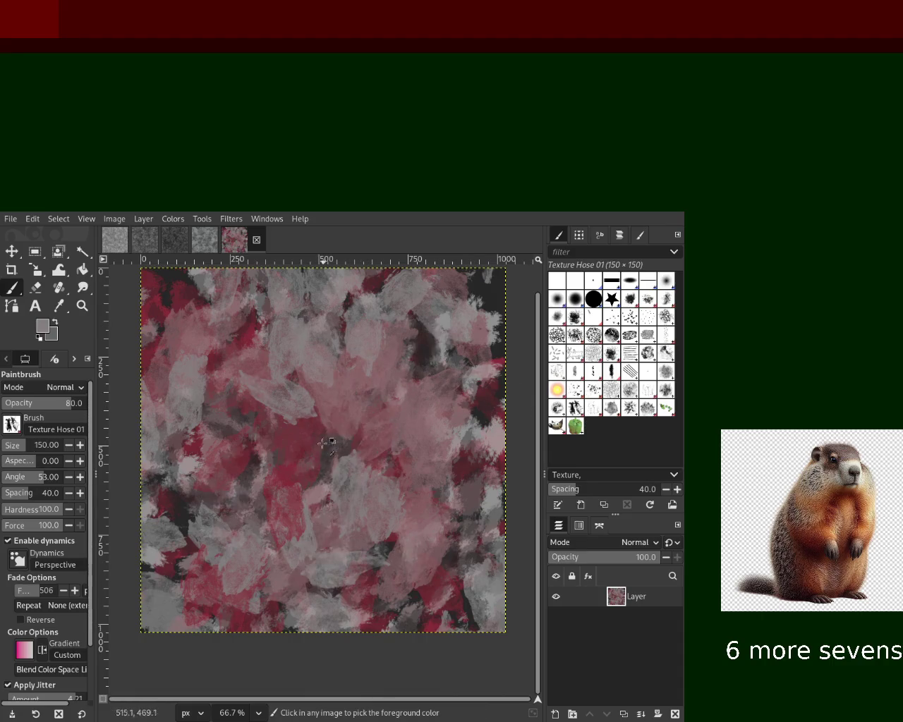
# Step: Stamp dark-red and darker texture marks across the middle, right and lower canvas
pyautogui.keyDown('ctrl'); pyautogui.click(195, 446); pyautogui.keyUp('ctrl')
pyautogui.moveTo(212, 423)
pyautogui.mouseDown()
pyautogui.moveTo(203, 322)
pyautogui.moveTo(374, 395)
pyautogui.moveTo(323, 528)
pyautogui.moveTo(177, 641)
pyautogui.moveTo(199, 370)
pyautogui.moveTo(212, 423)
pyautogui.moveTo(326, 443)
pyautogui.moveTo(353, 395)
pyautogui.mouseUp()
pyautogui.moveTo(408, 317); pyautogui.dragTo(387, 475)
pyautogui.moveTo(407, 361)
pyautogui.mouseDown()
pyautogui.moveTo(432, 314)
pyautogui.moveTo(418, 557)
pyautogui.mouseUp()
pyautogui.moveTo(396, 475); pyautogui.dragTo(385, 637)
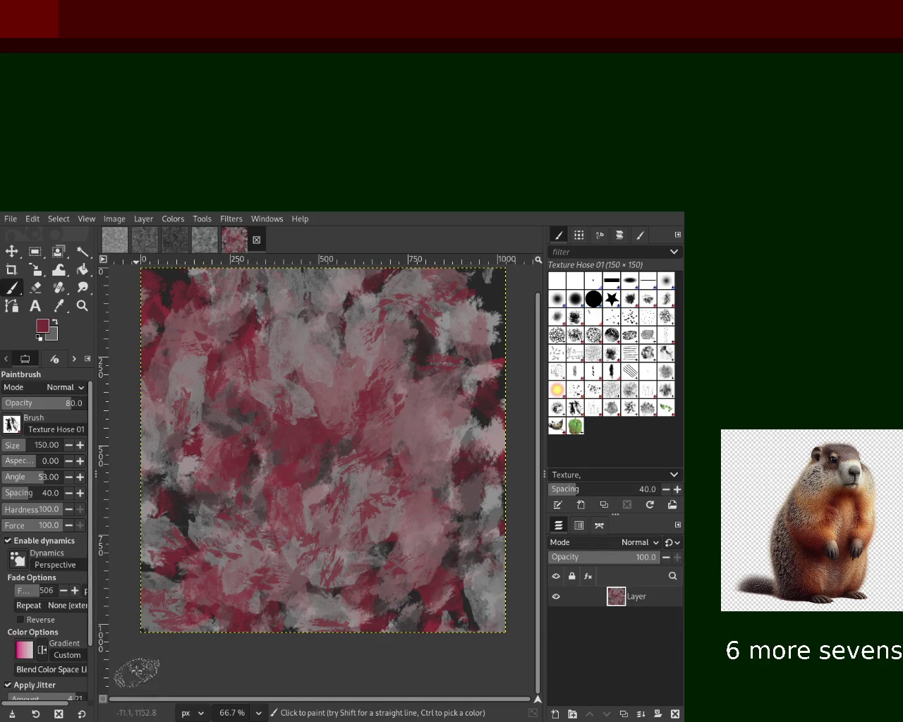
# Step: Paint grey textured strokes, then redo the dark strokes so dark marks cover most of the canvas
pyautogui.keyDown('ctrl'); pyautogui.click(495, 502); pyautogui.keyUp('ctrl')
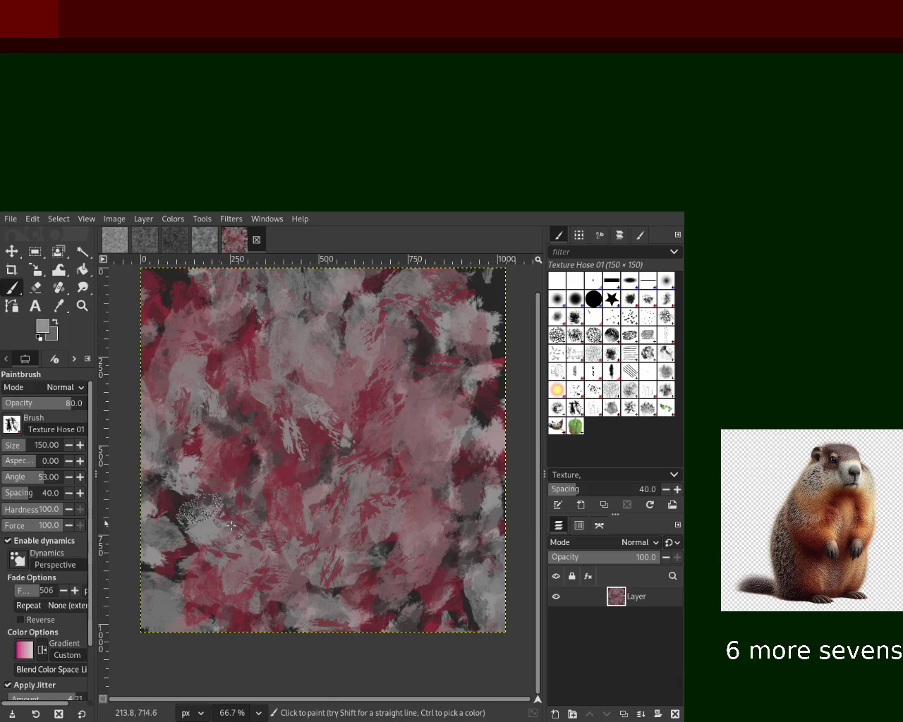
pyautogui.moveTo(319, 441)
pyautogui.mouseDown()
pyautogui.moveTo(405, 550)
pyautogui.moveTo(246, 469)
pyautogui.mouseUp()
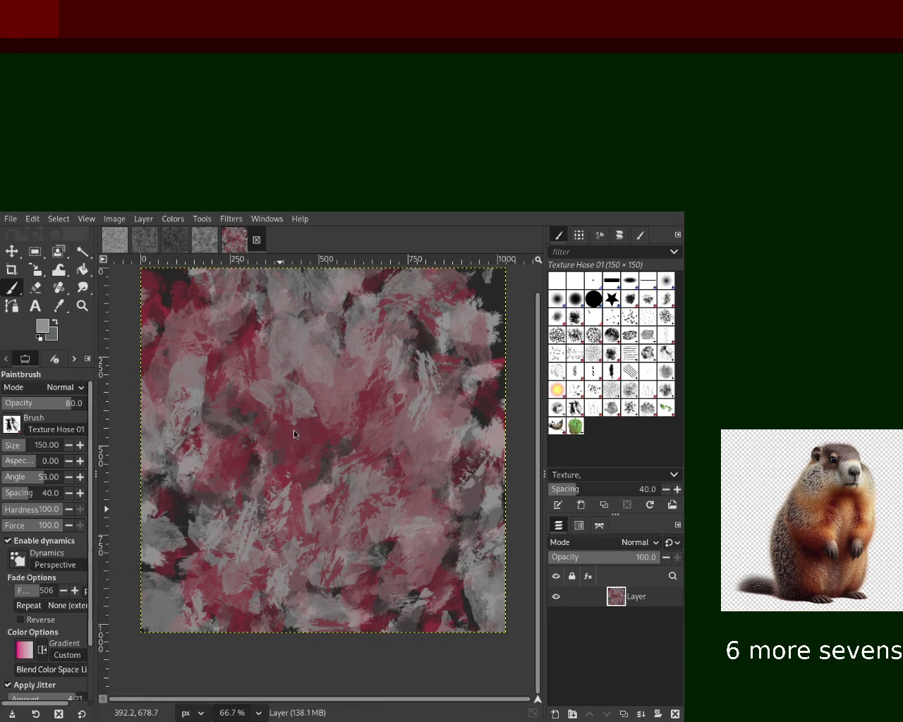
pyautogui.keyDown('ctrl'); pyautogui.click(212, 377); pyautogui.keyUp('ctrl')
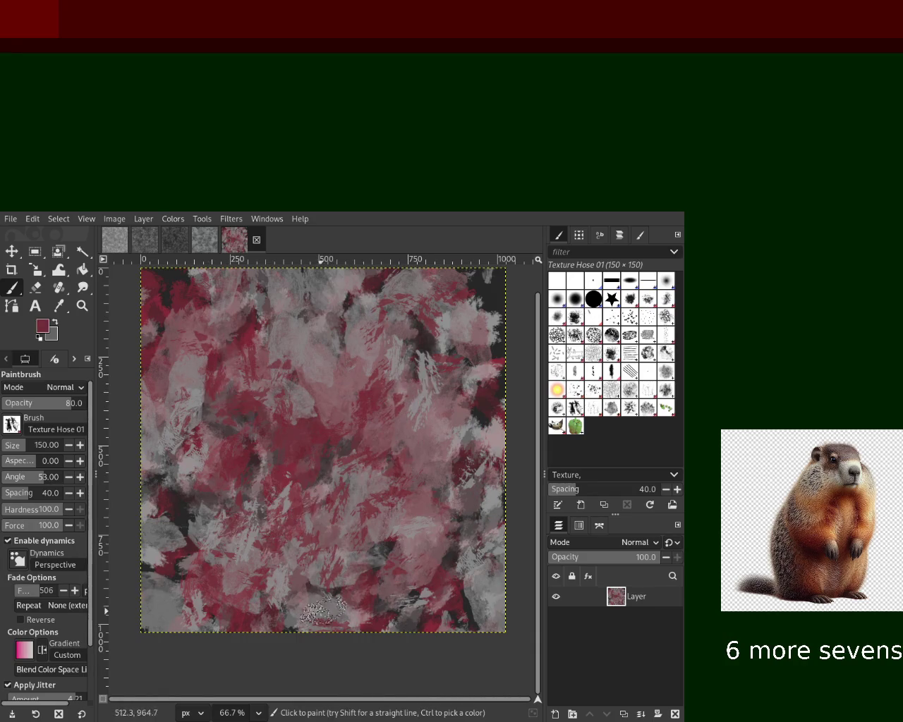
pyautogui.moveTo(285, 374); pyautogui.dragTo(363, 423)
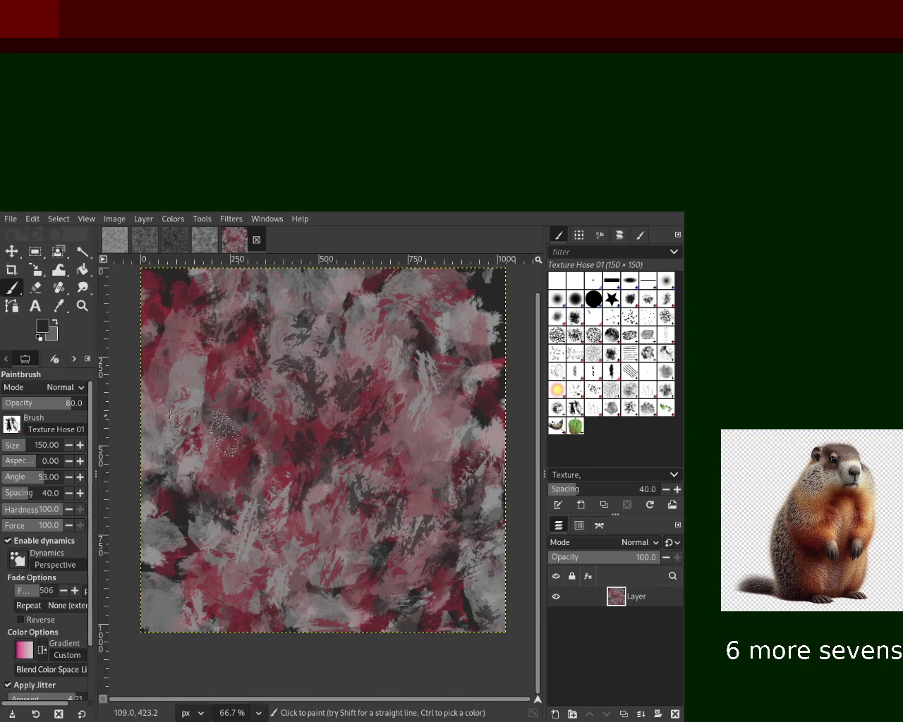
pyautogui.hotkey('ctrl', 'z')
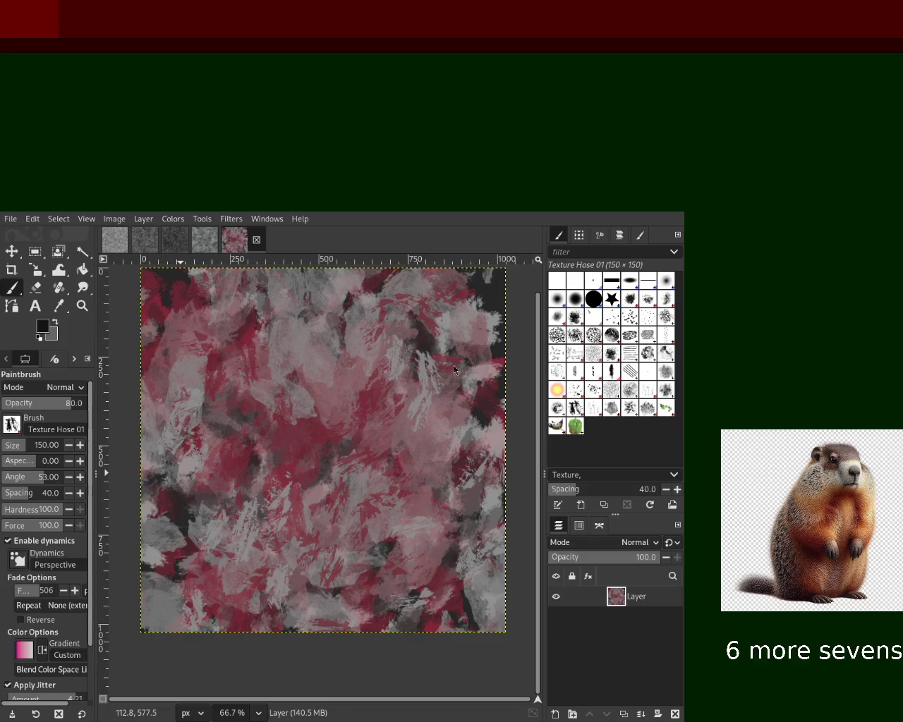
pyautogui.moveTo(476, 363)
pyautogui.mouseDown()
pyautogui.moveTo(252, 349)
pyautogui.moveTo(503, 564)
pyautogui.moveTo(423, 395)
pyautogui.moveTo(492, 641)
pyautogui.moveTo(433, 596)
pyautogui.moveTo(387, 490)
pyautogui.mouseUp()
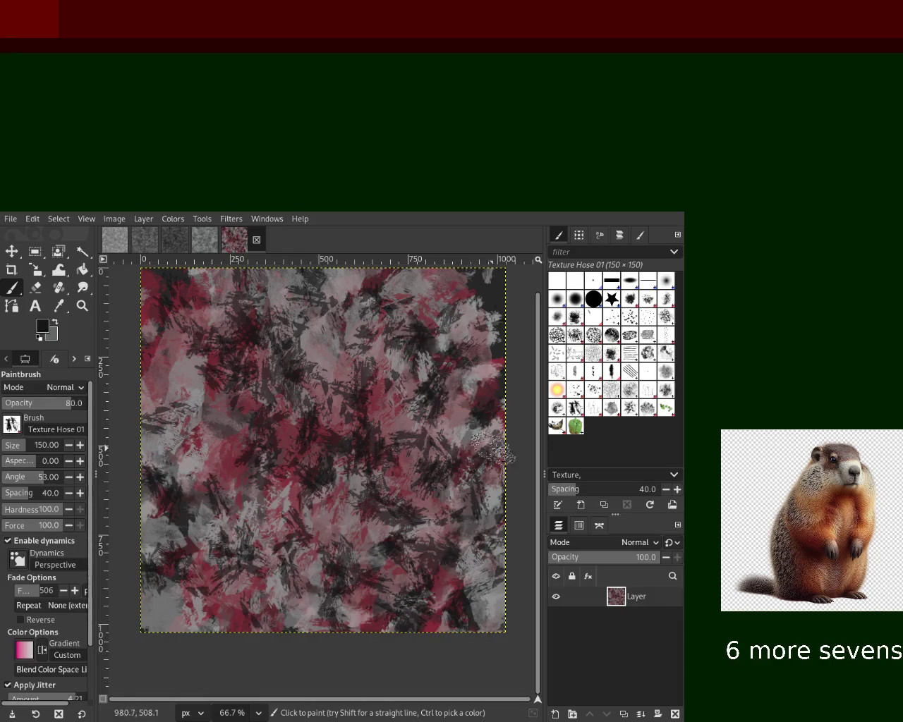
pyautogui.moveTo(308, 508)
pyautogui.mouseDown()
pyautogui.moveTo(395, 296)
pyautogui.moveTo(338, 508)
pyautogui.moveTo(381, 428)
pyautogui.moveTo(177, 336)
pyautogui.moveTo(296, 423)
pyautogui.moveTo(141, 366)
pyautogui.moveTo(369, 402)
pyautogui.mouseUp()
# Step: Undo the recent dark dabs and paint grey leafy dabs across the canvas centre
pyautogui.hotkey('ctrl', 'z')
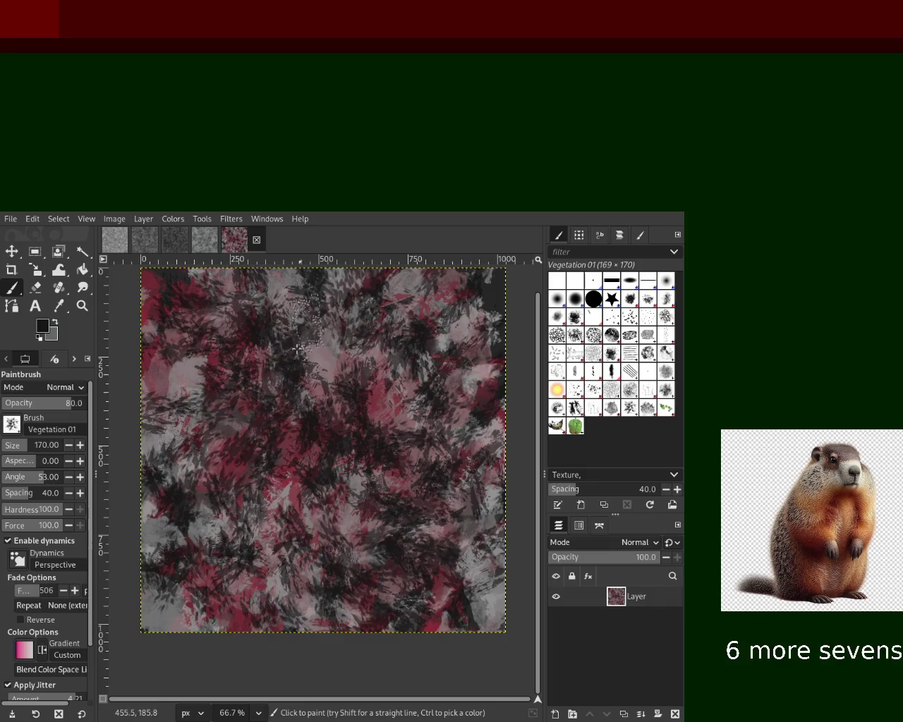
pyautogui.moveTo(358, 335)
pyautogui.mouseDown()
pyautogui.moveTo(374, 445)
pyautogui.moveTo(332, 543)
pyautogui.moveTo(416, 430)
pyautogui.moveTo(325, 525)
pyautogui.mouseUp()
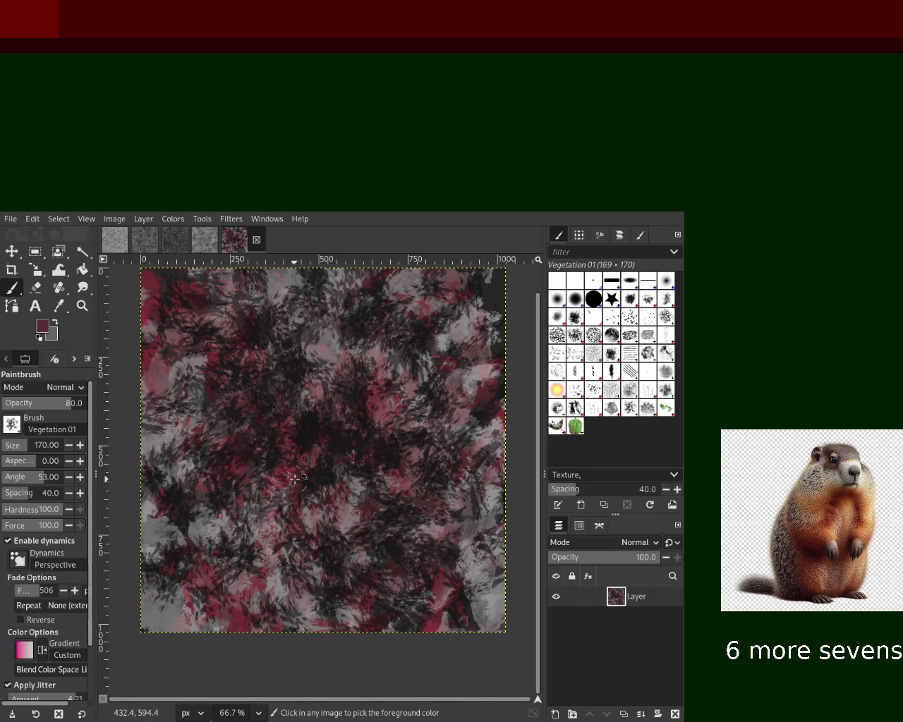
pyautogui.hotkey('ctrl', 'z')
pyautogui.hotkey('ctrl', 'z')
pyautogui.hotkey('ctrl', 'z')
pyautogui.hotkey('ctrl', 'z')
pyautogui.hotkey('ctrl', 'z')
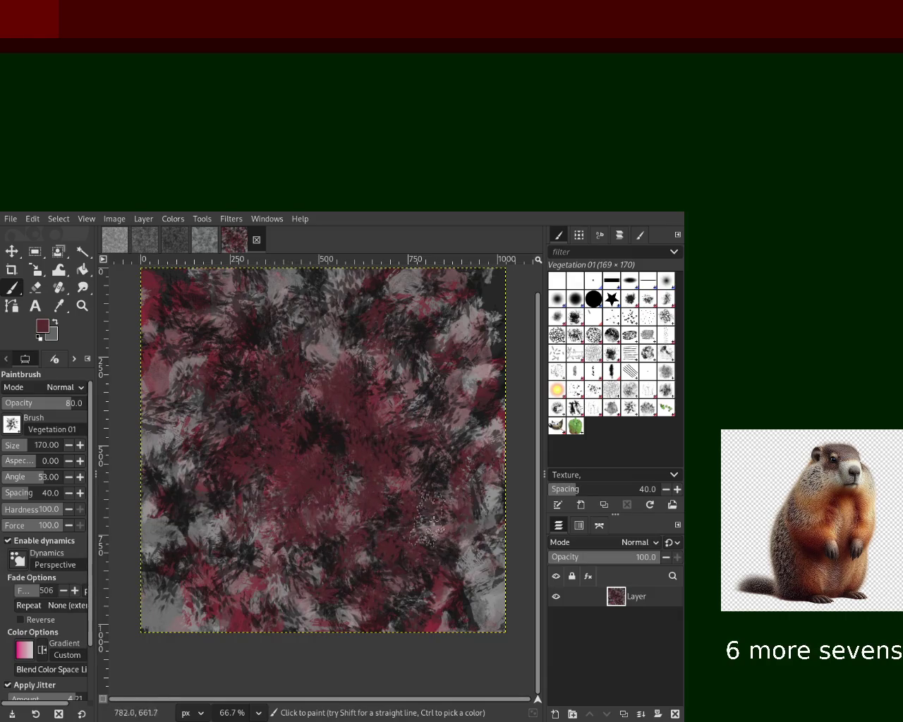
pyautogui.hotkey('ctrl', 'z')
pyautogui.keyDown('ctrl'); pyautogui.click(487, 573); pyautogui.keyUp('ctrl')
pyautogui.moveTo(261, 459); pyautogui.dragTo(352, 493)
pyautogui.hotkey('ctrl', 'z')
pyautogui.moveTo(282, 367)
pyautogui.mouseDown()
pyautogui.moveTo(317, 383)
pyautogui.moveTo(301, 373)
pyautogui.moveTo(339, 357)
pyautogui.mouseUp()
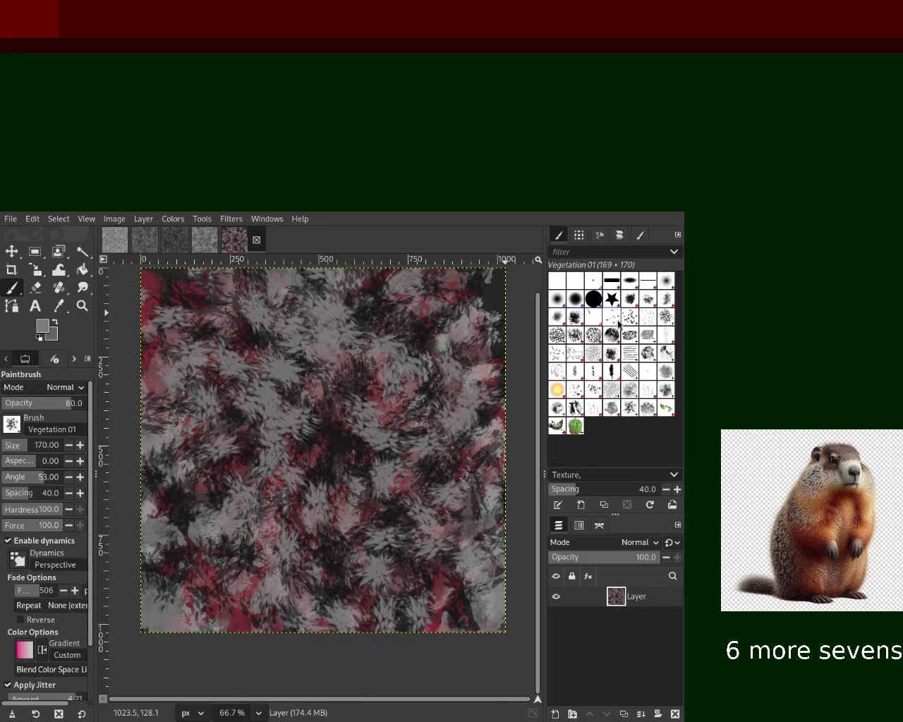
# Step: With an enlarged Bristles 01 brush, paint grey, red and dark bristle strokes over the canvas
pyautogui.click(615, 320)
pyautogui.moveTo(26, 449); pyautogui.dragTo(32, 449)
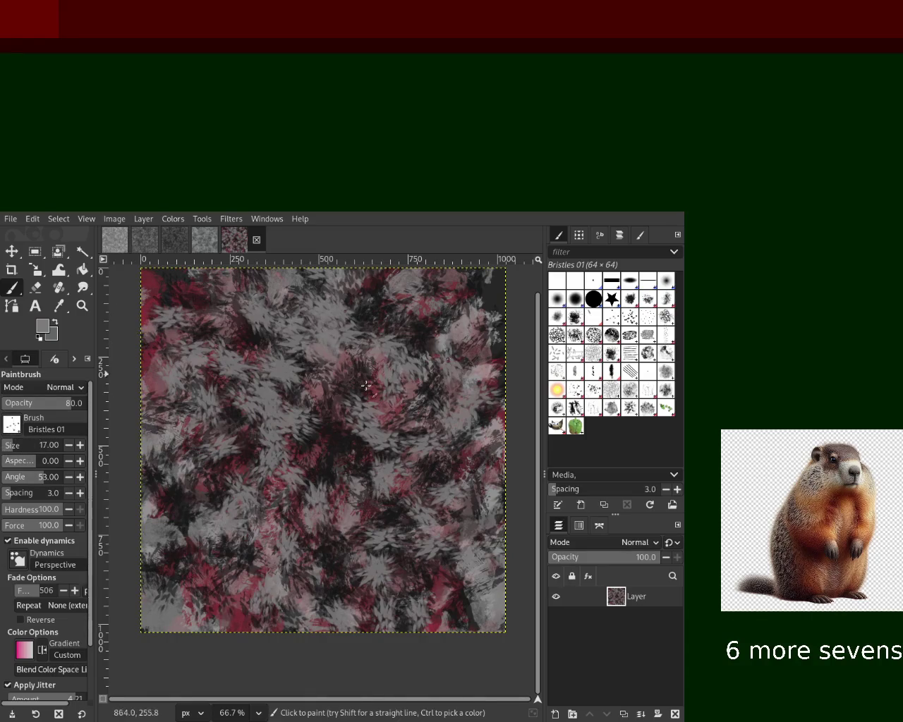
pyautogui.moveTo(177, 466)
pyautogui.mouseDown()
pyautogui.moveTo(353, 360)
pyautogui.moveTo(165, 321)
pyautogui.moveTo(478, 621)
pyautogui.mouseUp()
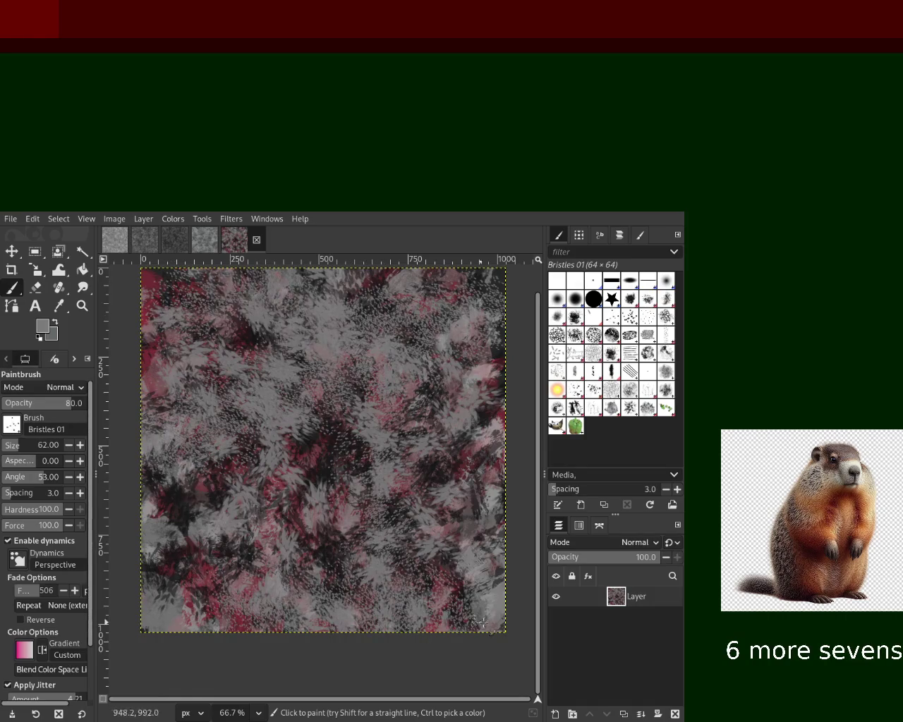
pyautogui.moveTo(302, 460); pyautogui.dragTo(476, 634)
pyautogui.moveTo(315, 373); pyautogui.dragTo(205, 395)
pyautogui.moveTo(150, 282); pyautogui.dragTo(386, 295)
pyautogui.moveTo(262, 650); pyautogui.dragTo(492, 654)
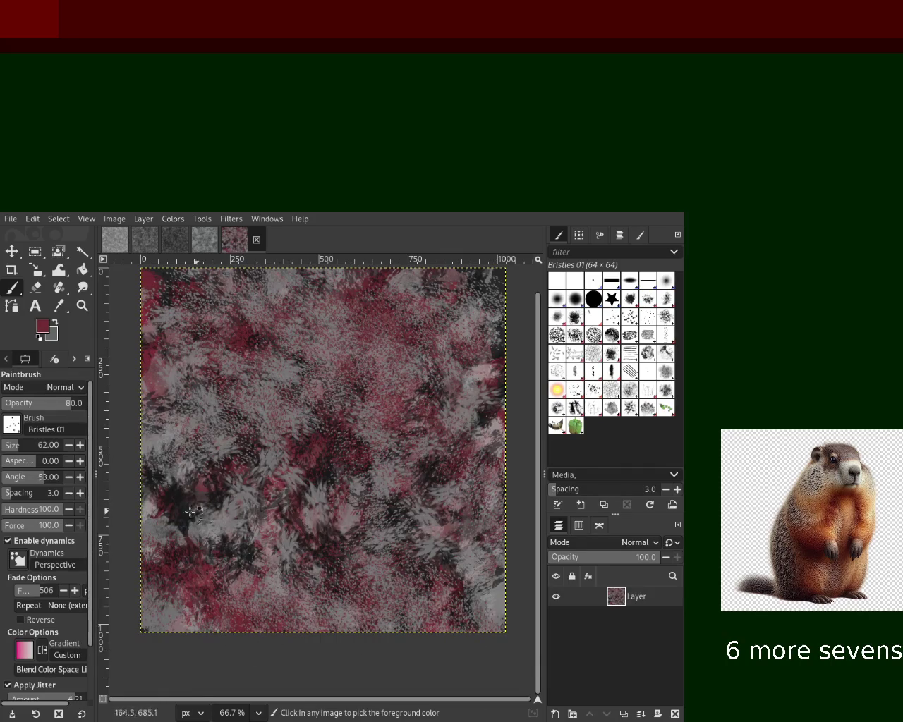
pyautogui.moveTo(301, 339)
pyautogui.mouseDown()
pyautogui.moveTo(123, 594)
pyautogui.moveTo(305, 679)
pyautogui.mouseUp()
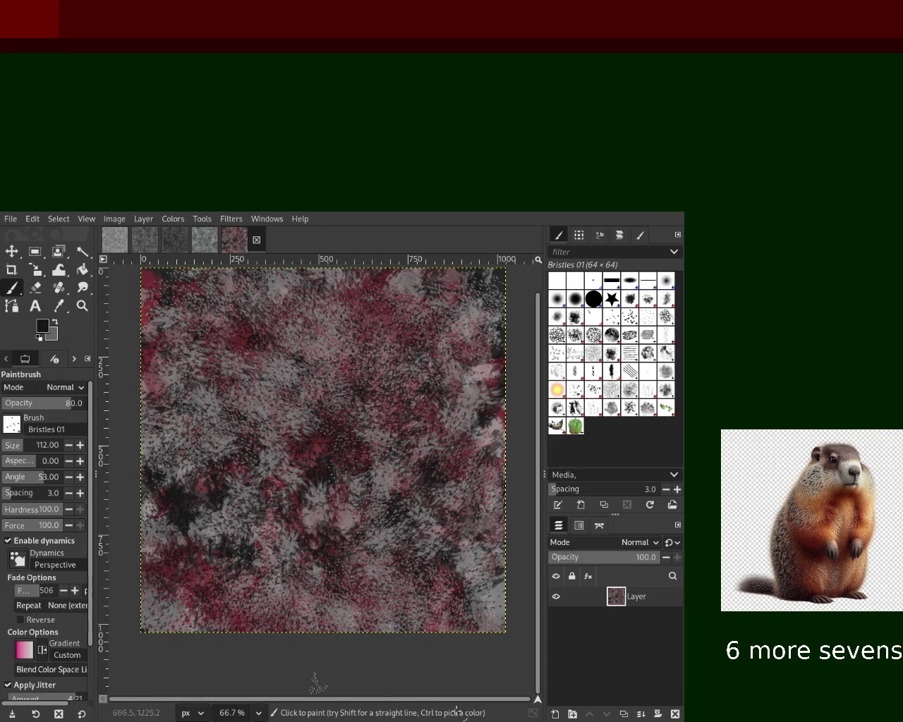
pyautogui.moveTo(447, 489)
pyautogui.mouseDown()
pyautogui.moveTo(269, 319)
pyautogui.moveTo(247, 342)
pyautogui.moveTo(326, 545)
pyautogui.mouseUp()
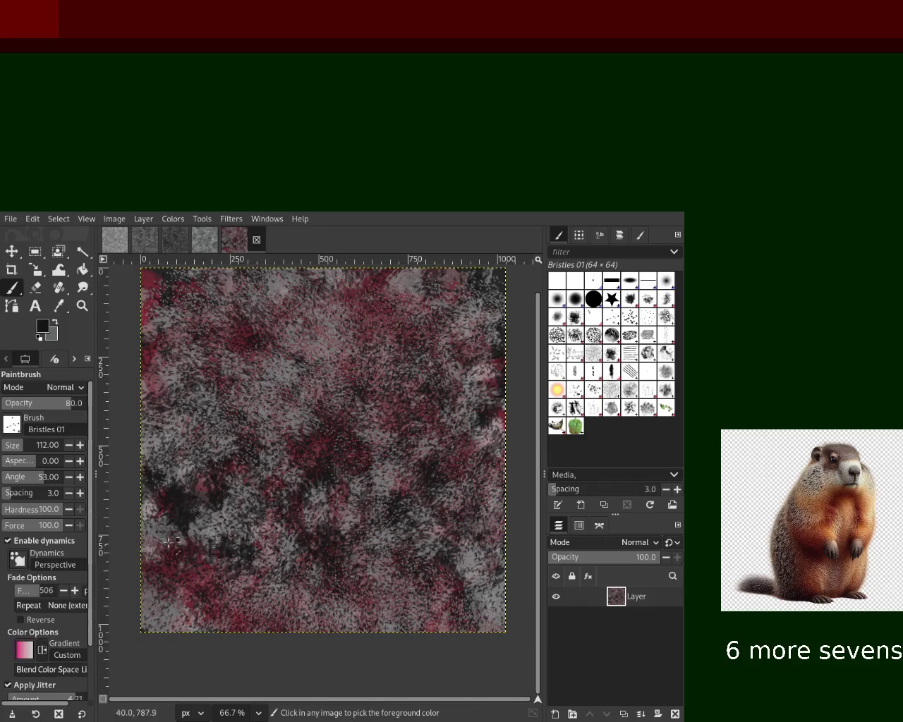
# Step: Try dark and maroon Acrylic 01 strokes, then undo back to the earlier paint state
pyautogui.click(630, 300)
pyautogui.moveTo(486, 484)
pyautogui.mouseDown()
pyautogui.moveTo(279, 368)
pyautogui.moveTo(266, 524)
pyautogui.moveTo(318, 308)
pyautogui.mouseUp()
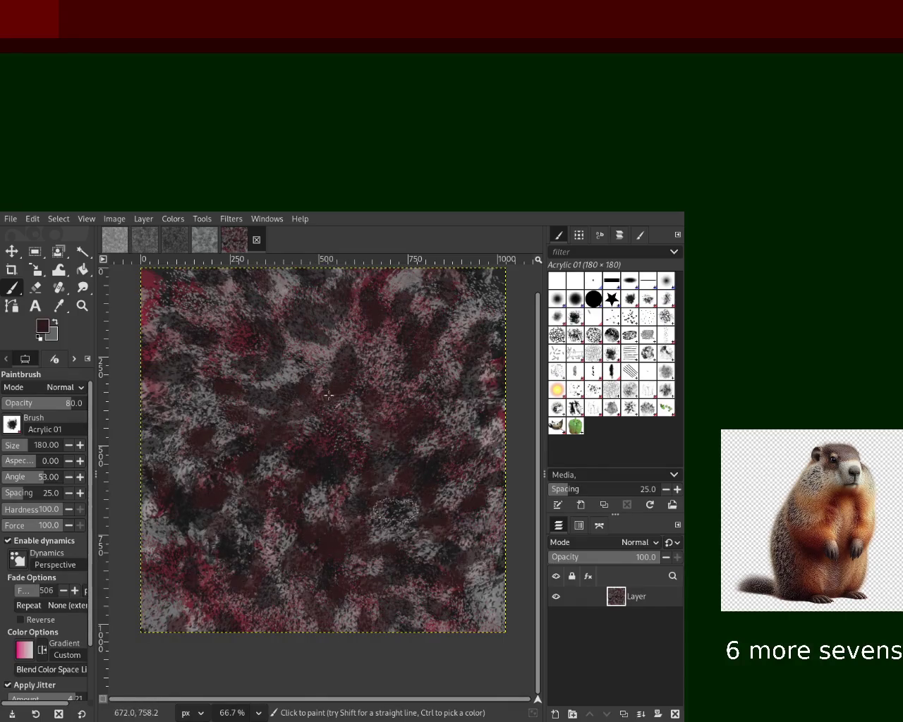
pyautogui.keyDown('ctrl'); pyautogui.click(362, 415); pyautogui.keyUp('ctrl')
pyautogui.moveTo(393, 418)
pyautogui.mouseDown()
pyautogui.moveTo(380, 505)
pyautogui.moveTo(376, 475)
pyautogui.moveTo(422, 464)
pyautogui.mouseUp()
pyautogui.hotkey('ctrl', 'z')
pyautogui.keyDown('ctrl'); pyautogui.click(395, 471); pyautogui.keyUp('ctrl')
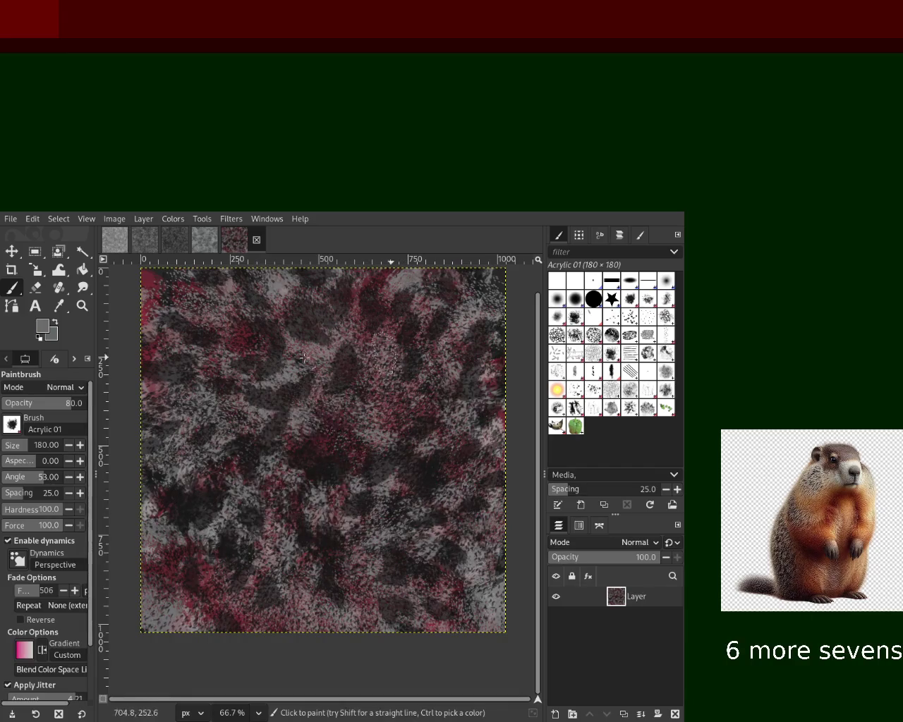
pyautogui.hotkey('ctrl', 'z')
pyautogui.hotkey('ctrl', 'z')
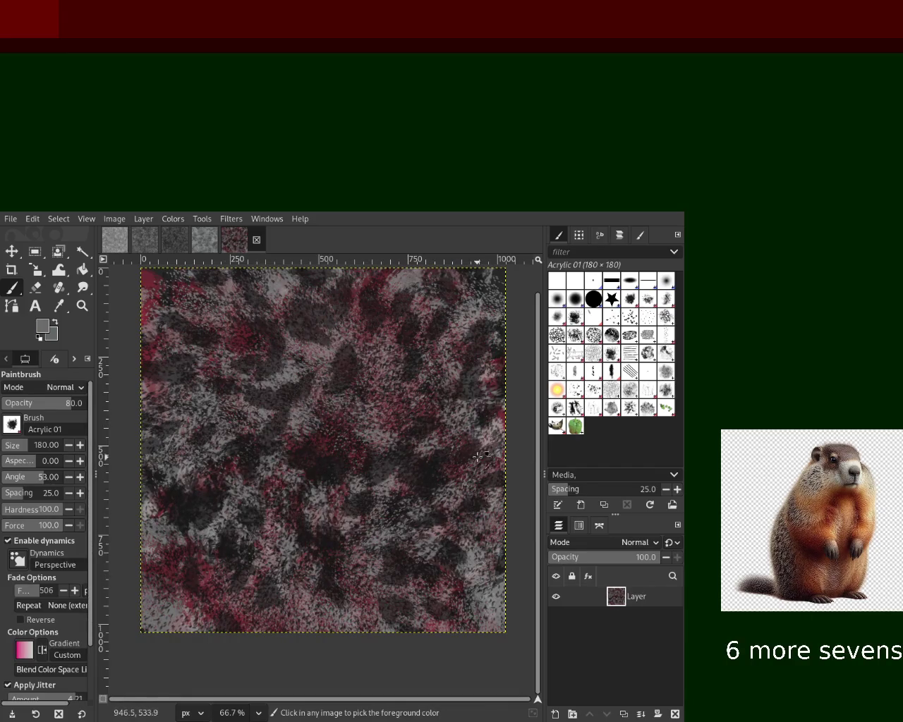
pyautogui.hotkey('ctrl', 'z')
# Step: With the Cell 02 brush, paint dark, light grey and darker grey cellular dabs across the canvas
pyautogui.click(579, 358)
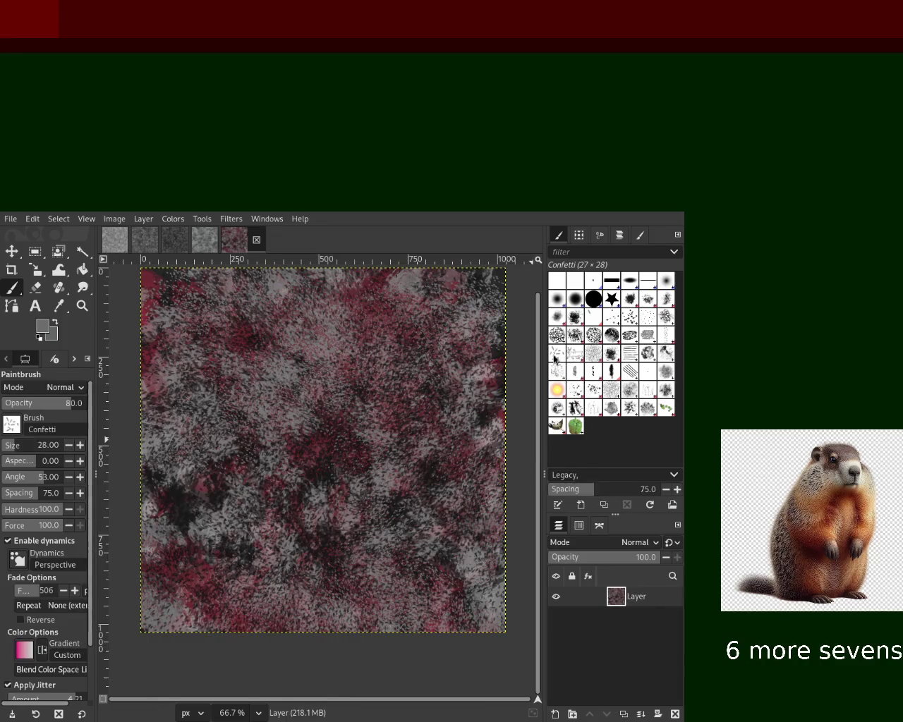
pyautogui.click(559, 337)
pyautogui.moveTo(314, 469); pyautogui.dragTo(482, 392)
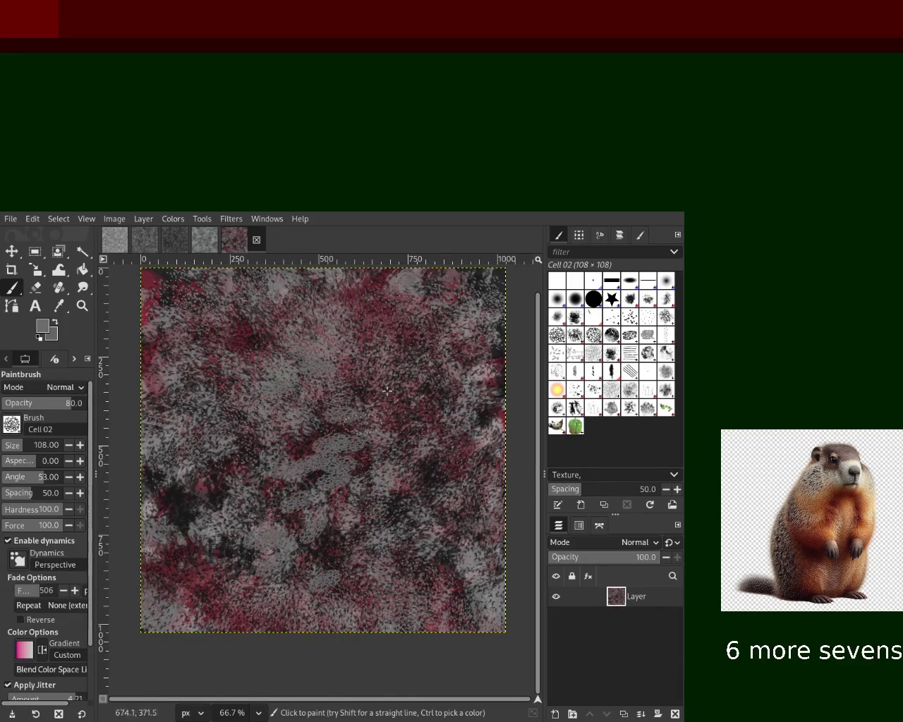
pyautogui.hotkey('ctrl', 'z')
pyautogui.moveTo(339, 390)
pyautogui.mouseDown()
pyautogui.moveTo(275, 282)
pyautogui.moveTo(247, 460)
pyautogui.mouseUp()
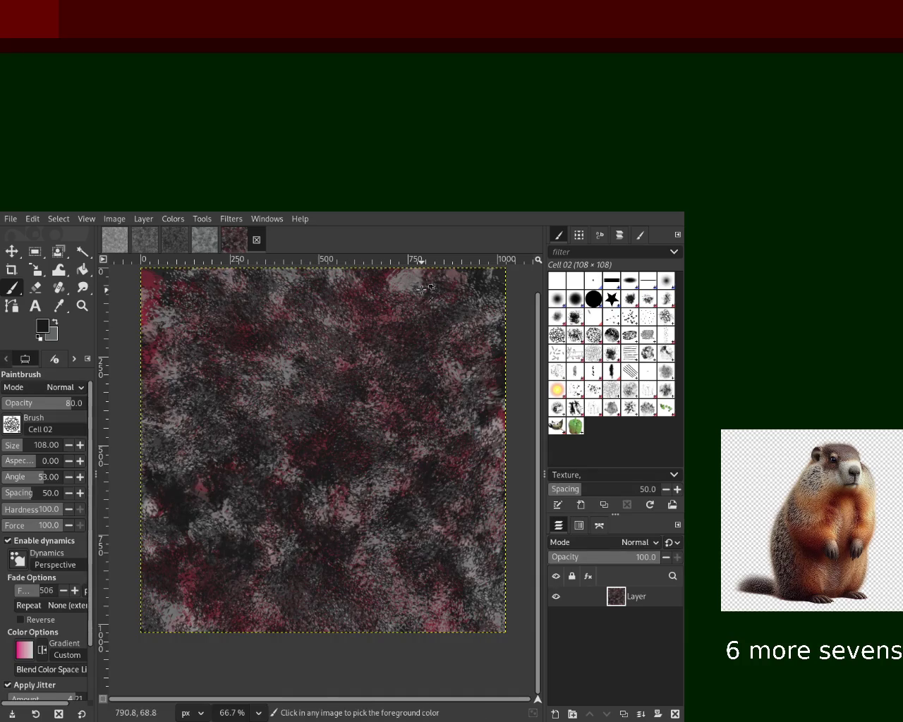
pyautogui.moveTo(405, 282)
pyautogui.mouseDown()
pyautogui.moveTo(367, 437)
pyautogui.moveTo(282, 459)
pyautogui.mouseUp()
pyautogui.hotkey('ctrl', 'z')
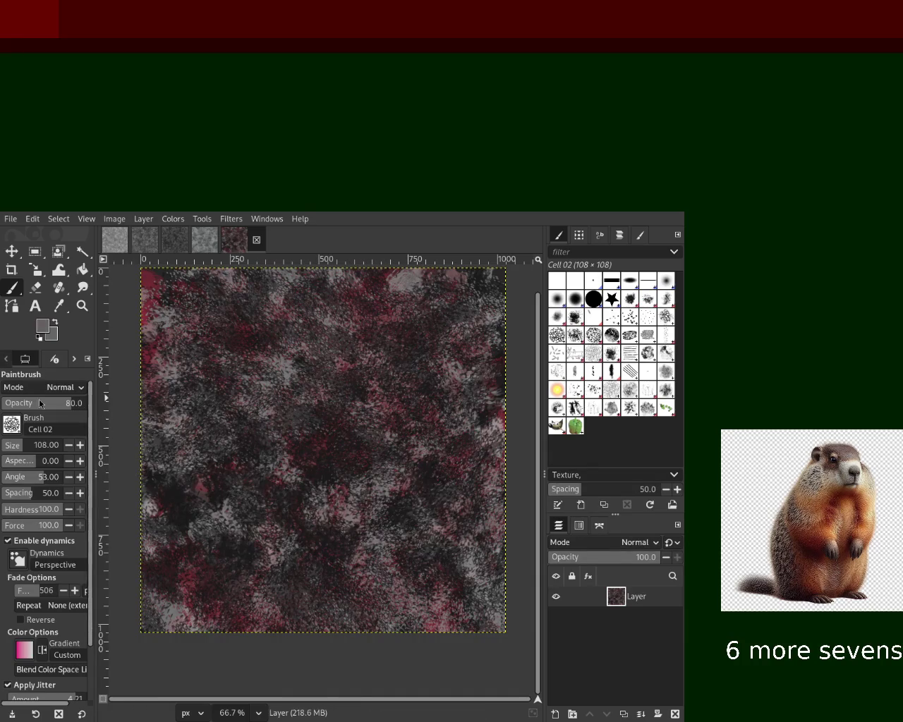
pyautogui.moveTo(367, 409)
pyautogui.mouseDown()
pyautogui.moveTo(416, 334)
pyautogui.moveTo(273, 336)
pyautogui.moveTo(308, 288)
pyautogui.moveTo(394, 352)
pyautogui.mouseUp()
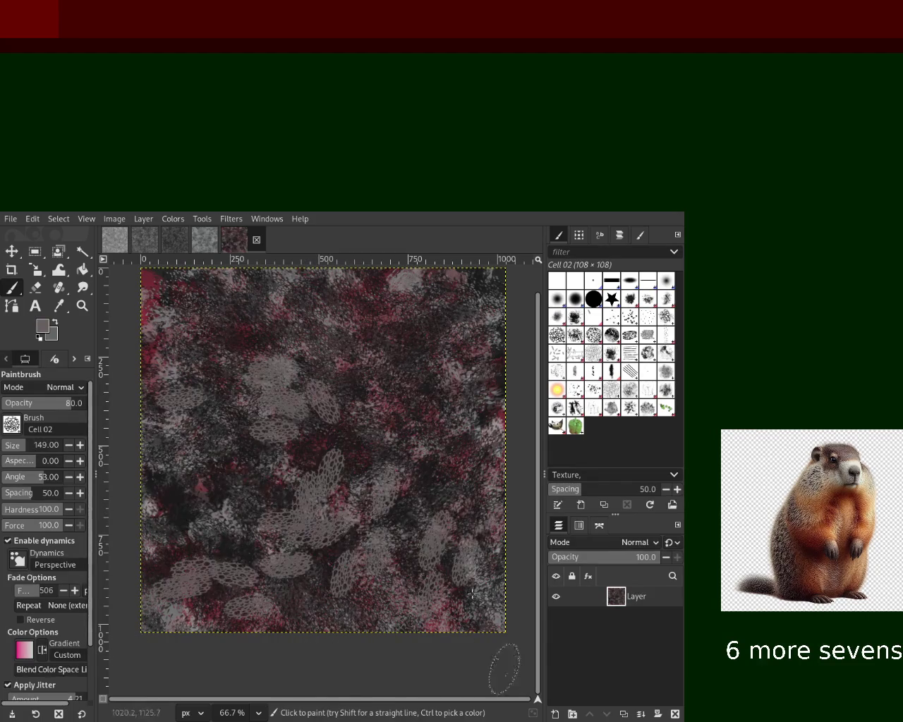
pyautogui.moveTo(339, 381)
pyautogui.mouseDown()
pyautogui.moveTo(327, 624)
pyautogui.moveTo(393, 511)
pyautogui.moveTo(303, 508)
pyautogui.moveTo(268, 395)
pyautogui.moveTo(466, 451)
pyautogui.mouseUp()
pyautogui.keyDown('ctrl'); pyautogui.click(322, 513); pyautogui.keyUp('ctrl')
# Step: At opacity 40, repaint light grey Cell 02 dabs across the canvas, discarding earlier trial strokes
pyautogui.moveTo(322, 513)
pyautogui.mouseDown()
pyautogui.moveTo(409, 564)
pyautogui.moveTo(306, 530)
pyautogui.moveTo(268, 395)
pyautogui.moveTo(366, 393)
pyautogui.moveTo(441, 408)
pyautogui.moveTo(479, 494)
pyautogui.moveTo(428, 604)
pyautogui.moveTo(176, 423)
pyautogui.moveTo(451, 339)
pyautogui.moveTo(170, 388)
pyautogui.moveTo(425, 299)
pyautogui.moveTo(240, 356)
pyautogui.moveTo(395, 550)
pyautogui.mouseUp()
pyautogui.hotkey('ctrl', 'z')
pyautogui.keyDown('ctrl'); pyautogui.click(395, 406); pyautogui.keyUp('ctrl')
pyautogui.hotkey('ctrl', 'z')
pyautogui.hotkey('ctrl', 'z')
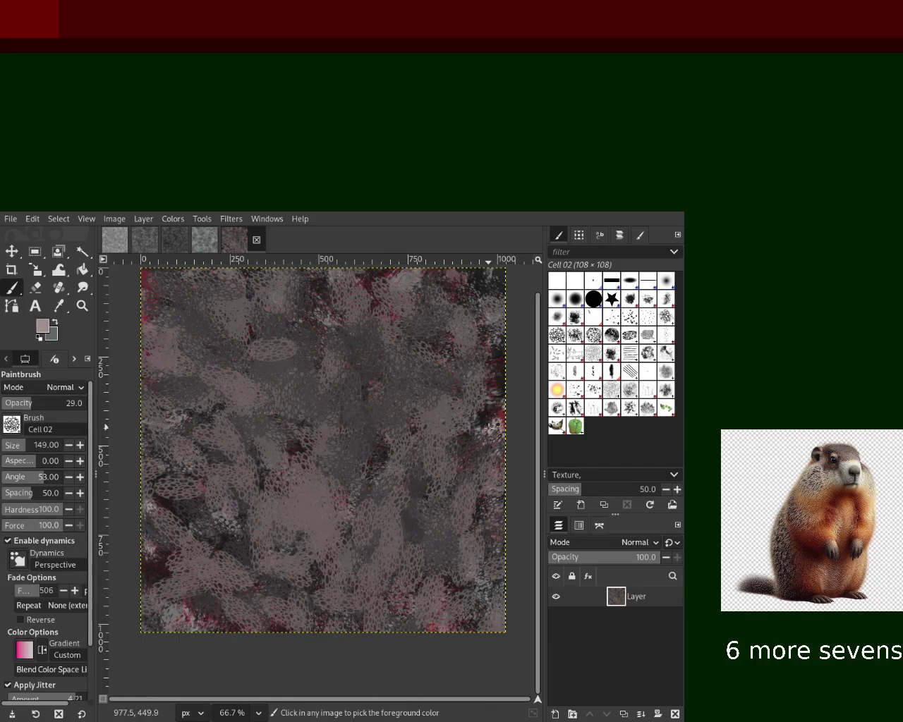
pyautogui.click(36, 403)
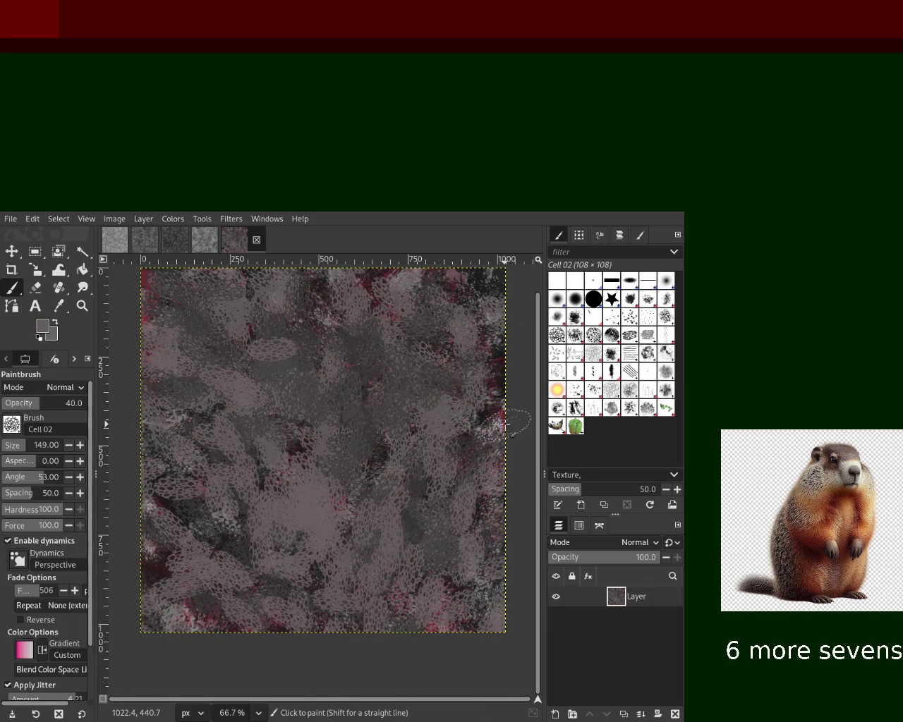
pyautogui.moveTo(486, 422); pyautogui.dragTo(438, 385)
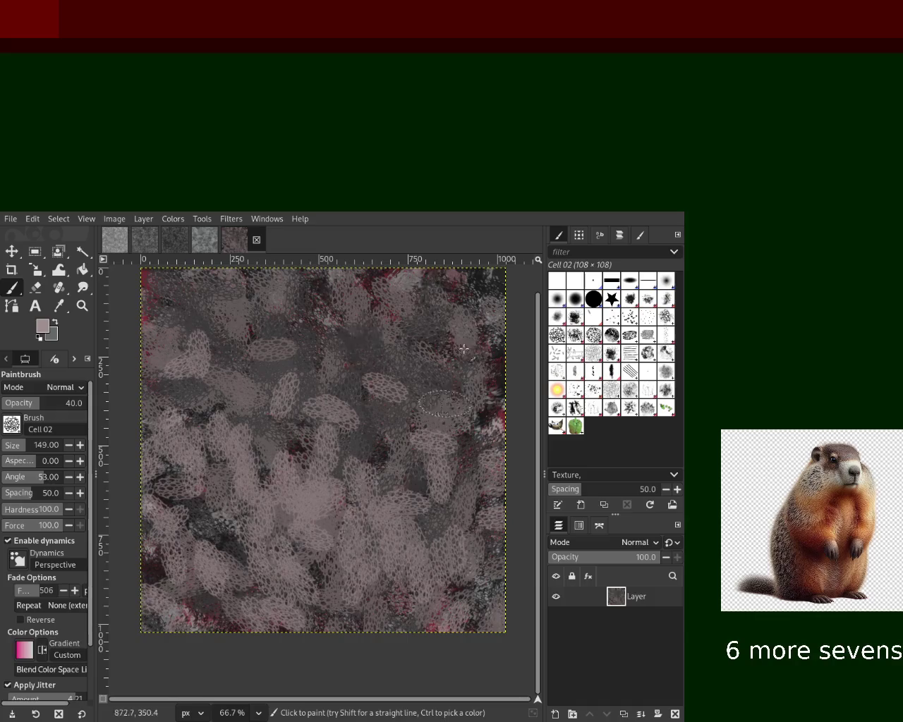
pyautogui.hotkey('ctrl', 'z')
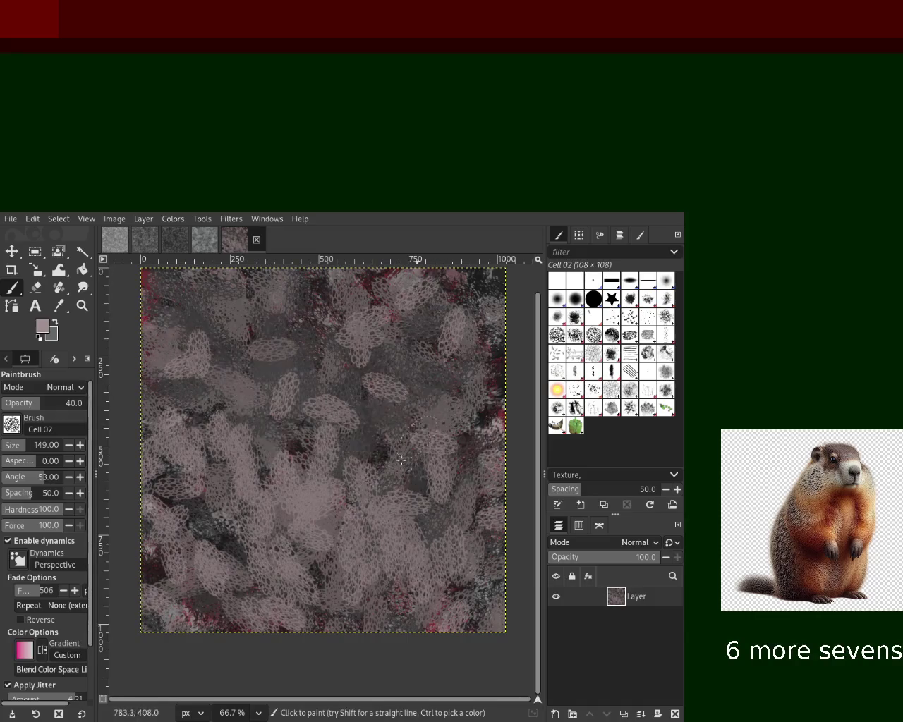
pyautogui.moveTo(423, 437); pyautogui.dragTo(258, 276)
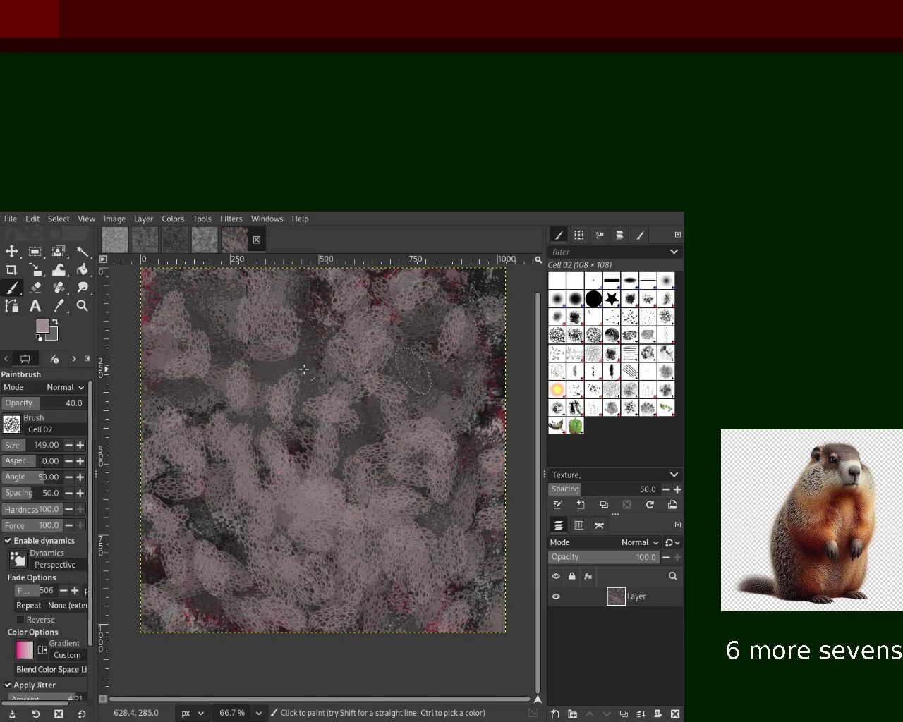
# Step: Sample a dark reddish-brown and paint darker and red cellular strokes over the left and centre
pyautogui.keyDown('ctrl'); pyautogui.click(503, 381); pyautogui.keyUp('ctrl')
pyautogui.moveTo(452, 374)
pyautogui.mouseDown()
pyautogui.moveTo(296, 345)
pyautogui.moveTo(278, 423)
pyautogui.mouseUp()
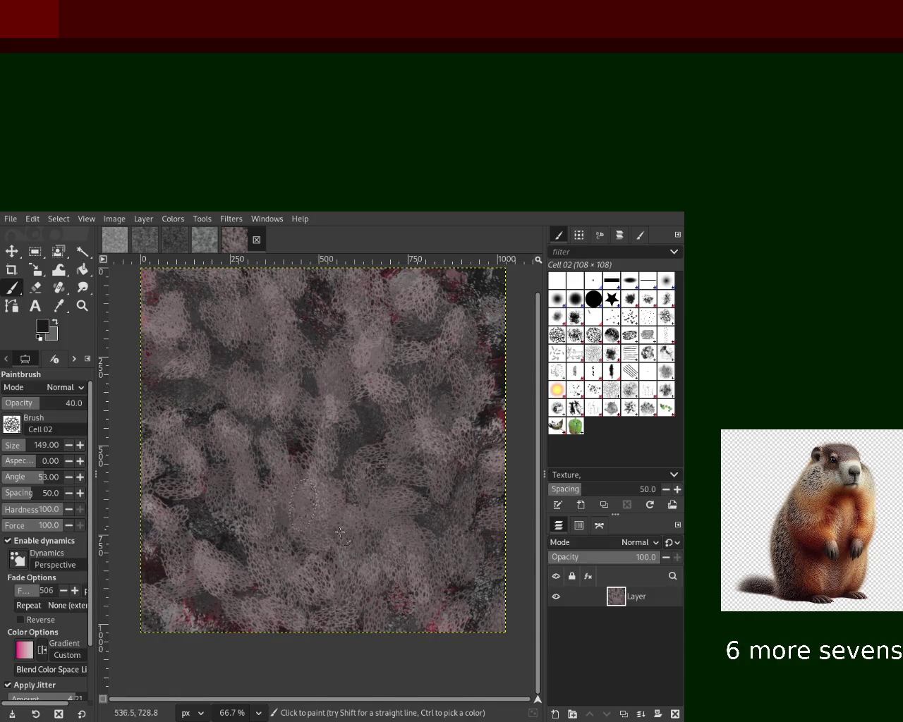
pyautogui.hotkey('ctrl', 'z')
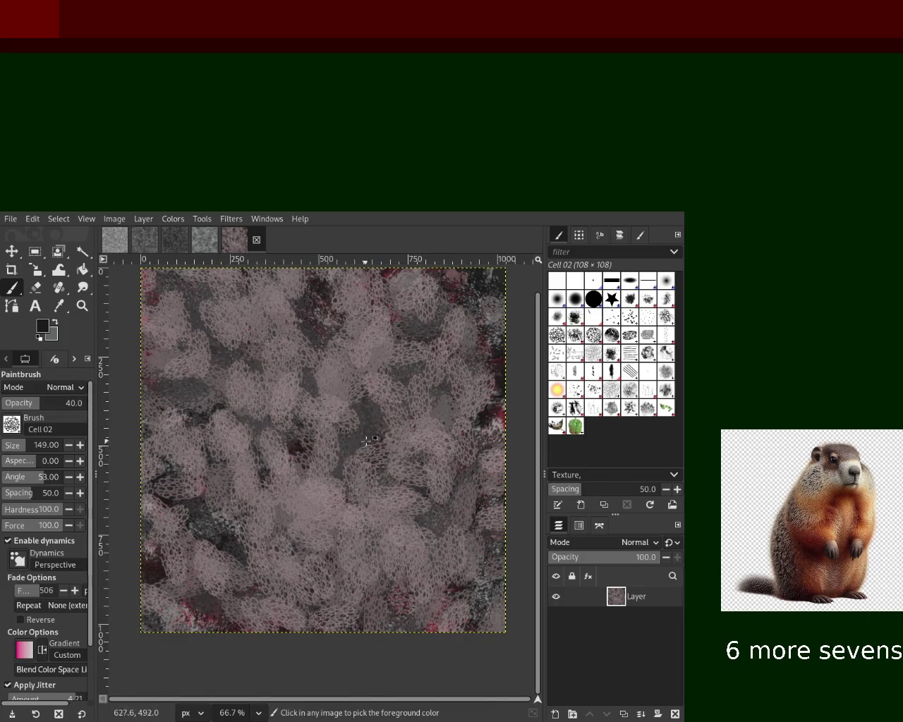
pyautogui.keyDown('ctrl'); pyautogui.click(300, 448); pyautogui.keyUp('ctrl')
pyautogui.moveTo(299, 448)
pyautogui.mouseDown()
pyautogui.moveTo(454, 637)
pyautogui.moveTo(274, 436)
pyautogui.mouseUp()
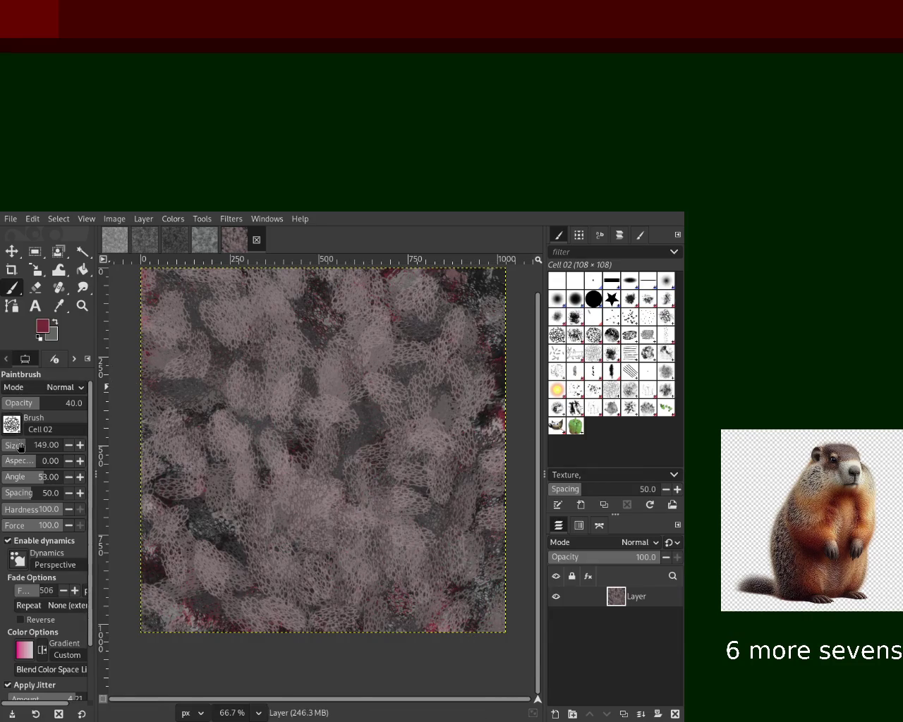
pyautogui.moveTo(183, 367); pyautogui.dragTo(417, 434)
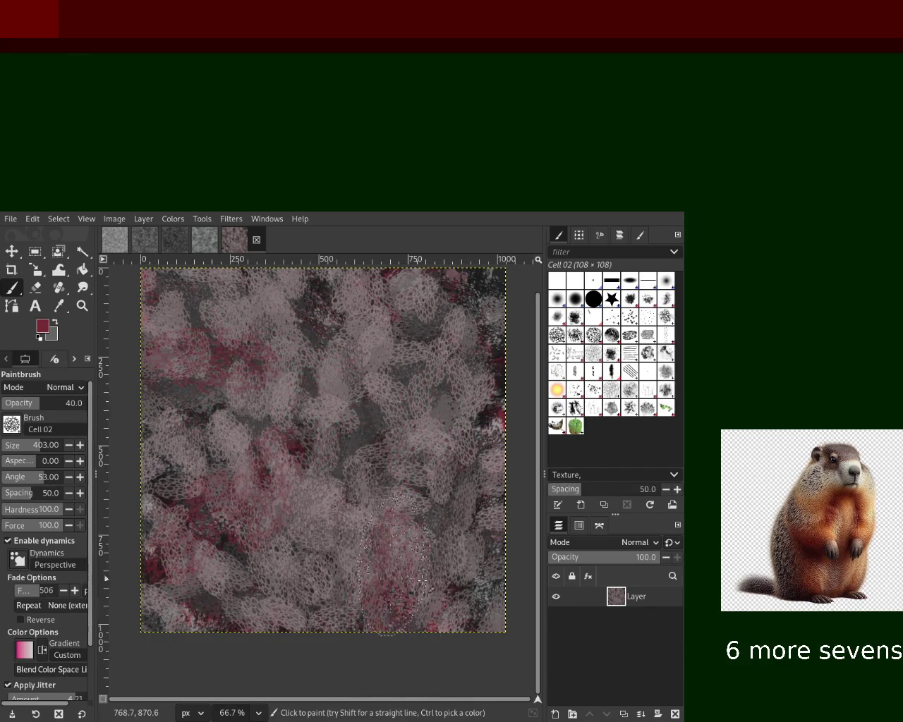
# Step: Paint dark Cell 02 strokes across the canvas, then lighten large areas with new strokes
pyautogui.press('ctrl')
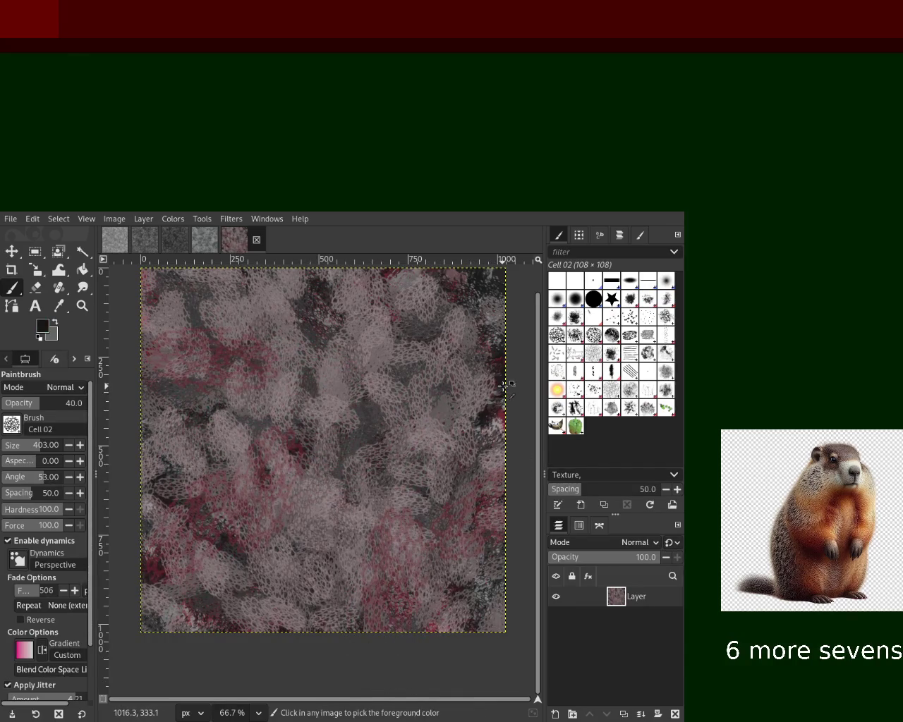
pyautogui.moveTo(505, 386); pyautogui.dragTo(373, 357)
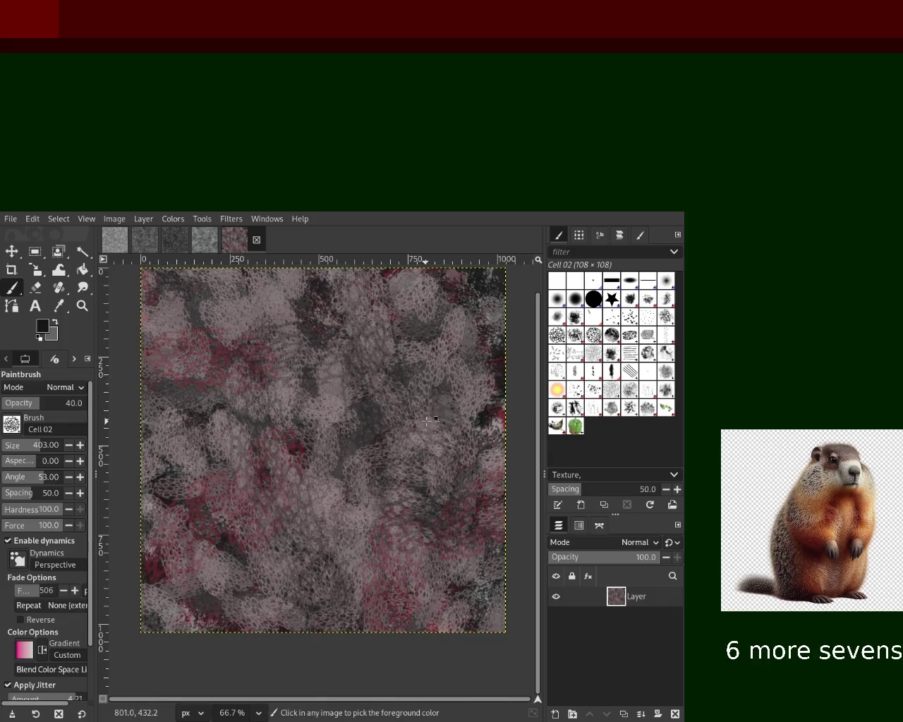
pyautogui.moveTo(276, 564); pyautogui.dragTo(395, 297)
pyautogui.moveTo(240, 332); pyautogui.dragTo(459, 536)
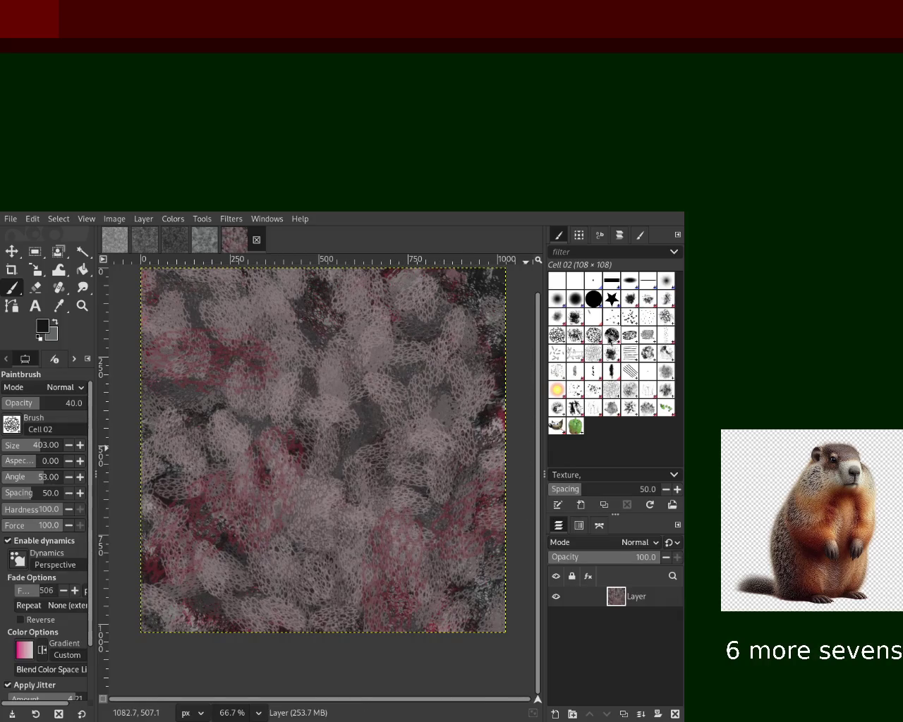
# Step: Repaint large areas with broad Acrylic 01 strokes
pyautogui.click(630, 299)
pyautogui.moveTo(199, 389); pyautogui.dragTo(160, 432)
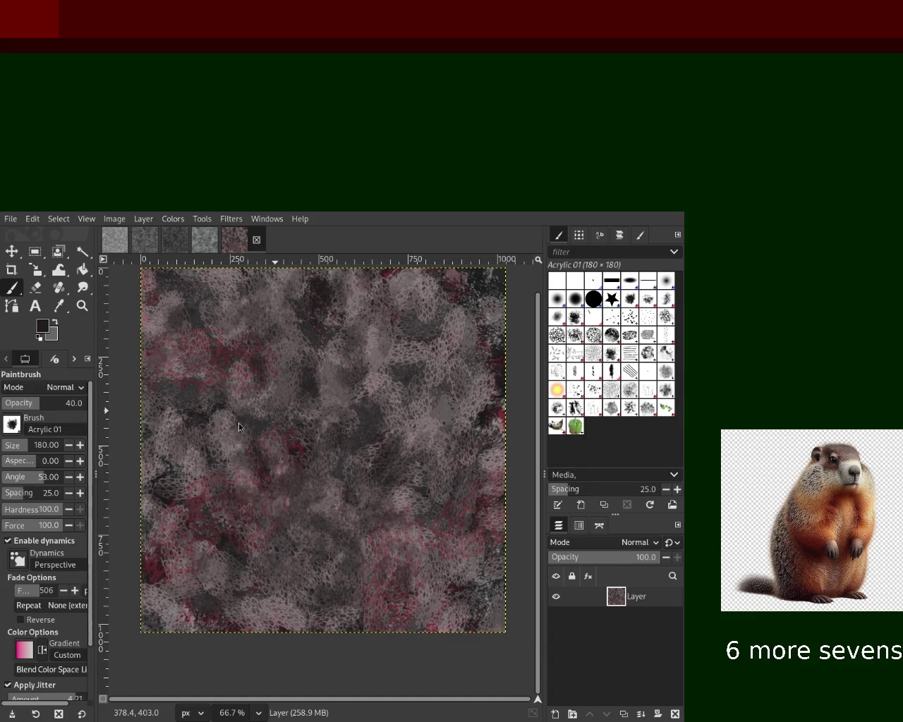
pyautogui.click(612, 317)
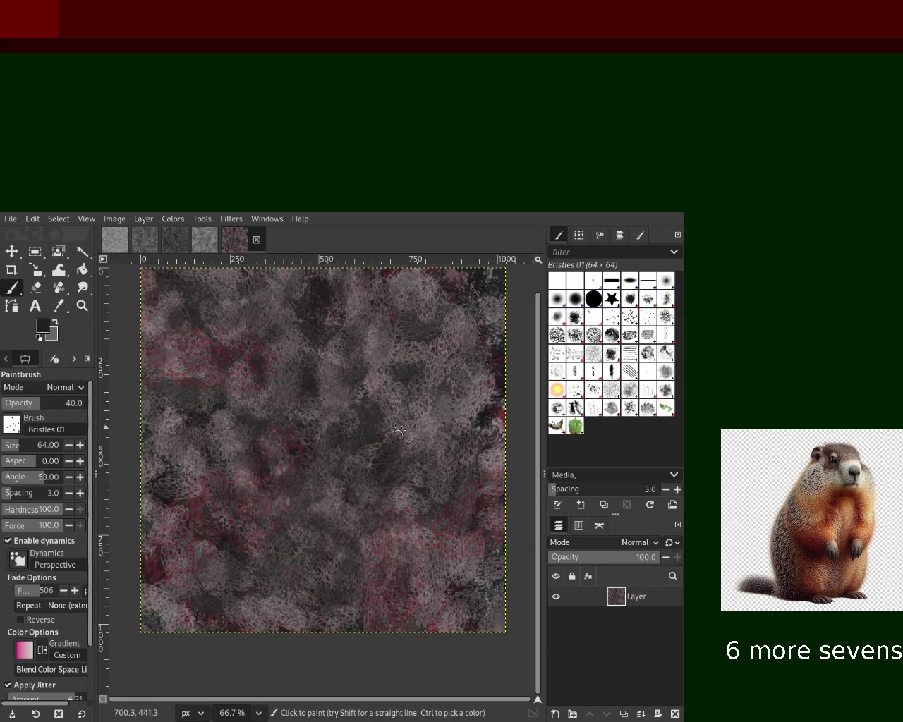
# Step: Sample grey and paint subtle grey Bristles 01 strokes across the canvas
pyautogui.keyDown('ctrl'); pyautogui.click(491, 458); pyautogui.keyUp('ctrl')
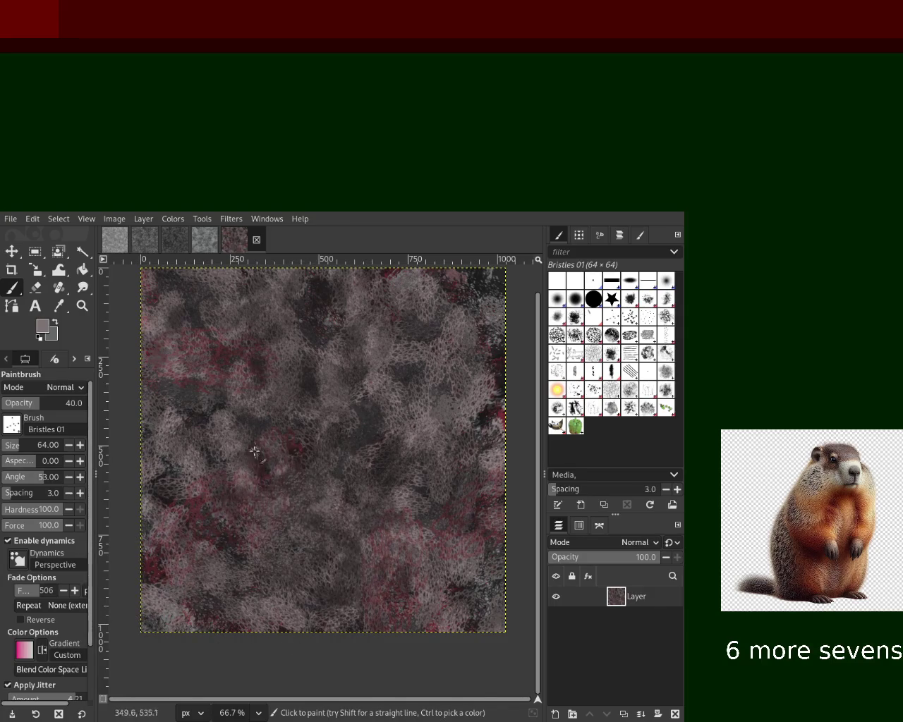
pyautogui.moveTo(289, 529); pyautogui.dragTo(345, 402)
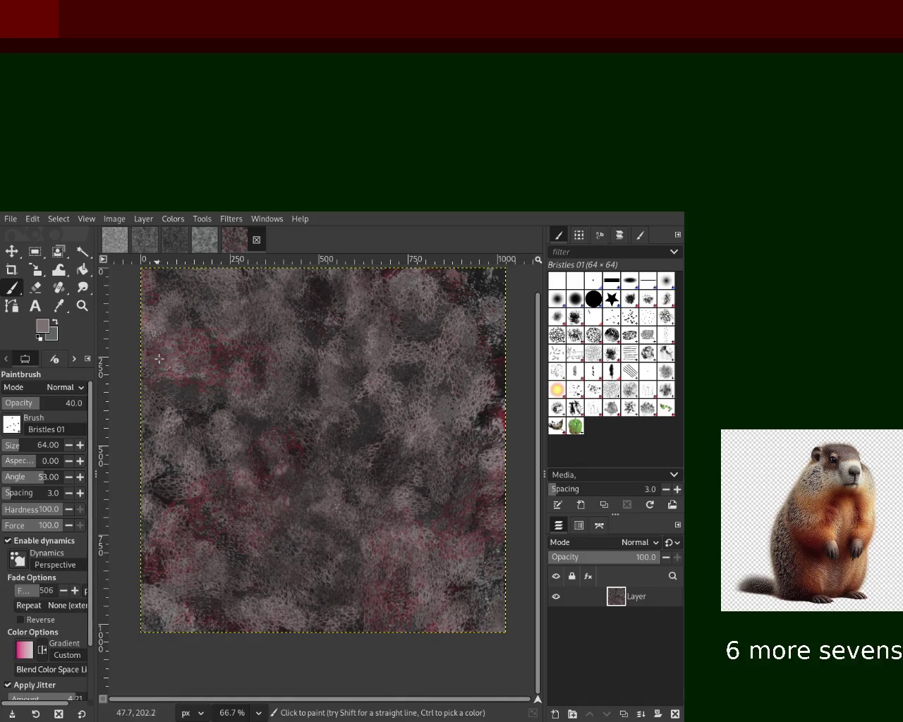
pyautogui.keyDown('ctrl'); pyautogui.click(332, 294); pyautogui.keyUp('ctrl')
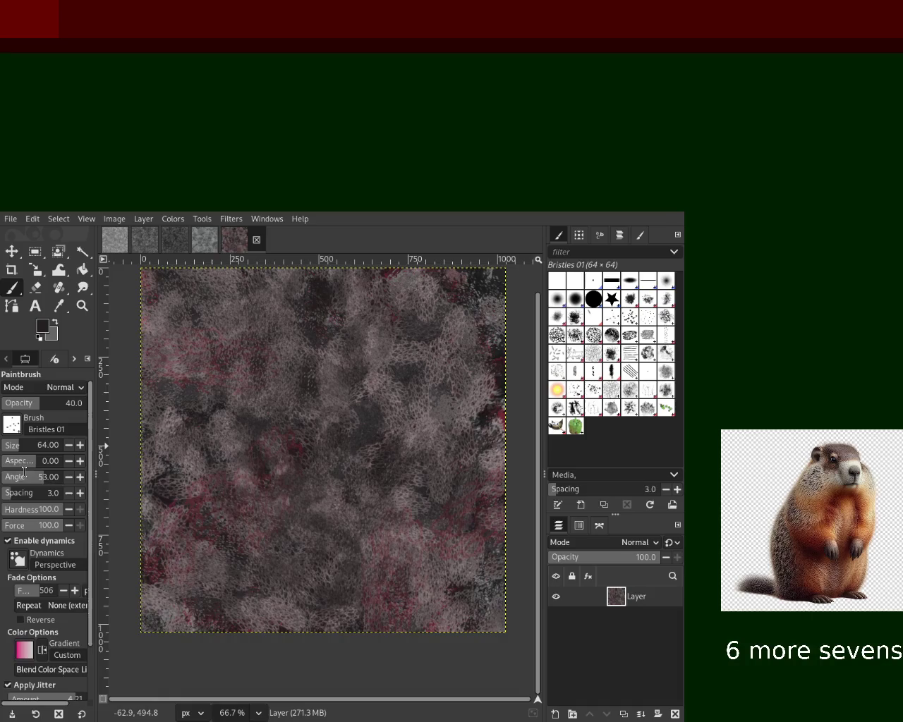
# Step: Enlarge the brush to size 273 and paint greyish-pink bristle dabs across several areas
pyautogui.click(18, 447)
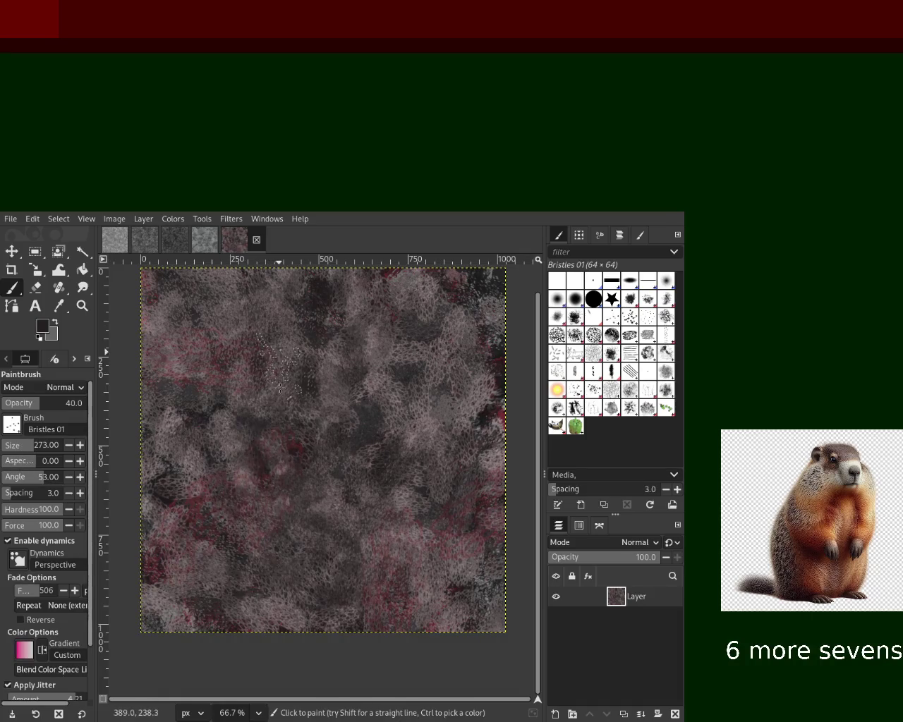
pyautogui.keyDown('ctrl'); pyautogui.click(365, 383); pyautogui.keyUp('ctrl')
pyautogui.moveTo(275, 501); pyautogui.dragTo(279, 437)
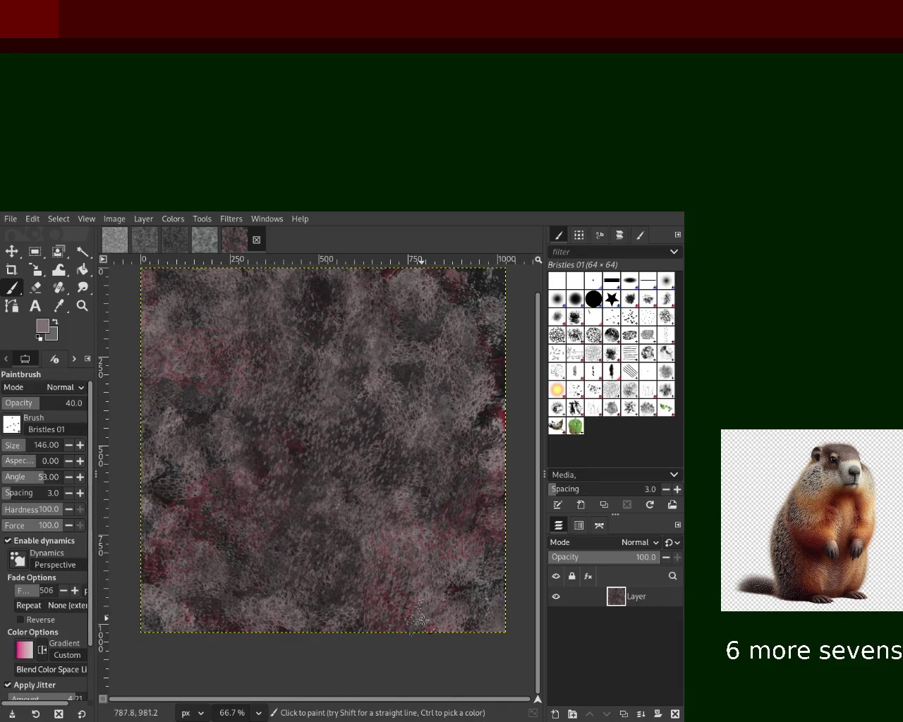
pyautogui.moveTo(222, 534); pyautogui.dragTo(375, 631)
pyautogui.moveTo(293, 371)
pyautogui.mouseDown()
pyautogui.moveTo(242, 437)
pyautogui.moveTo(243, 369)
pyautogui.moveTo(391, 453)
pyautogui.moveTo(224, 362)
pyautogui.mouseUp()
pyautogui.click(459, 455)
pyautogui.keyDown('ctrl'); pyautogui.click(505, 378); pyautogui.keyUp('ctrl')
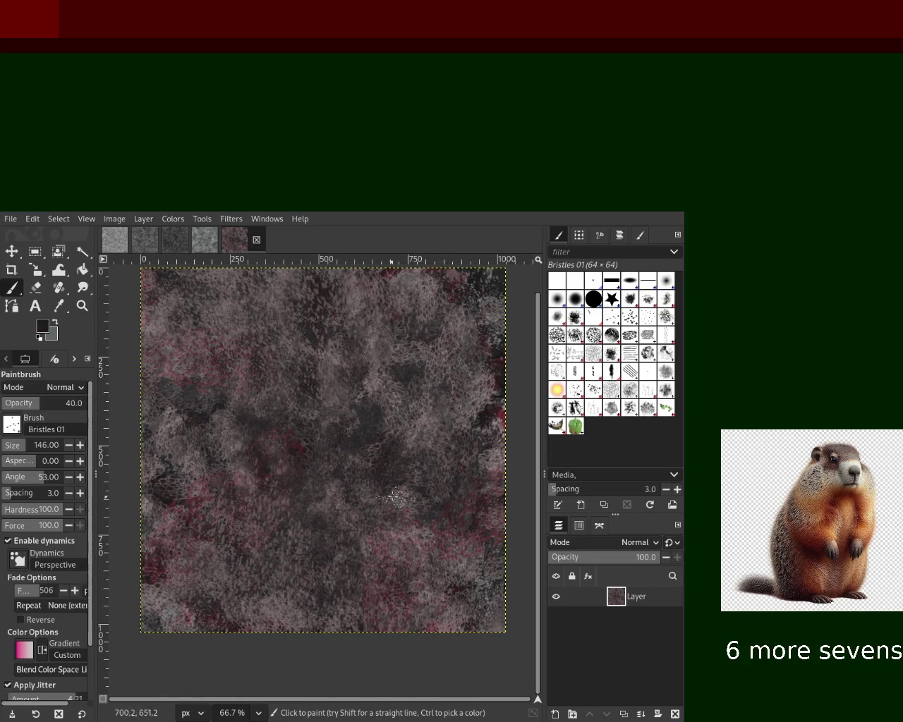
pyautogui.keyDown('ctrl'); pyautogui.click(491, 397); pyautogui.keyUp('ctrl')
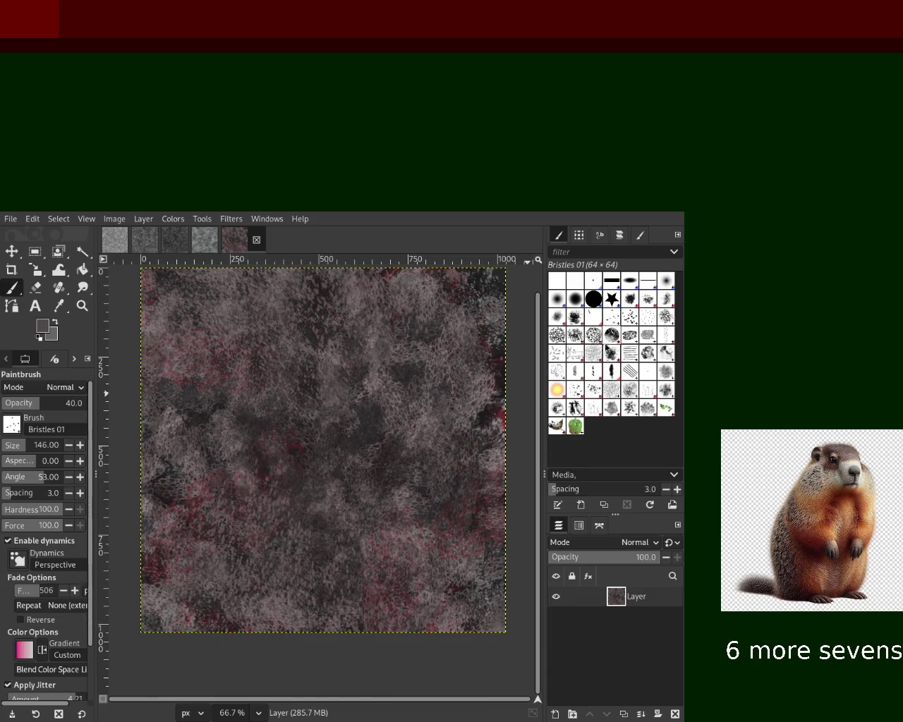
# Step: Switch to Animated Confetti at size about 152 and dab dark grey confetti over the mesh
pyautogui.click(611, 319)
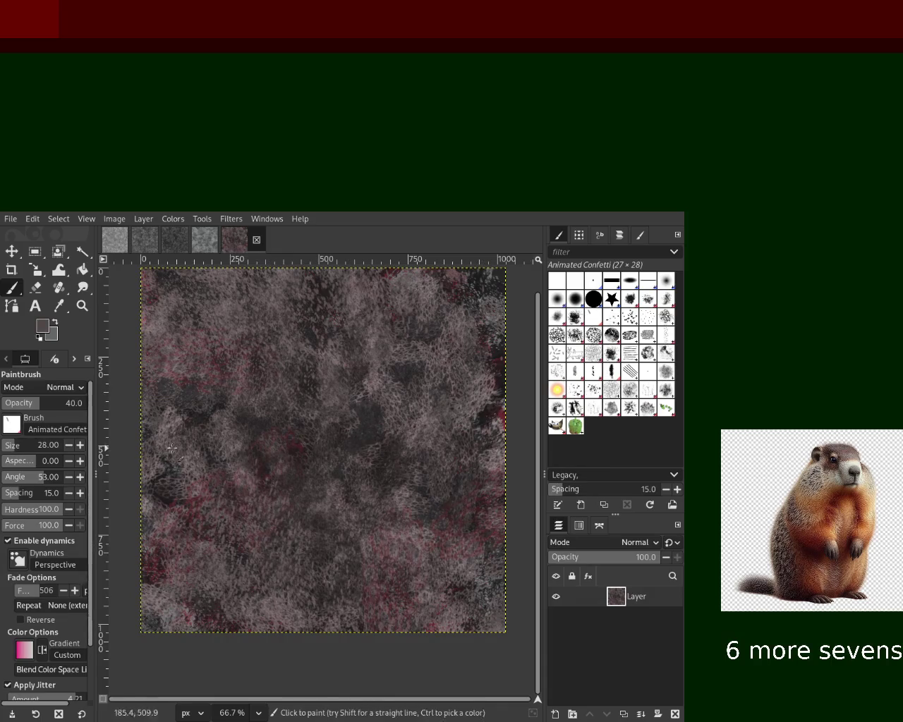
pyautogui.moveTo(15, 445); pyautogui.dragTo(26, 445)
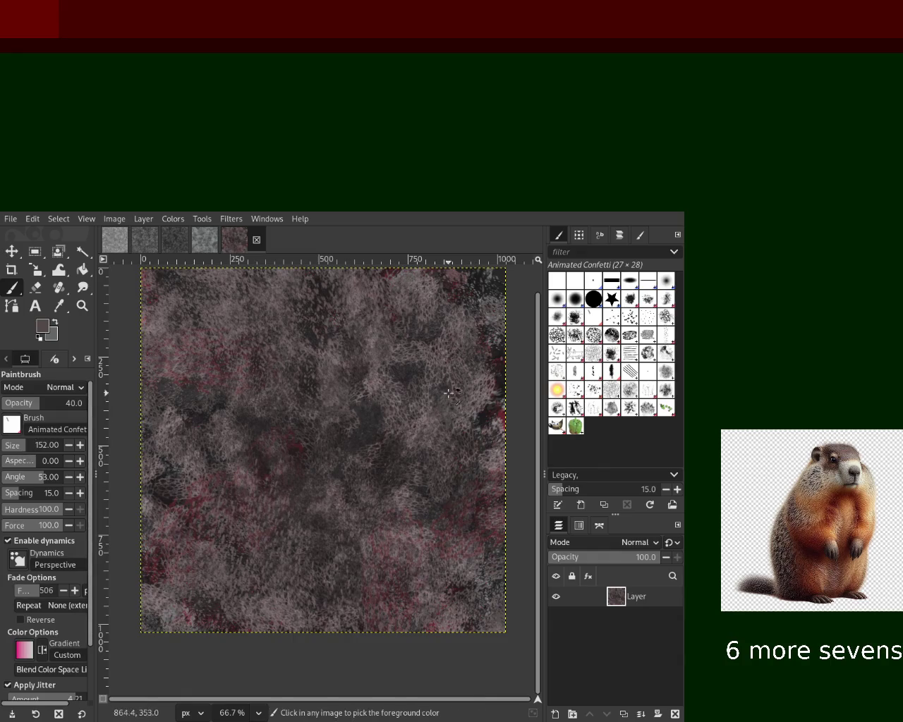
pyautogui.keyDown('ctrl'); pyautogui.click(202, 407); pyautogui.keyUp('ctrl')
pyautogui.keyDown('ctrl'); pyautogui.click(215, 423); pyautogui.keyUp('ctrl')
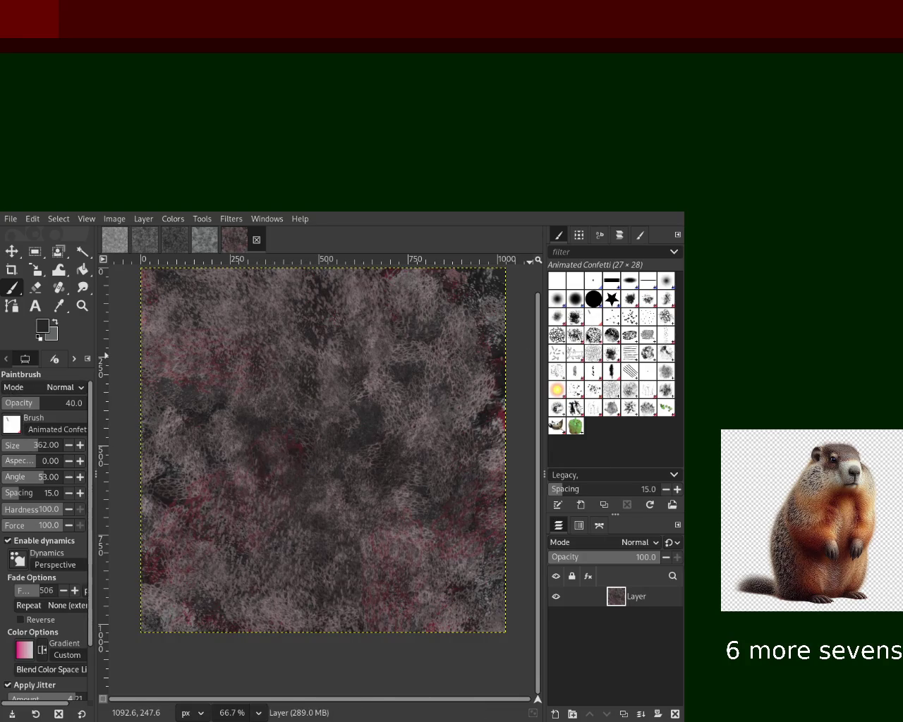
pyautogui.click(575, 335)
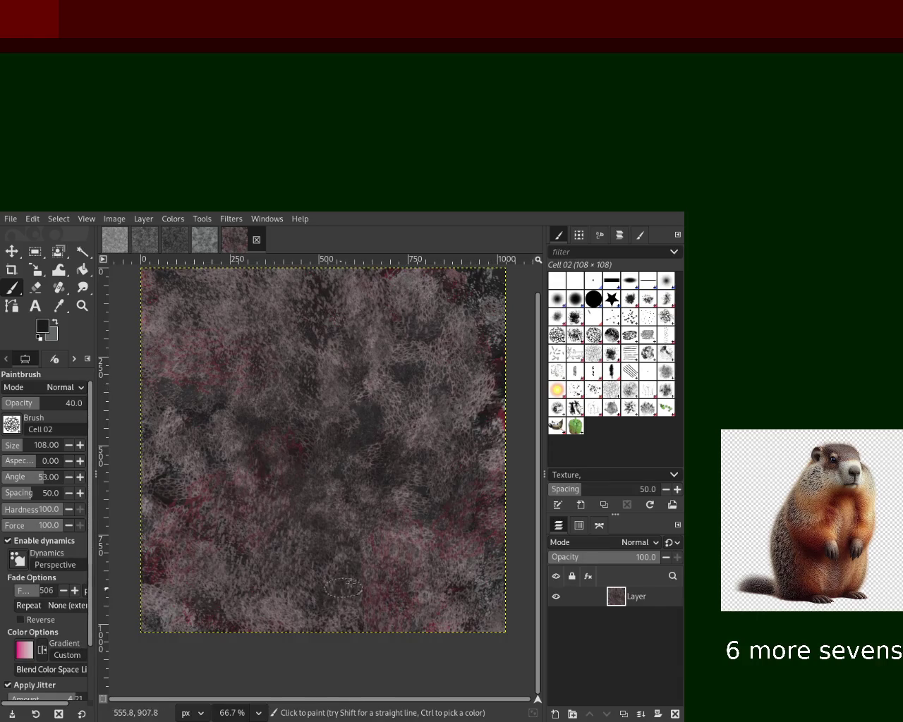
# Step: Paint dark leafy Texture Hose 01 streaks across the canvas at opacity 90
pyautogui.click(575, 407)
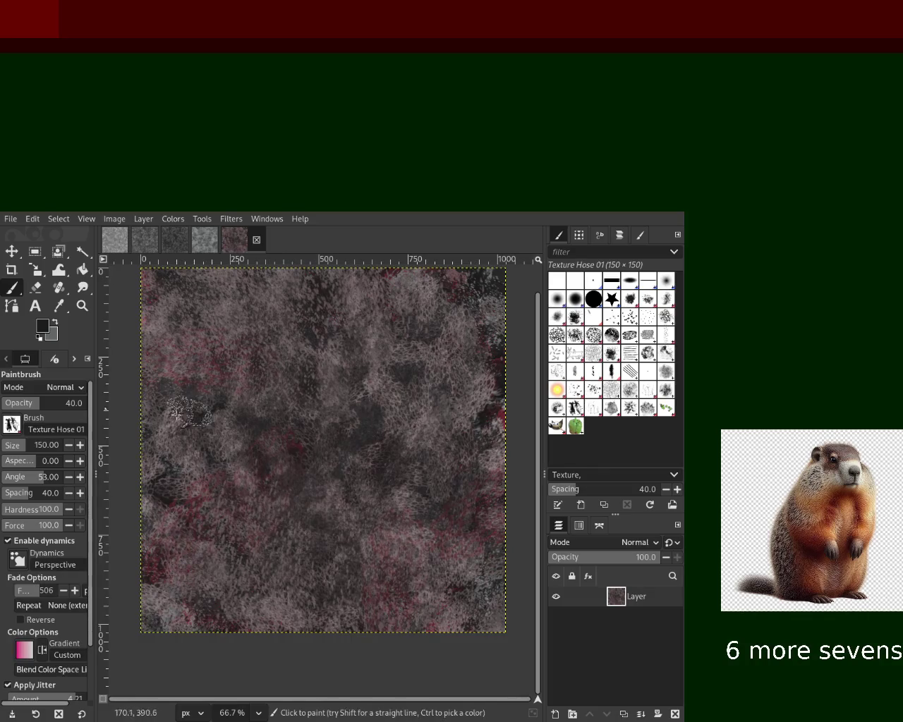
pyautogui.moveTo(36, 403); pyautogui.dragTo(78, 402)
pyautogui.moveTo(194, 483)
pyautogui.mouseDown()
pyautogui.moveTo(300, 403)
pyautogui.moveTo(154, 449)
pyautogui.mouseUp()
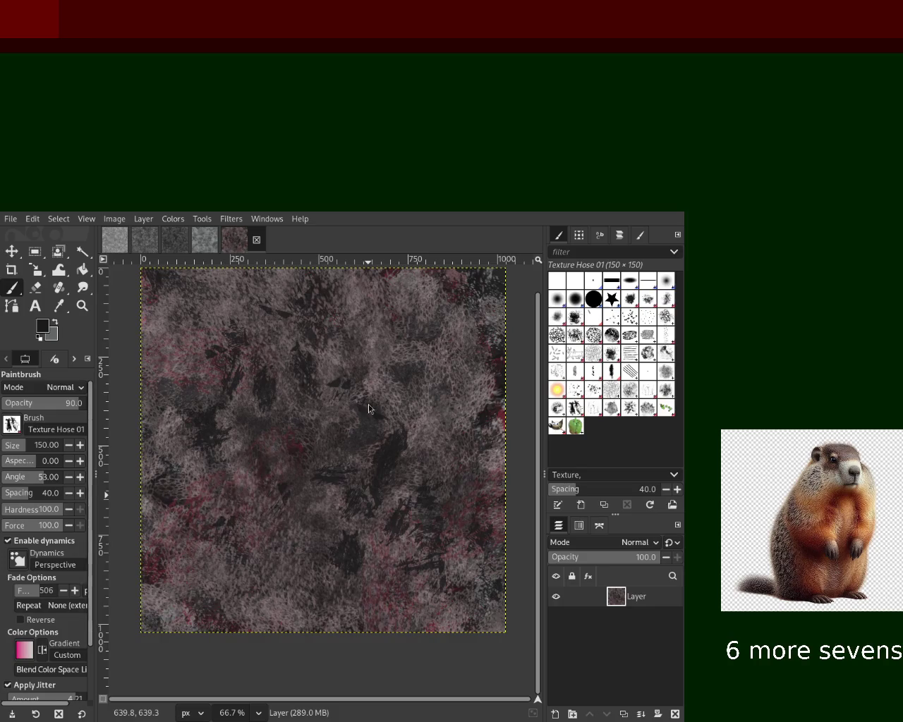
pyautogui.moveTo(373, 519)
pyautogui.mouseDown()
pyautogui.moveTo(288, 608)
pyautogui.moveTo(244, 501)
pyautogui.mouseUp()
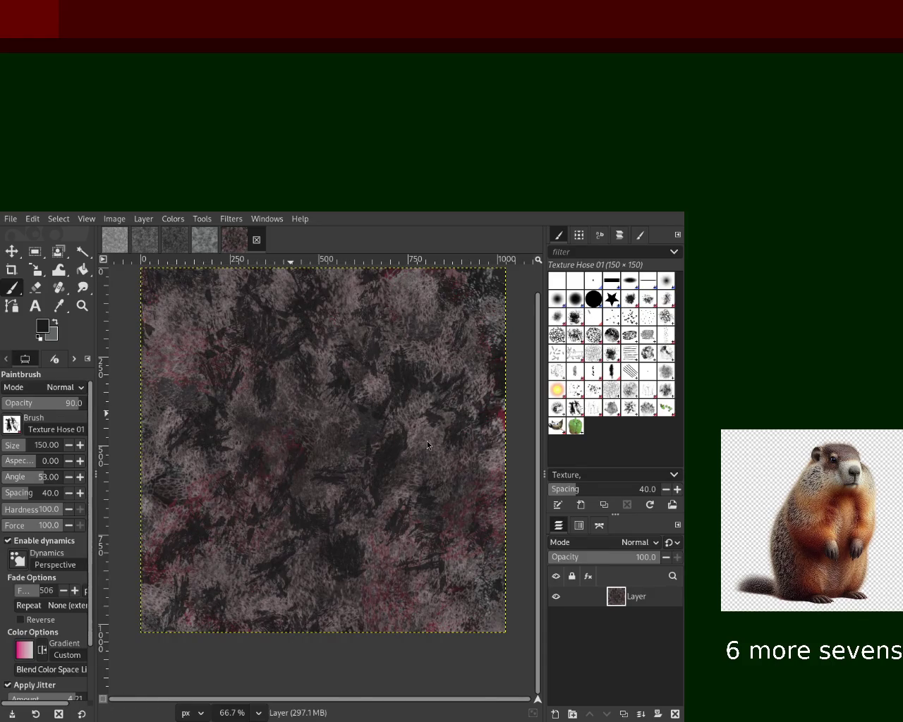
pyautogui.moveTo(427, 444); pyautogui.dragTo(165, 419)
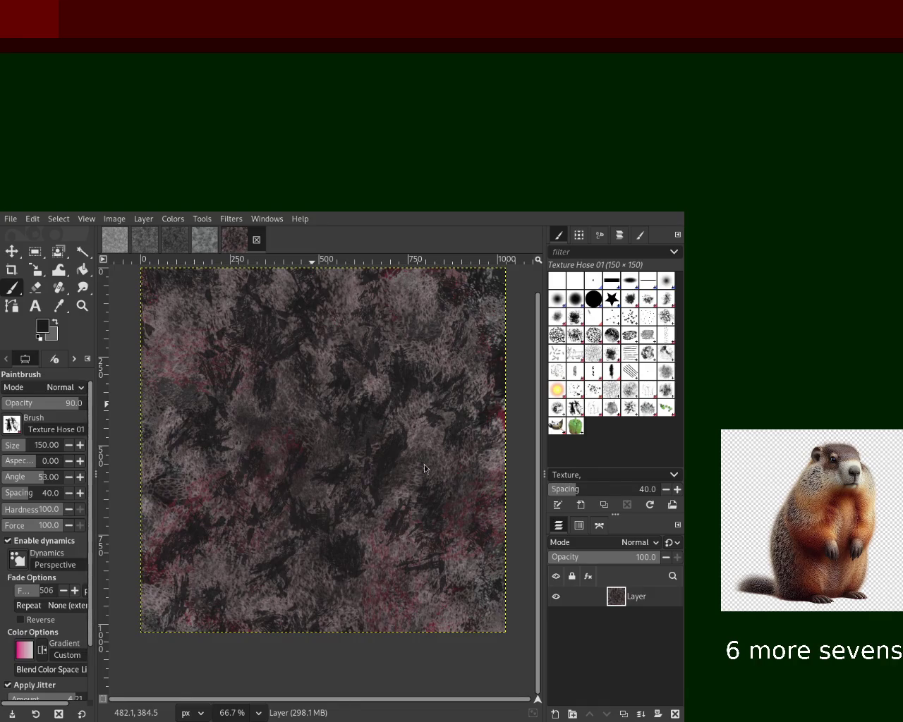
pyautogui.click(630, 316)
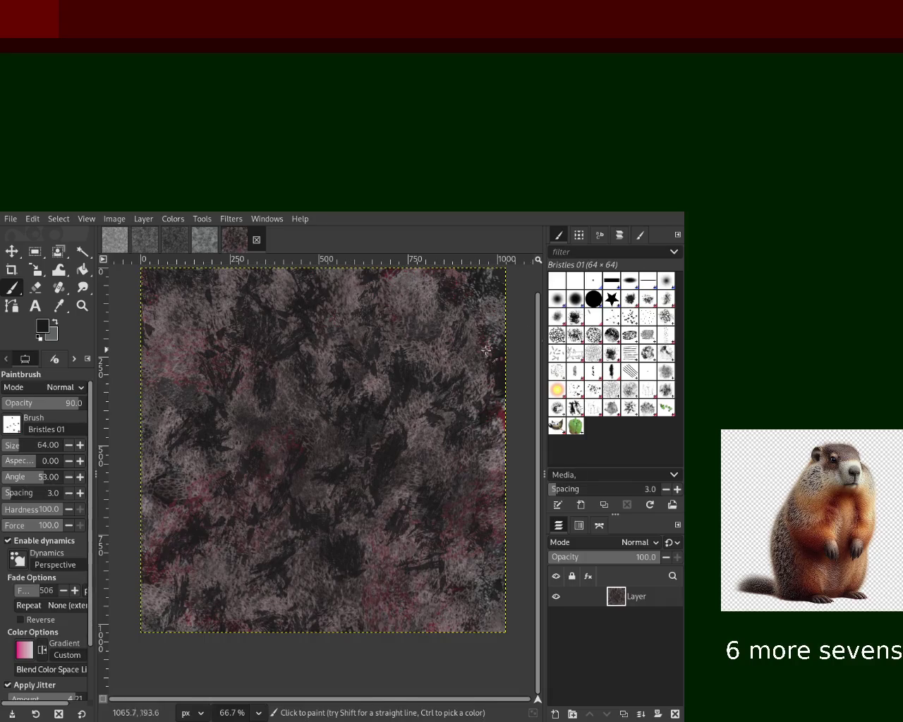
# Step: Layer grey Bristles 01 texture over the left and centre, then add dark-red bristle patches
pyautogui.moveTo(372, 387); pyautogui.dragTo(191, 541)
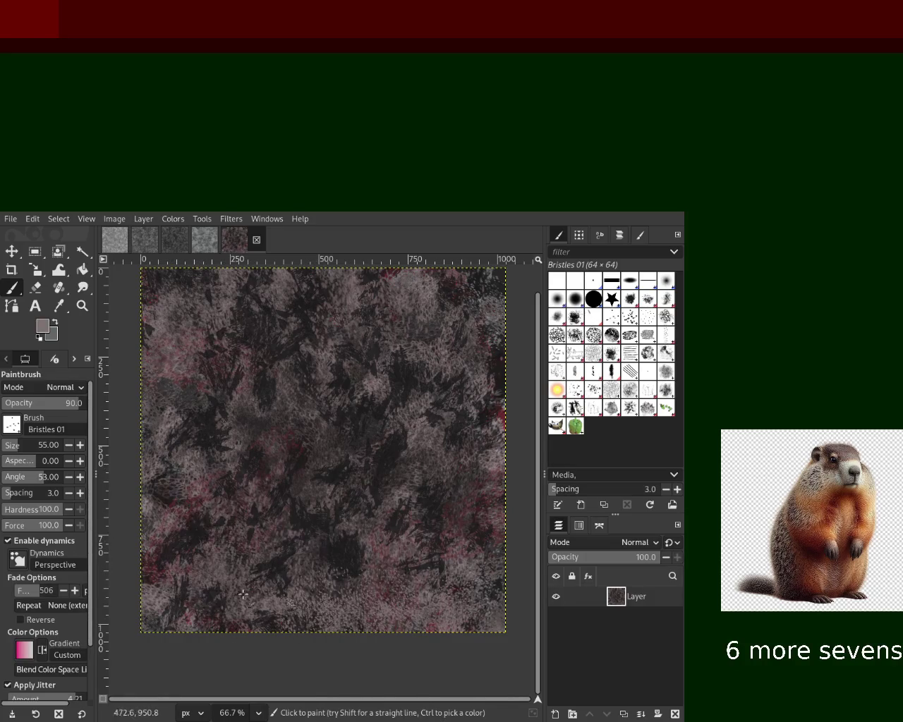
pyautogui.moveTo(194, 387); pyautogui.dragTo(191, 437)
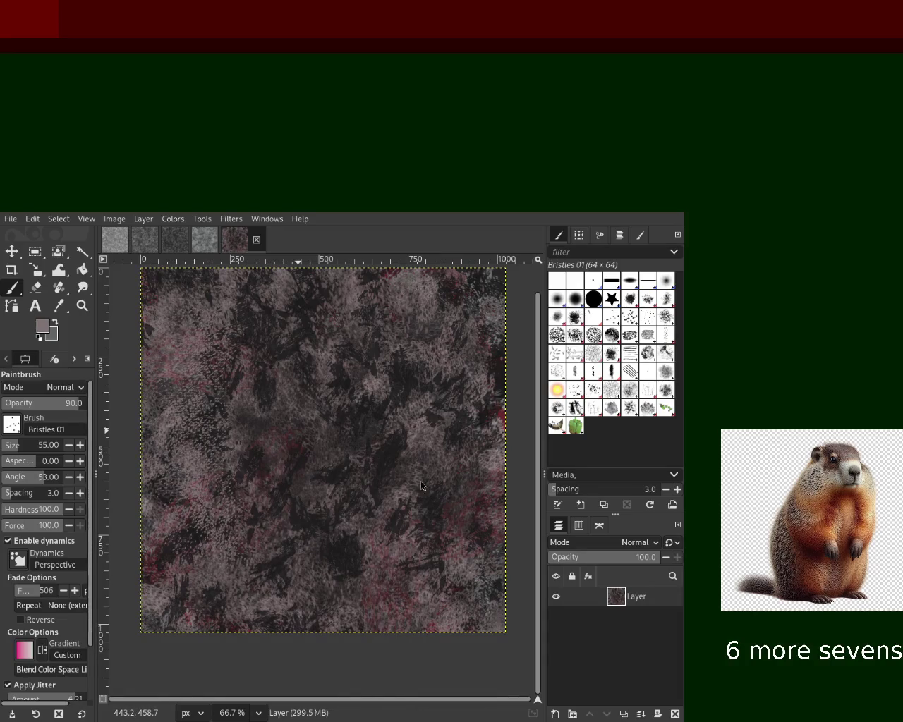
pyautogui.keyDown('ctrl'); pyautogui.click(503, 414); pyautogui.keyUp('ctrl')
pyautogui.moveTo(446, 548); pyautogui.dragTo(455, 560)
pyautogui.moveTo(185, 598); pyautogui.dragTo(361, 556)
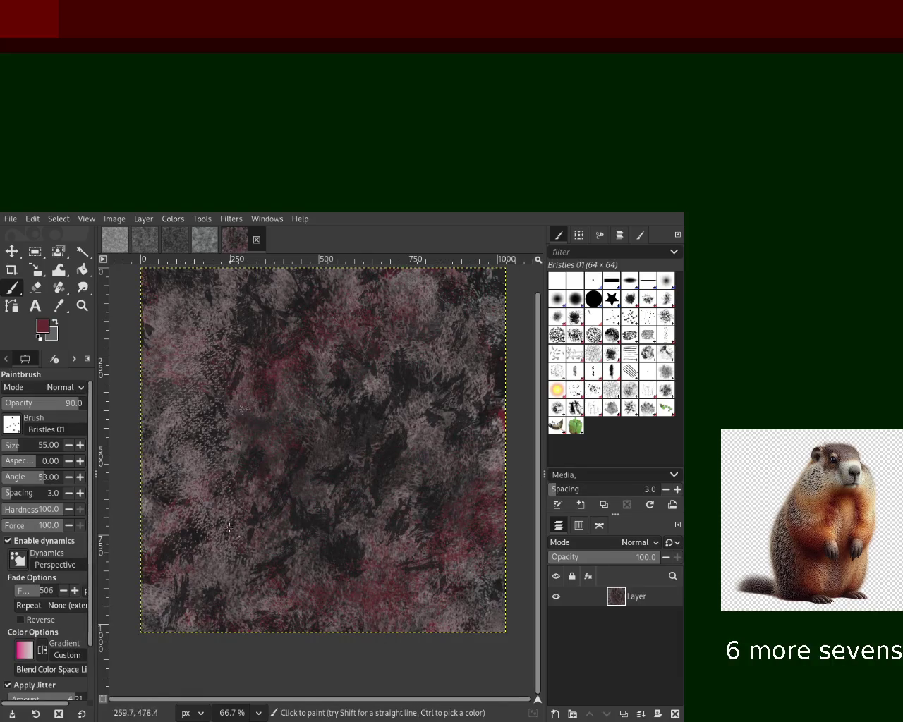
# Step: Scatter crimson Splats 01 splatter marks across the whole canvas
pyautogui.click(573, 388)
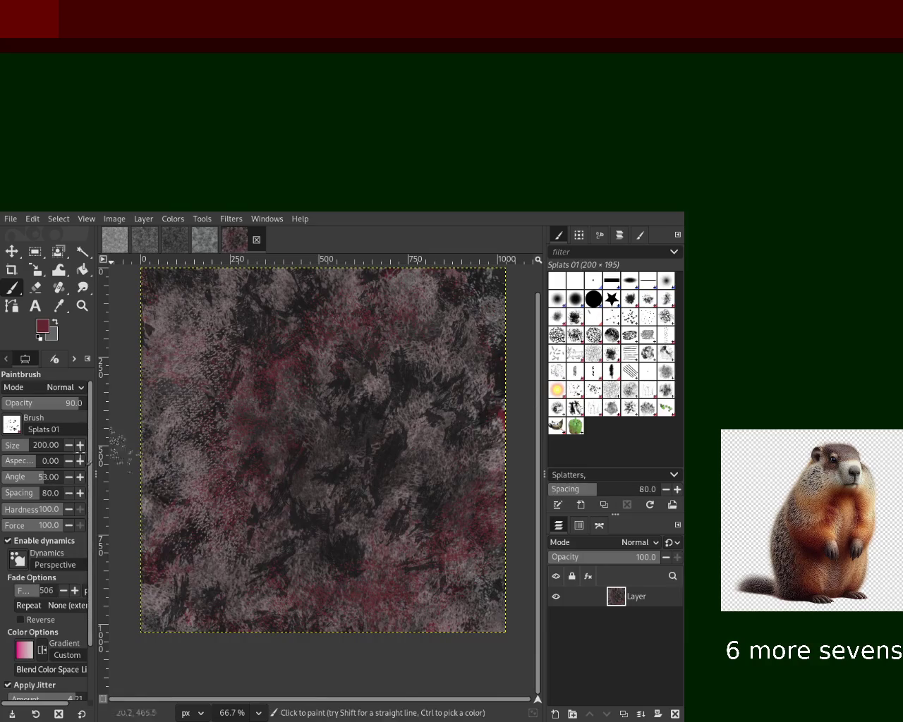
pyautogui.moveTo(360, 371)
pyautogui.mouseDown()
pyautogui.moveTo(272, 461)
pyautogui.moveTo(323, 358)
pyautogui.moveTo(233, 404)
pyautogui.moveTo(218, 339)
pyautogui.moveTo(353, 420)
pyautogui.moveTo(390, 524)
pyautogui.moveTo(201, 428)
pyautogui.mouseUp()
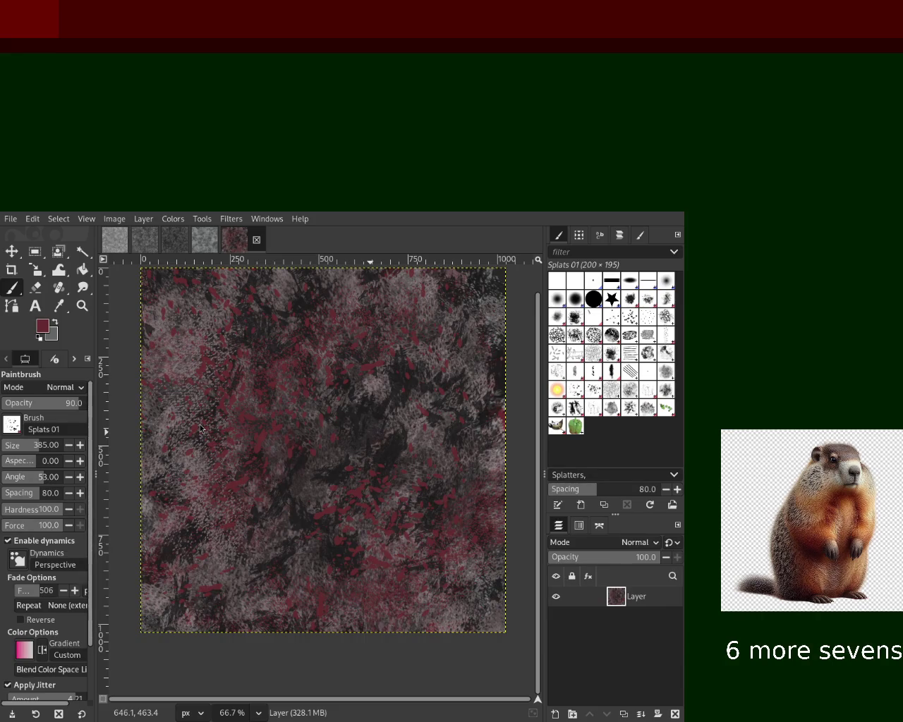
pyautogui.press('ctrl')
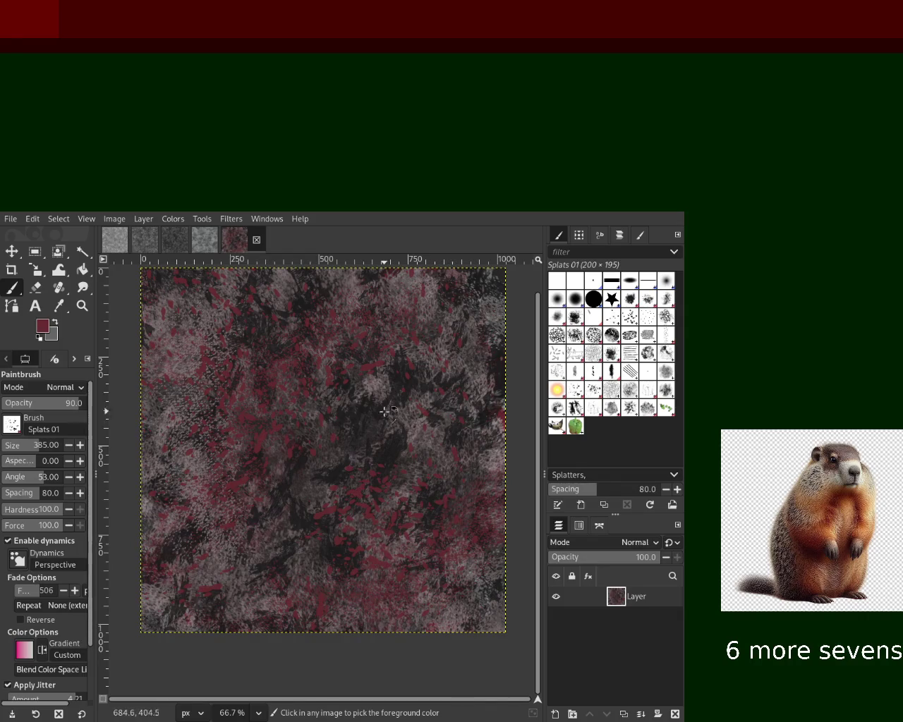
pyautogui.click(575, 408)
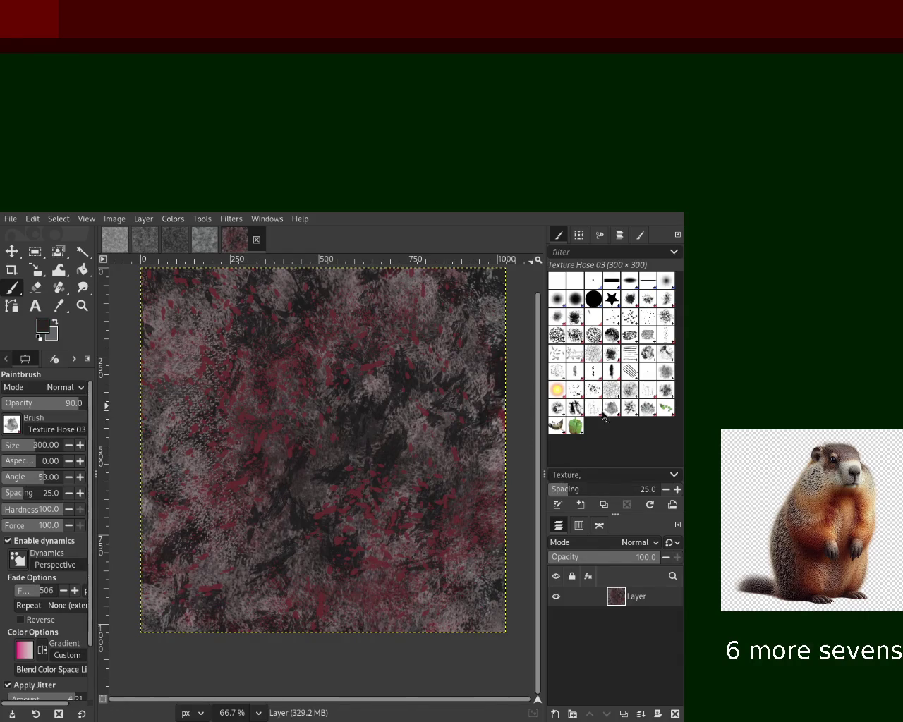
# Step: Sample pinkish grey from the image and stamp large Texture Hose 03 patches across the lower canvas
pyautogui.moveTo(325, 453); pyautogui.dragTo(355, 538)
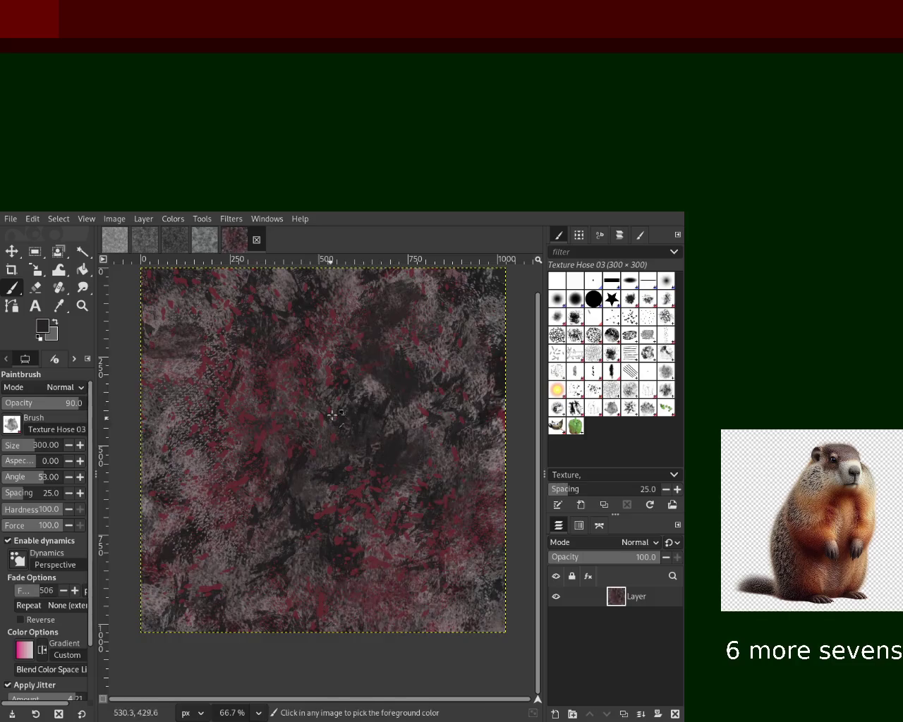
pyautogui.keyDown('ctrl'); pyautogui.click(364, 385); pyautogui.keyUp('ctrl')
pyautogui.moveTo(381, 395)
pyautogui.mouseDown()
pyautogui.moveTo(407, 661)
pyautogui.moveTo(364, 417)
pyautogui.moveTo(291, 446)
pyautogui.moveTo(434, 603)
pyautogui.moveTo(417, 579)
pyautogui.moveTo(423, 587)
pyautogui.moveTo(440, 665)
pyautogui.moveTo(312, 655)
pyautogui.moveTo(446, 579)
pyautogui.moveTo(477, 498)
pyautogui.mouseUp()
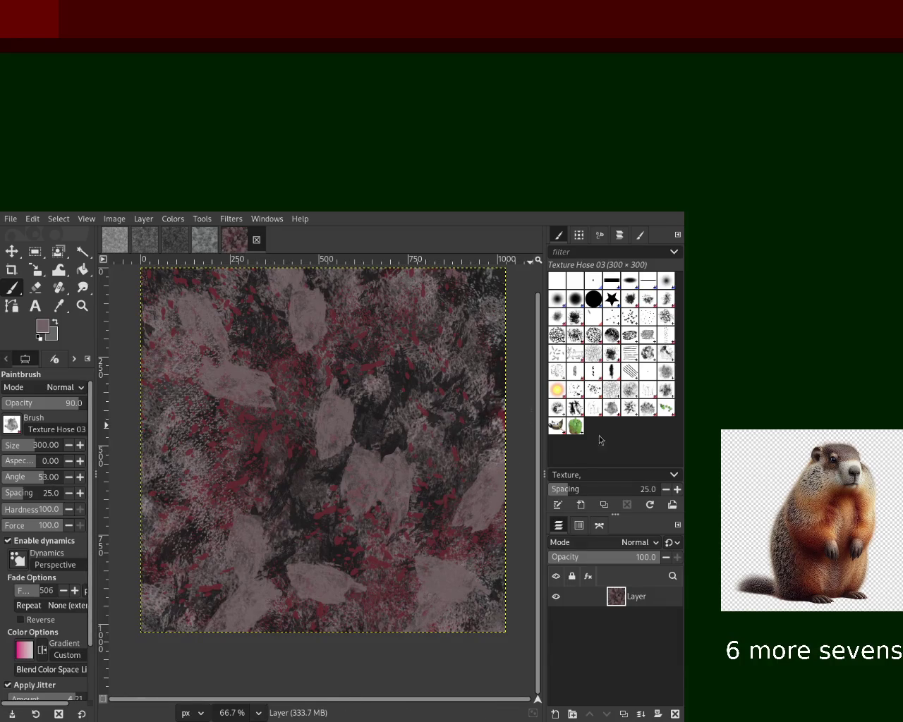
# Step: Return to the Splats 01 brush and sample near-black from a dark area of the image
pyautogui.click(576, 392)
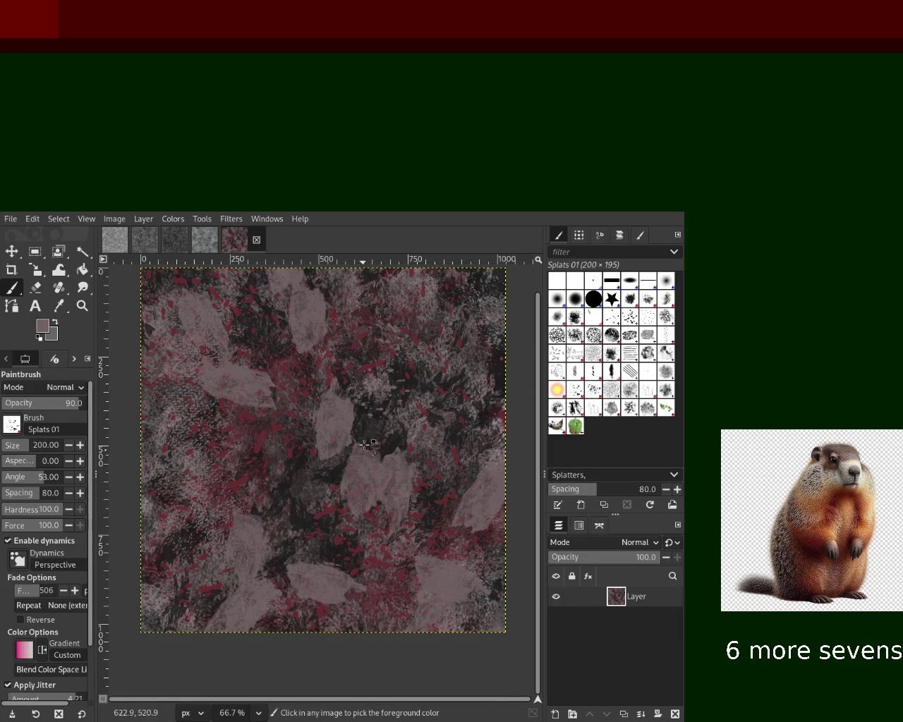
pyautogui.keyDown('ctrl'); pyautogui.click(385, 412); pyautogui.keyUp('ctrl')
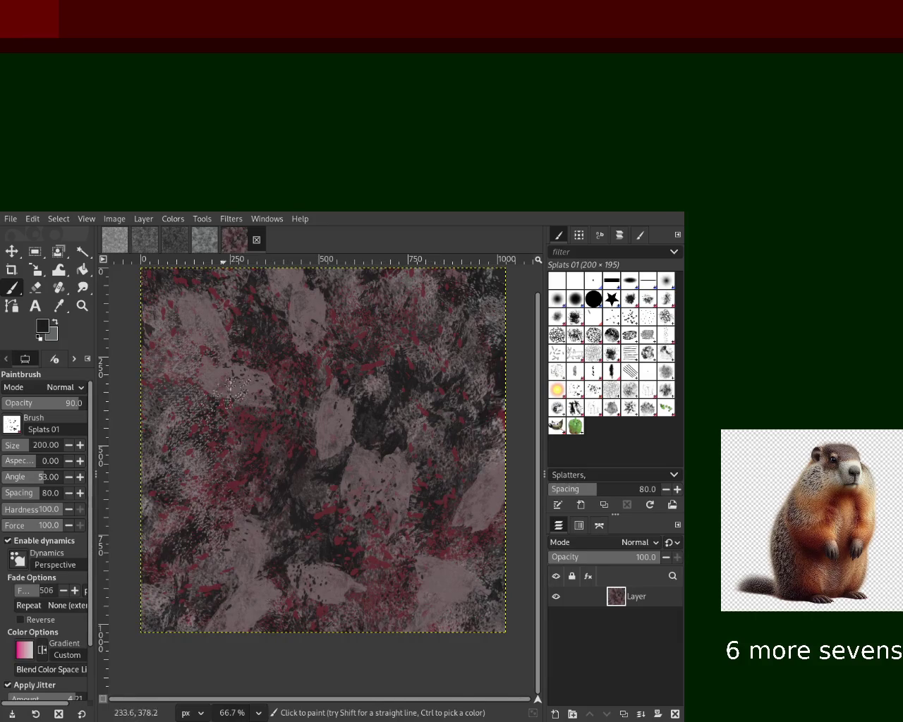
# Step: Switch to Pencil 03, enlarge it, and paint light, dark and red strokes on the left
pyautogui.click(611, 372)
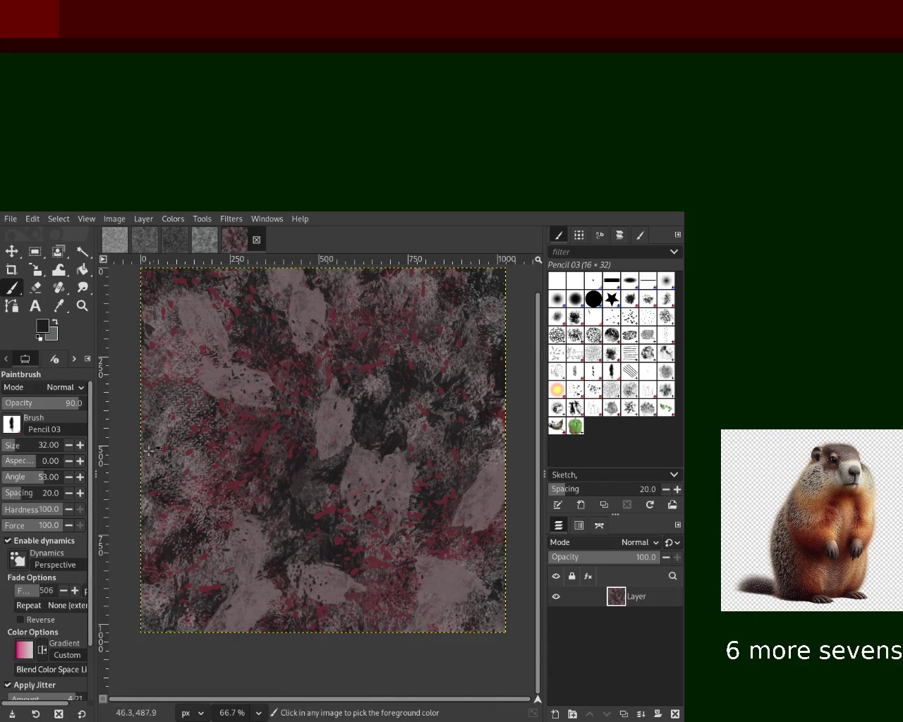
pyautogui.moveTo(267, 343); pyautogui.dragTo(164, 422)
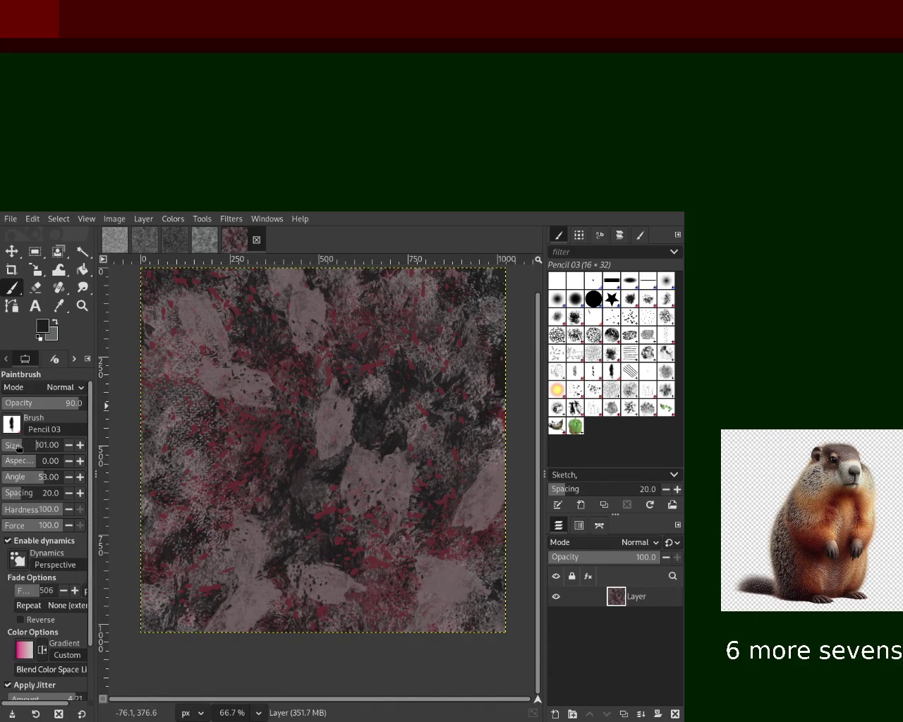
pyautogui.moveTo(19, 447); pyautogui.dragTo(23, 455)
pyautogui.moveTo(156, 452)
pyautogui.mouseDown()
pyautogui.moveTo(169, 541)
pyautogui.moveTo(336, 579)
pyautogui.mouseUp()
# Step: Sample pinkish grey and dark red from the canvas and paint grey and red dabs down the centre
pyautogui.keyDown('ctrl'); pyautogui.click(335, 580); pyautogui.keyUp('ctrl')
pyautogui.moveTo(208, 512); pyautogui.dragTo(173, 469)
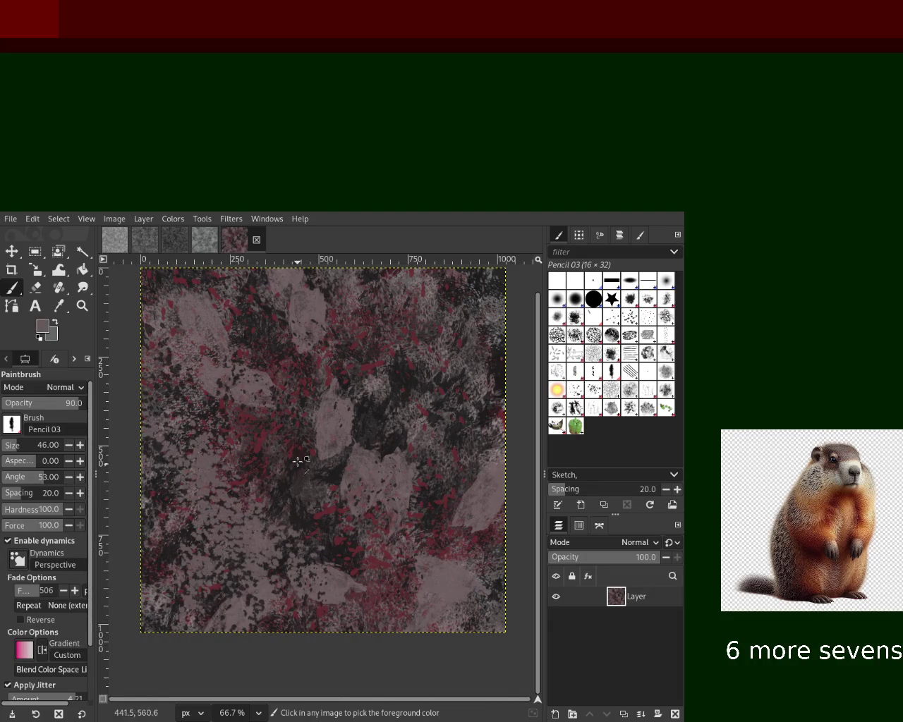
pyautogui.keyDown('ctrl'); pyautogui.click(256, 449); pyautogui.keyUp('ctrl')
pyautogui.moveTo(256, 449)
pyautogui.mouseDown()
pyautogui.moveTo(486, 587)
pyautogui.moveTo(430, 620)
pyautogui.moveTo(249, 599)
pyautogui.mouseUp()
pyautogui.keyDown('ctrl'); pyautogui.click(466, 595); pyautogui.keyUp('ctrl')
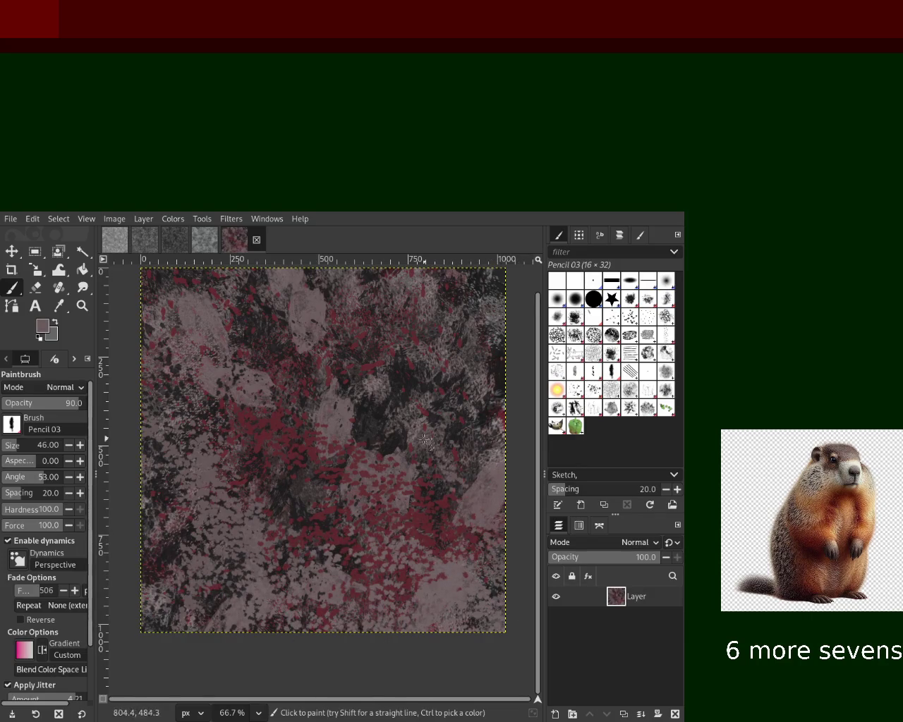
pyautogui.moveTo(286, 275); pyautogui.dragTo(287, 440)
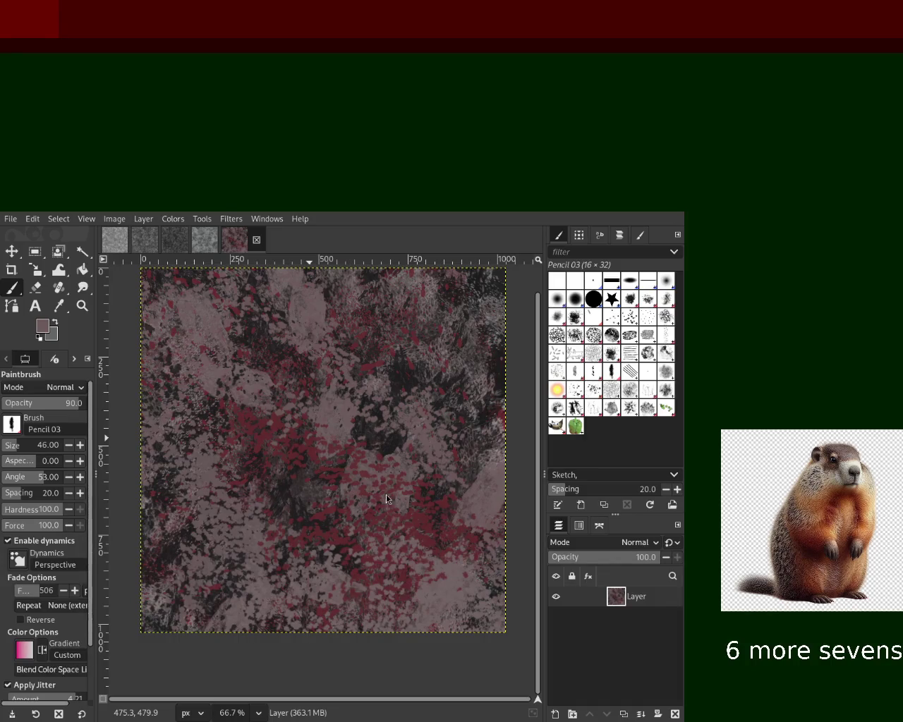
pyautogui.keyDown('ctrl'); pyautogui.click(504, 375); pyautogui.keyUp('ctrl')
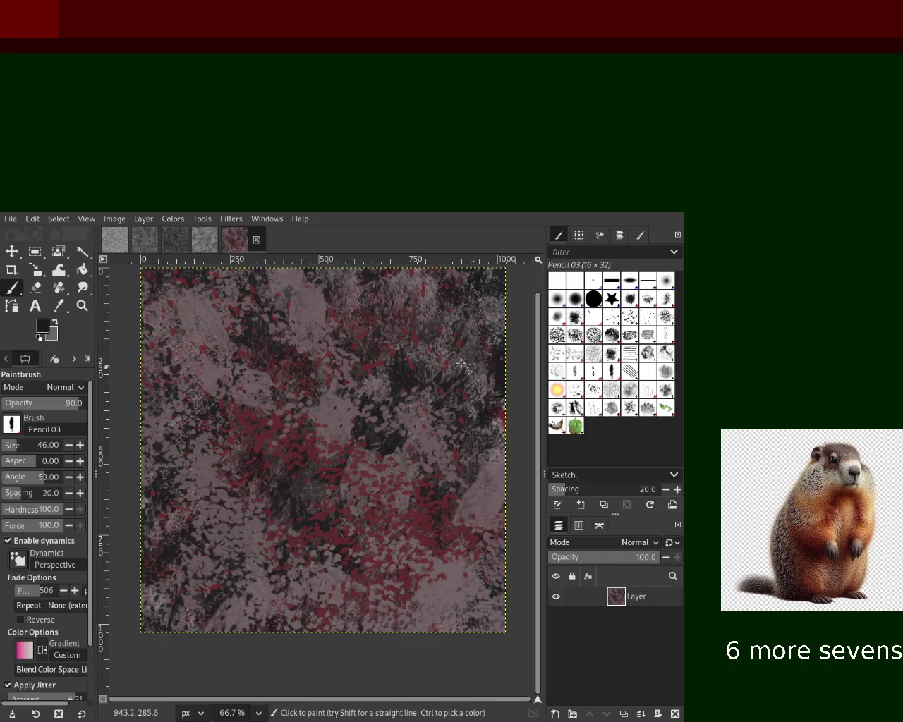
# Step: Paint near-black dabs along the bottom edge and lower-left of the canvas
pyautogui.moveTo(378, 543); pyautogui.dragTo(473, 509)
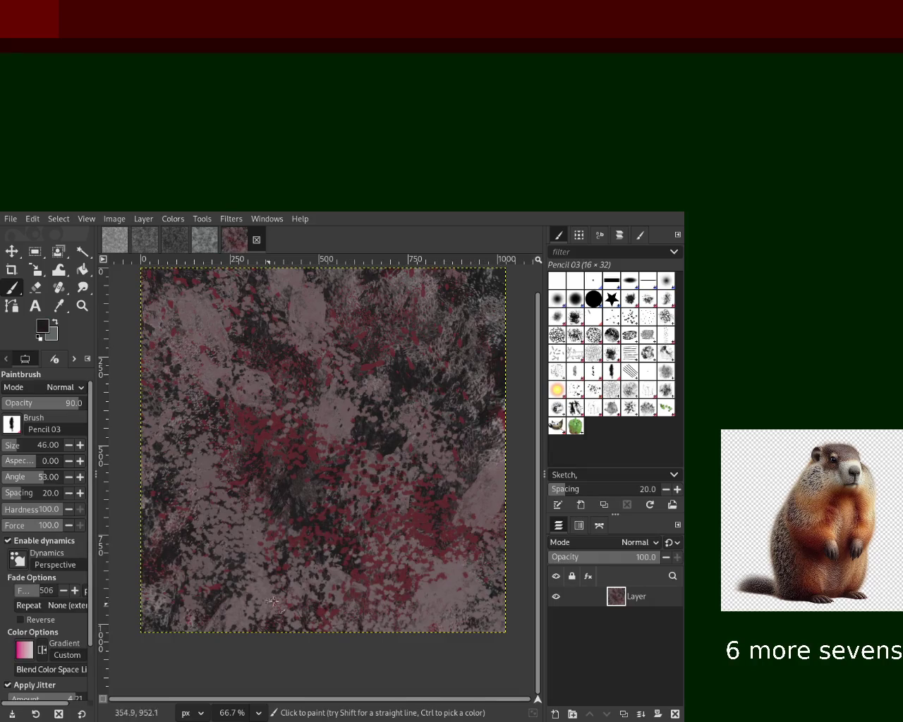
pyautogui.moveTo(399, 591); pyautogui.dragTo(394, 597)
pyautogui.moveTo(225, 536); pyautogui.dragTo(209, 605)
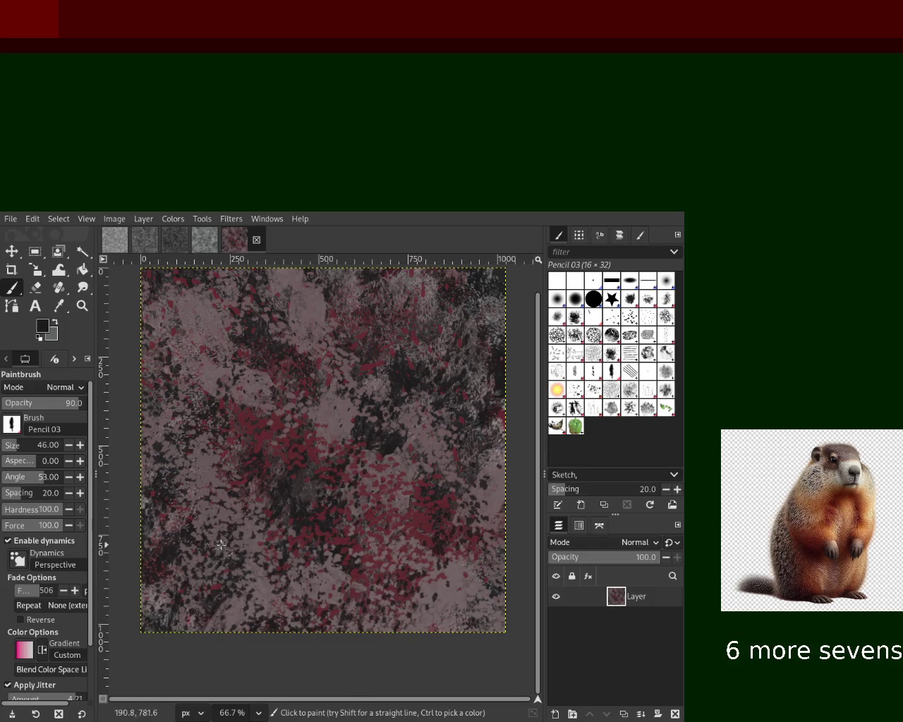
pyautogui.keyDown('ctrl'); pyautogui.click(189, 357); pyautogui.keyUp('ctrl')
# Step: After trying Pencil 02, return to Pencil 03 and paint black dabs in the upper right and centre
pyautogui.click(575, 388)
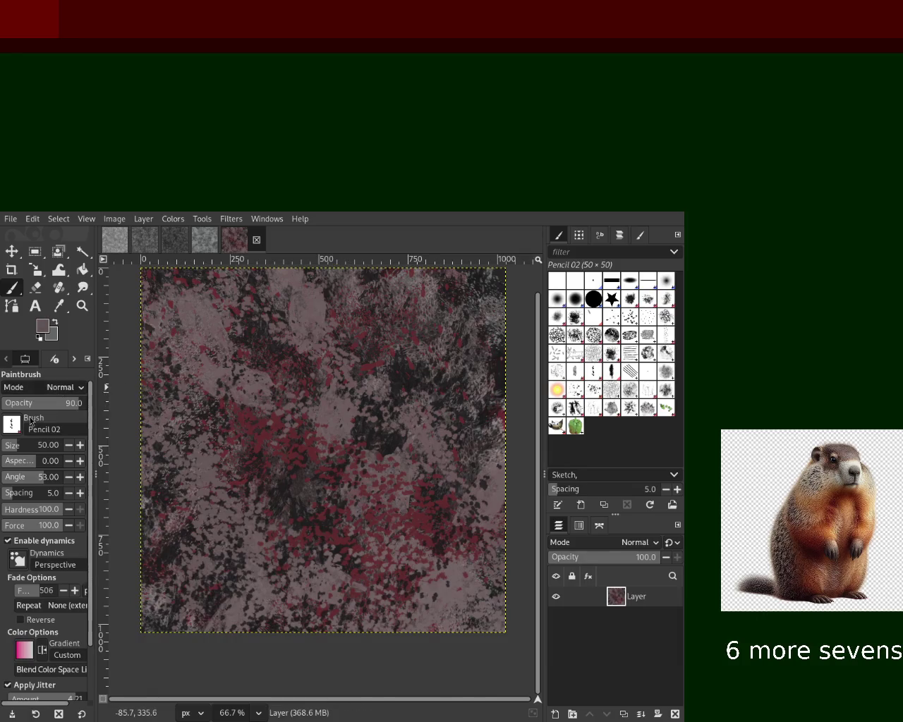
pyautogui.click(611, 372)
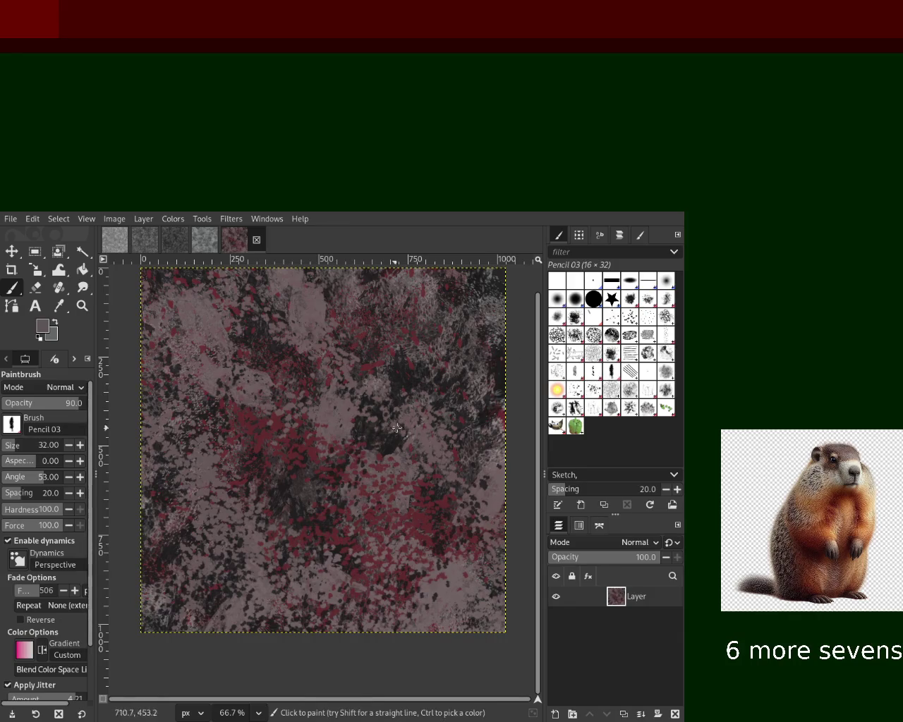
pyautogui.keyDown('ctrl'); pyautogui.click(449, 386); pyautogui.keyUp('ctrl')
pyautogui.moveTo(449, 387)
pyautogui.mouseDown()
pyautogui.moveTo(388, 393)
pyautogui.moveTo(398, 358)
pyautogui.moveTo(414, 351)
pyautogui.mouseUp()
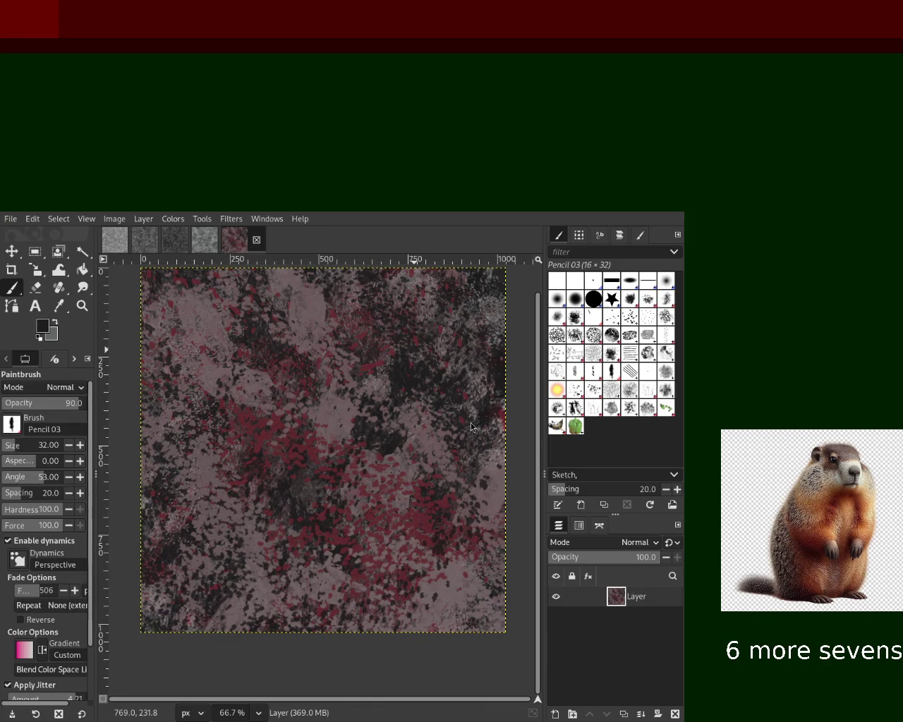
pyautogui.moveTo(424, 413); pyautogui.dragTo(300, 544)
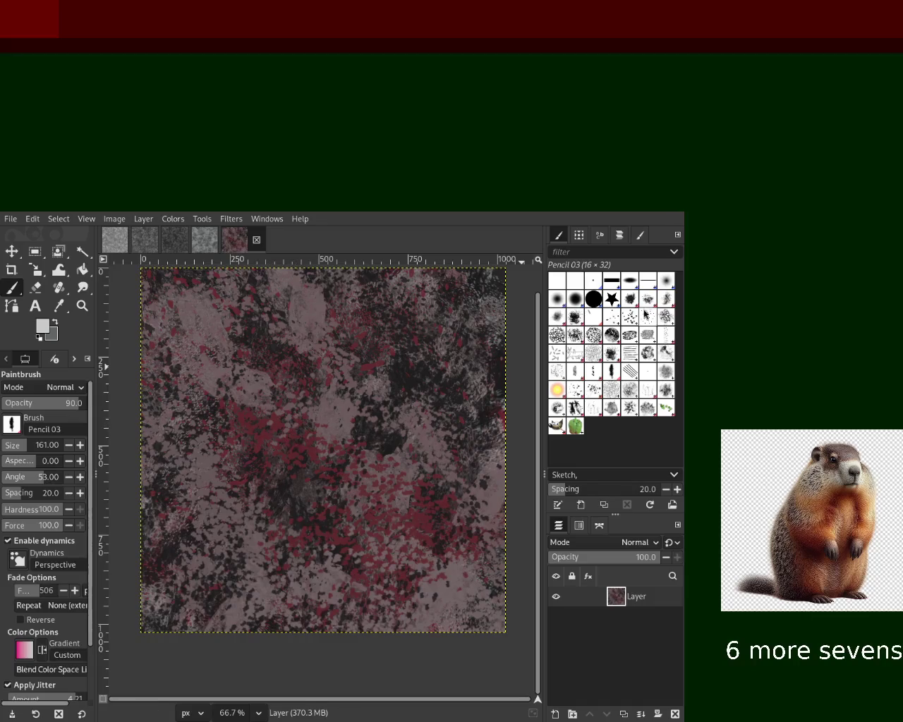
pyautogui.click(560, 356)
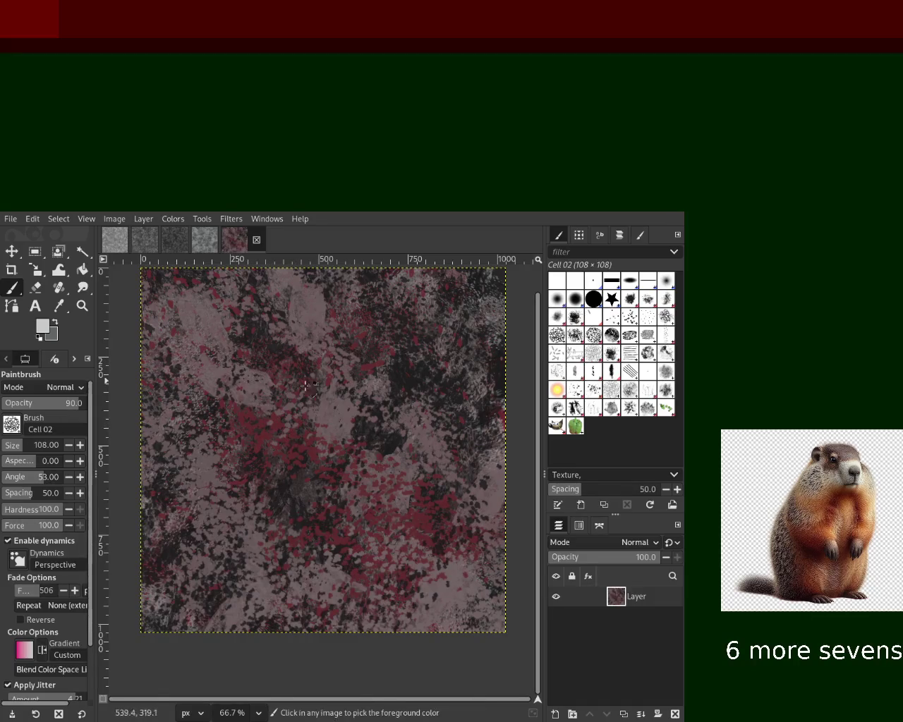
# Step: Lower the Cell 02 opacity to about 26 and try faint lace stamps on the lower canvas, undoing them
pyautogui.moveTo(54, 408); pyautogui.dragTo(40, 408)
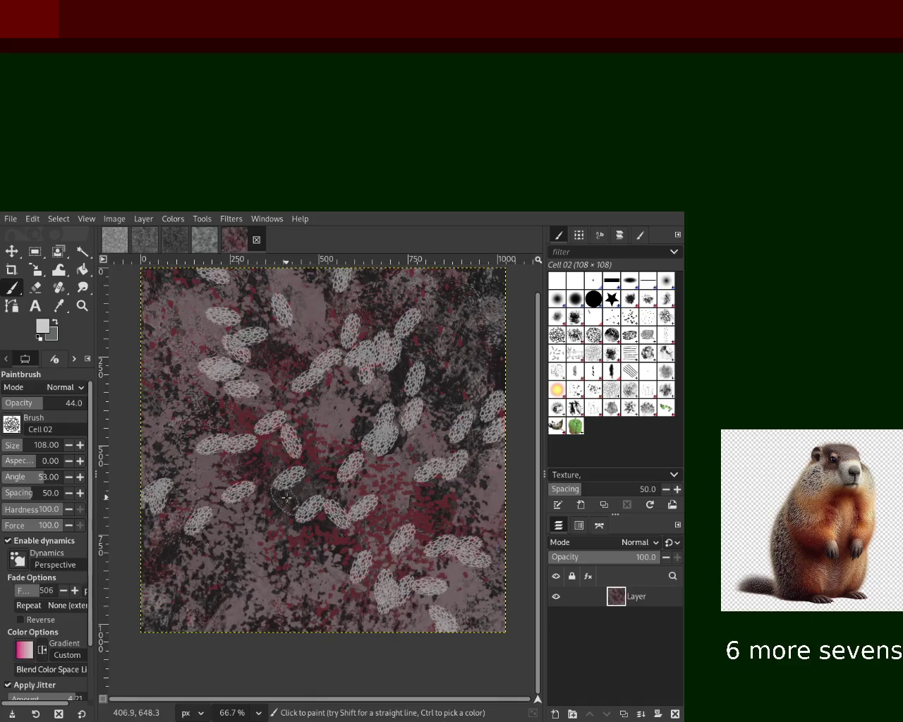
pyautogui.click(24, 403)
pyautogui.moveTo(310, 367); pyautogui.dragTo(437, 507)
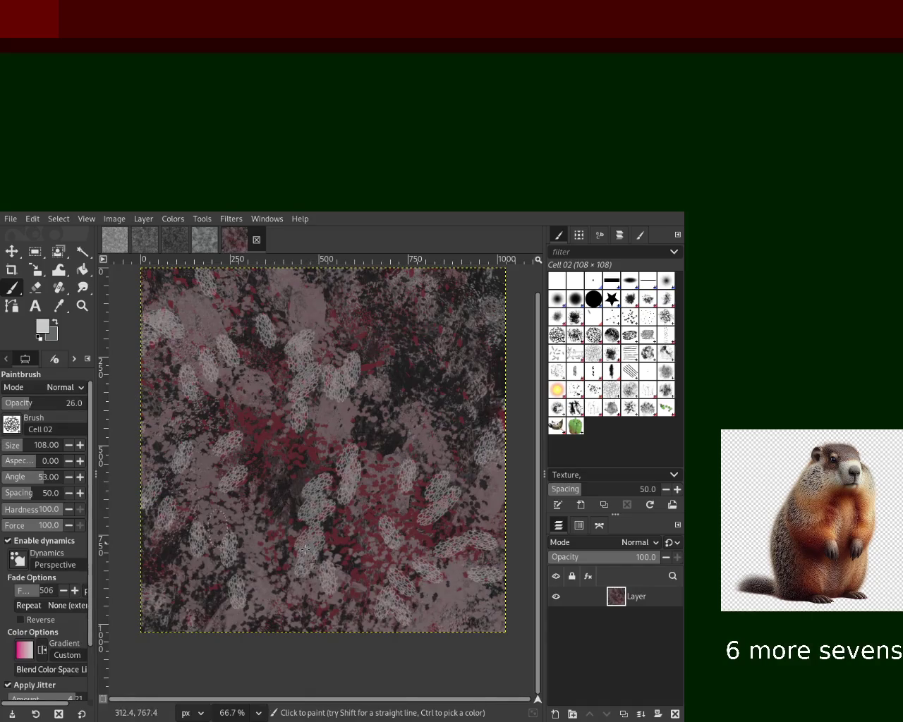
pyautogui.hotkey('ctrl', 'z')
pyautogui.moveTo(381, 480); pyautogui.dragTo(218, 482)
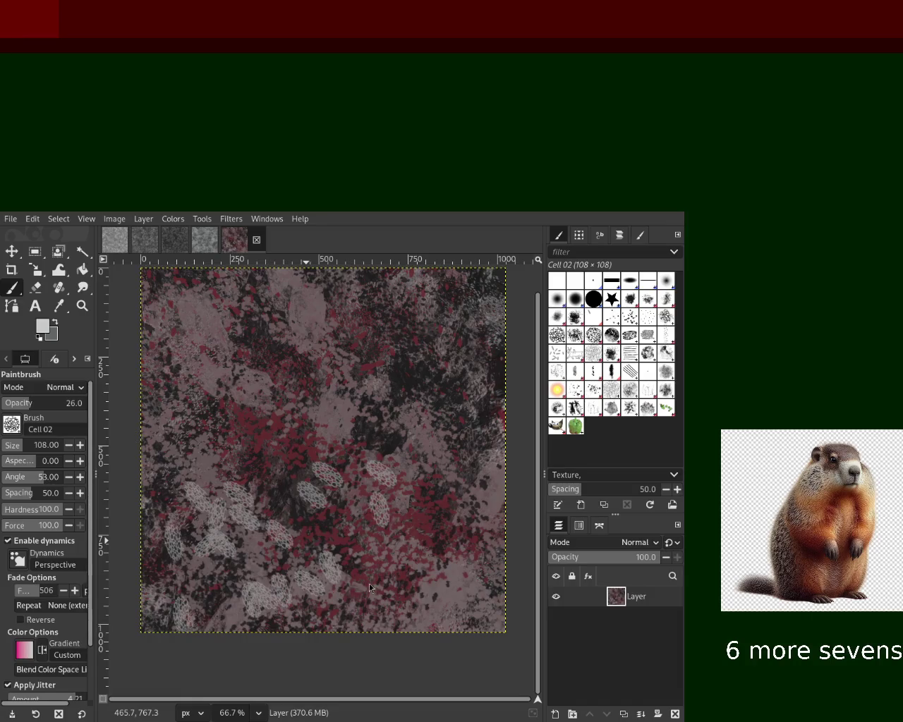
pyautogui.moveTo(303, 487); pyautogui.dragTo(331, 565)
pyautogui.hotkey('ctrl', 'z')
pyautogui.hotkey('ctrl', 'z')
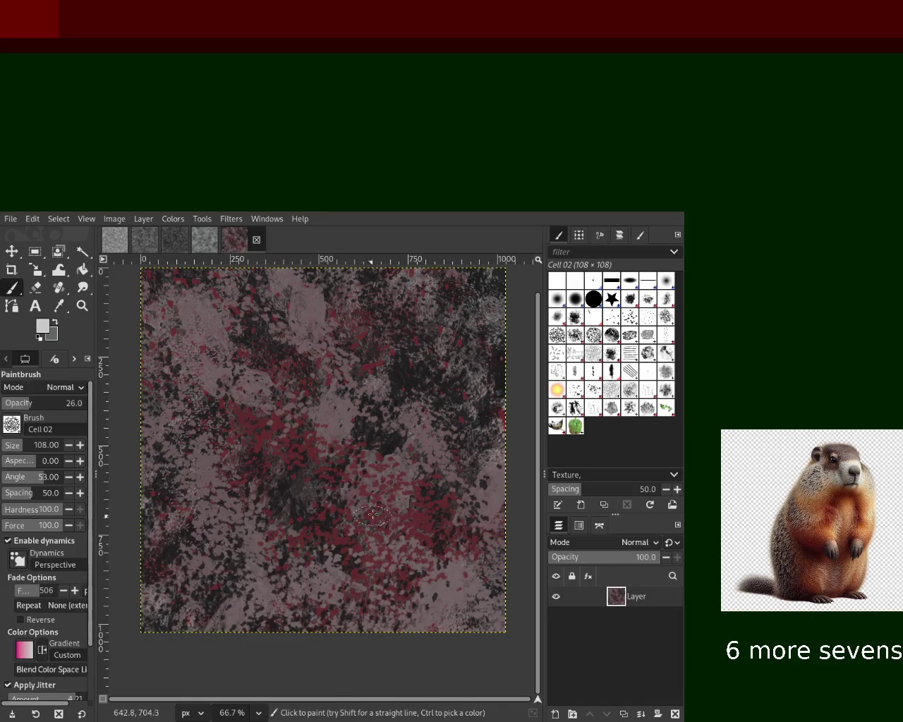
pyautogui.moveTo(451, 522); pyautogui.dragTo(317, 610)
pyautogui.hotkey('ctrl', 'z')
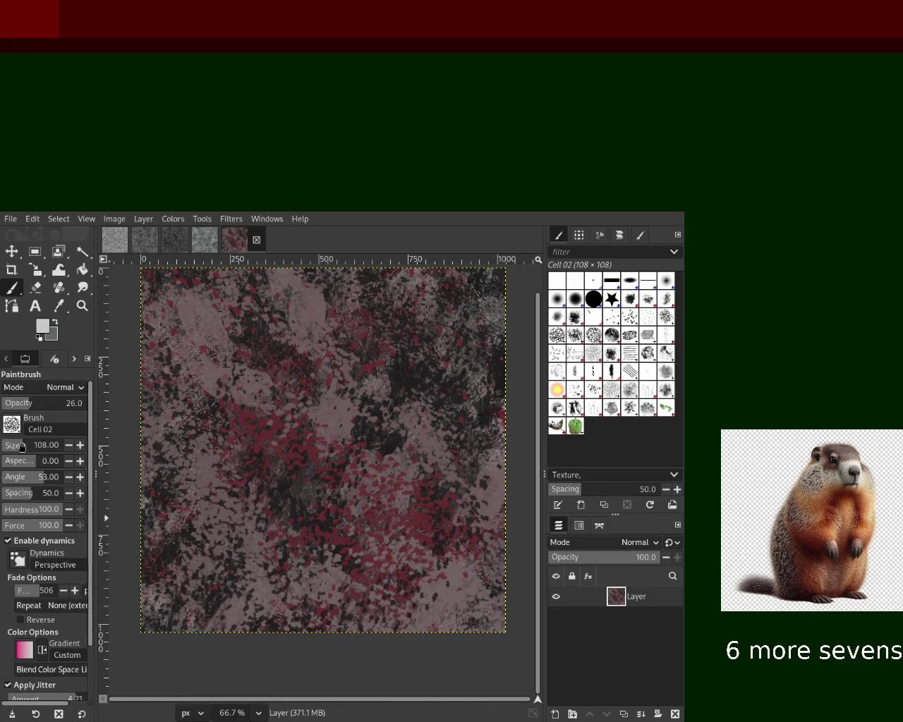
# Step: Resize the brush, stamp large pale lace patterns and compare with undo/redo, then set near-black with Texture Hose 03
pyautogui.moveTo(19, 446); pyautogui.dragTo(9, 446)
pyautogui.moveTo(320, 471); pyautogui.dragTo(196, 581)
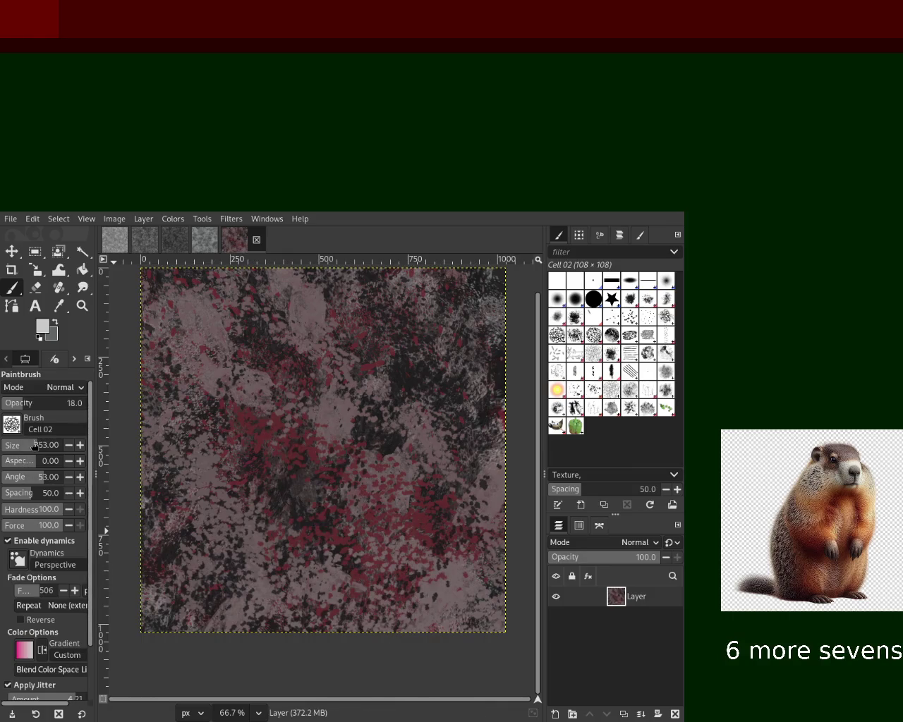
pyautogui.moveTo(282, 565); pyautogui.dragTo(410, 356)
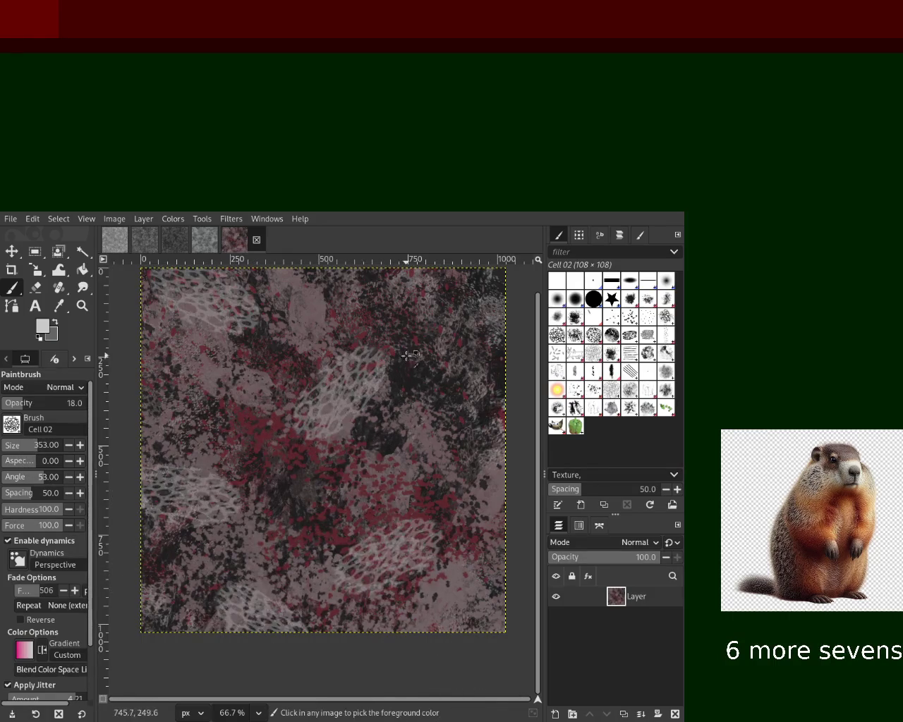
pyautogui.hotkey('ctrl', 'z')
pyautogui.hotkey('ctrl', 'y')
pyautogui.hotkey('ctrl', 'z')
pyautogui.hotkey('ctrl', 'y')
pyautogui.hotkey('ctrl', 'z')
pyautogui.hotkey('ctrl', 'y')
pyautogui.hotkey('ctrl', 'z')
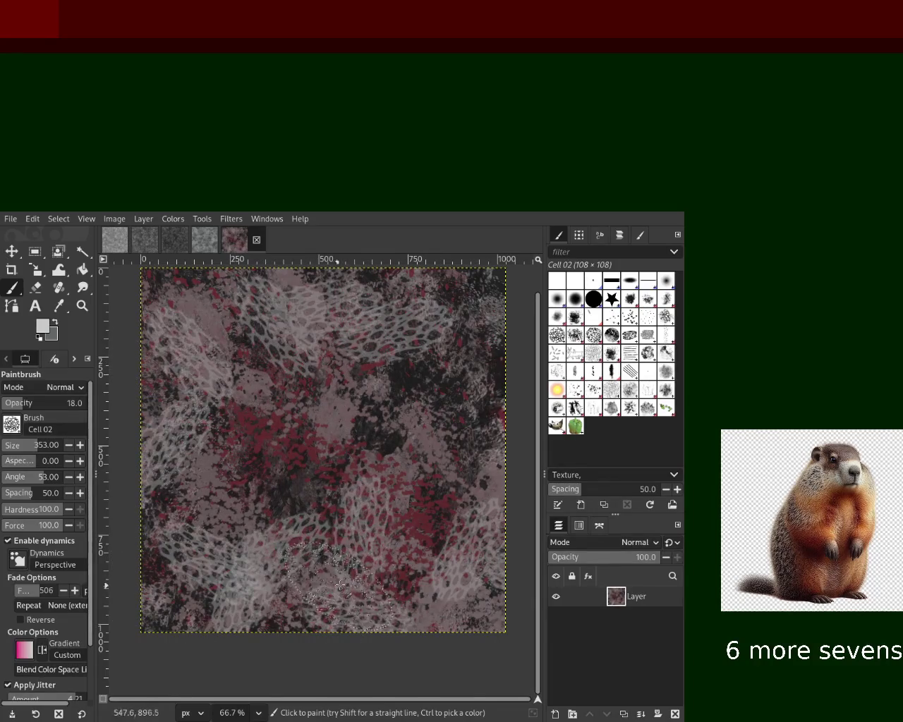
pyautogui.hotkey('ctrl', 'y')
pyautogui.hotkey('ctrl', 'z')
pyautogui.hotkey('ctrl', 'y')
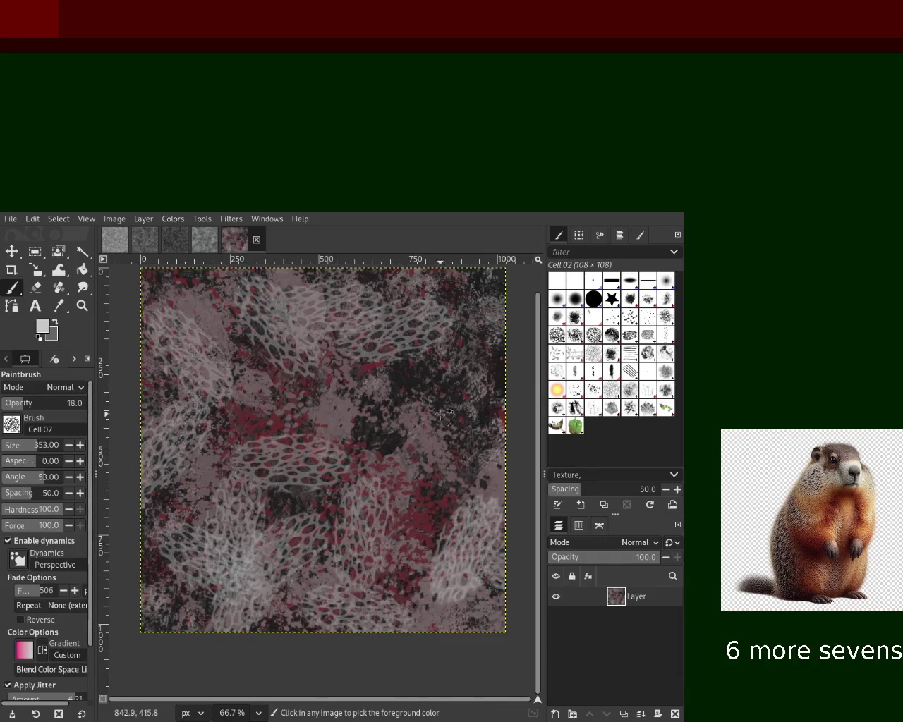
pyautogui.keyDown('ctrl'); pyautogui.click(415, 383); pyautogui.keyUp('ctrl')
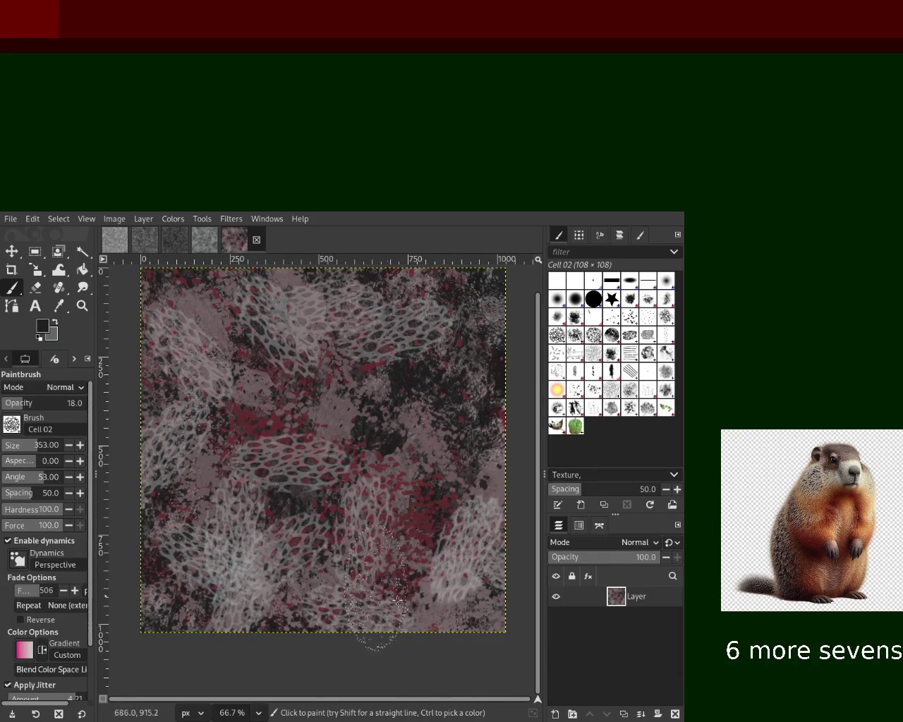
pyautogui.click(593, 408)
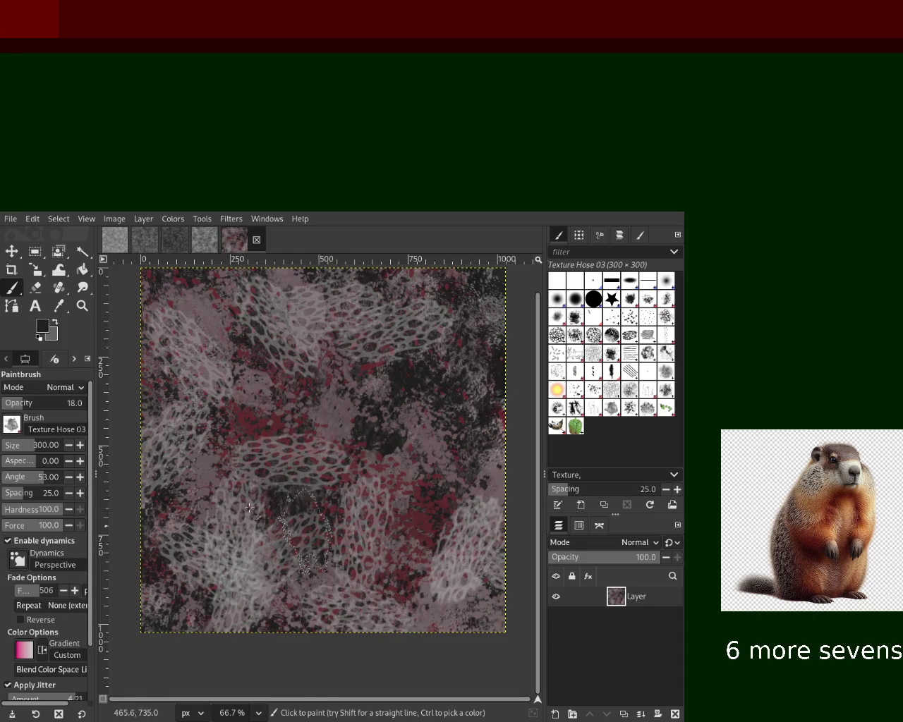
# Step: Set the brush to size 376 at about half opacity and paint Vegetation 01 dabs
pyautogui.moveTo(25, 447); pyautogui.dragTo(21, 447)
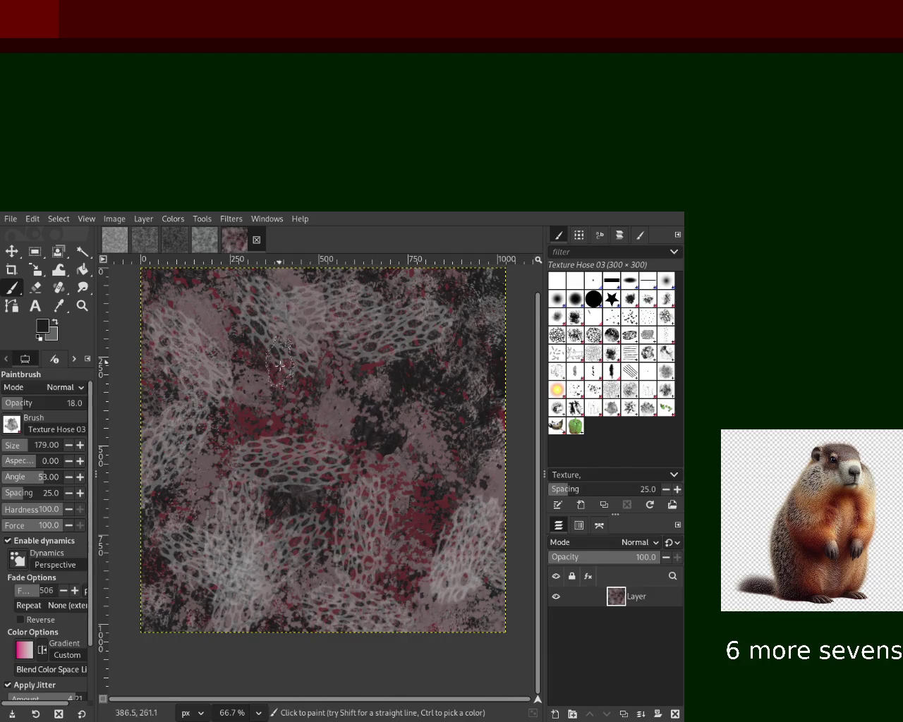
pyautogui.click(43, 407)
pyautogui.click(32, 443)
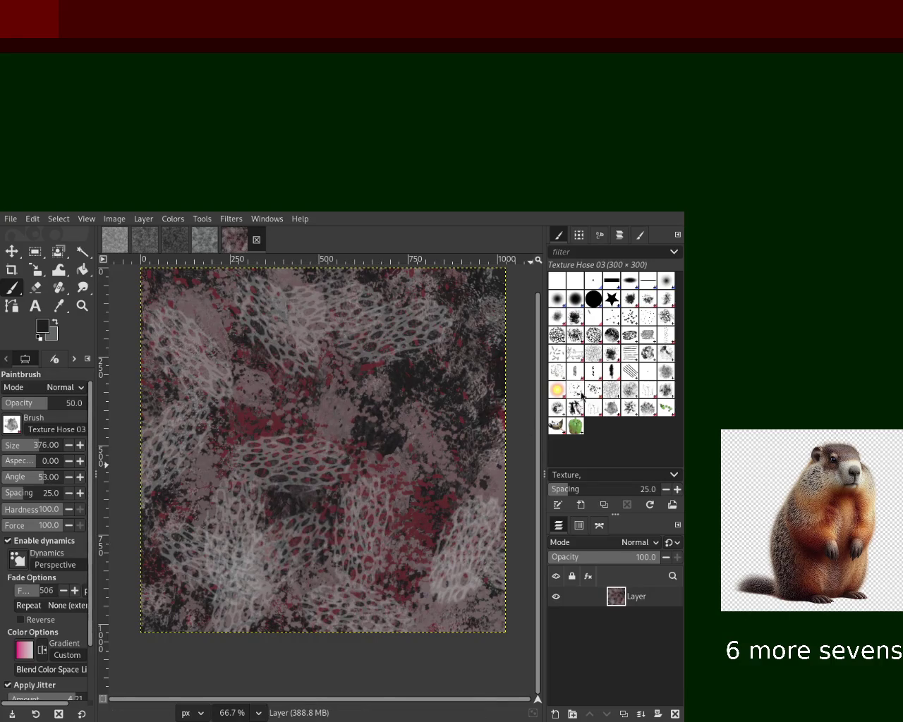
pyautogui.click(634, 408)
pyautogui.moveTo(293, 598)
pyautogui.mouseDown()
pyautogui.moveTo(125, 342)
pyautogui.moveTo(132, 445)
pyautogui.moveTo(268, 614)
pyautogui.moveTo(451, 586)
pyautogui.moveTo(437, 557)
pyautogui.moveTo(298, 496)
pyautogui.moveTo(268, 296)
pyautogui.moveTo(268, 388)
pyautogui.moveTo(212, 322)
pyautogui.moveTo(371, 364)
pyautogui.moveTo(339, 424)
pyautogui.moveTo(211, 536)
pyautogui.moveTo(296, 592)
pyautogui.mouseUp()
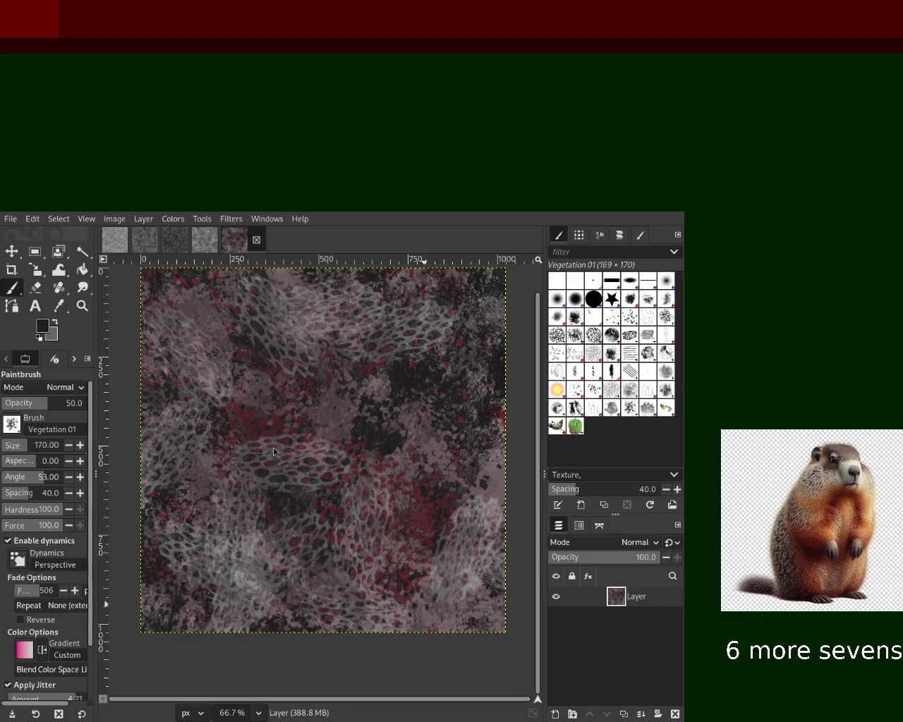
# Step: Stamp pale pinkish-grey Texture Hose 03 marks across the centre and left, undoing the last blotches
pyautogui.click(611, 409)
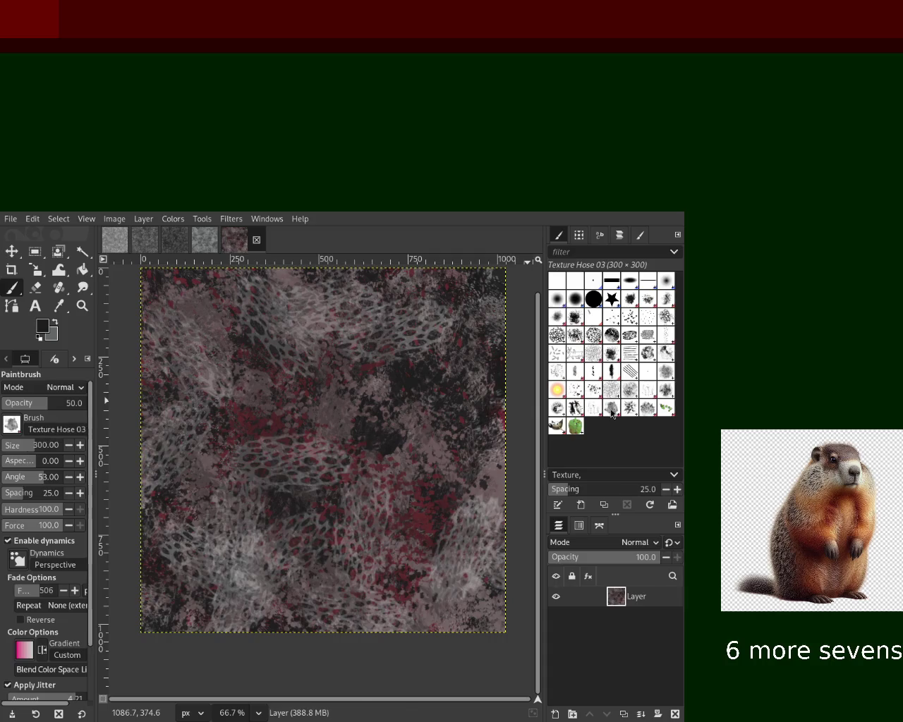
pyautogui.keyDown('ctrl'); pyautogui.click(324, 330); pyautogui.keyUp('ctrl')
pyautogui.moveTo(324, 395)
pyautogui.mouseDown()
pyautogui.moveTo(279, 531)
pyautogui.moveTo(416, 611)
pyautogui.moveTo(397, 610)
pyautogui.moveTo(390, 368)
pyautogui.moveTo(175, 550)
pyautogui.moveTo(139, 465)
pyautogui.mouseUp()
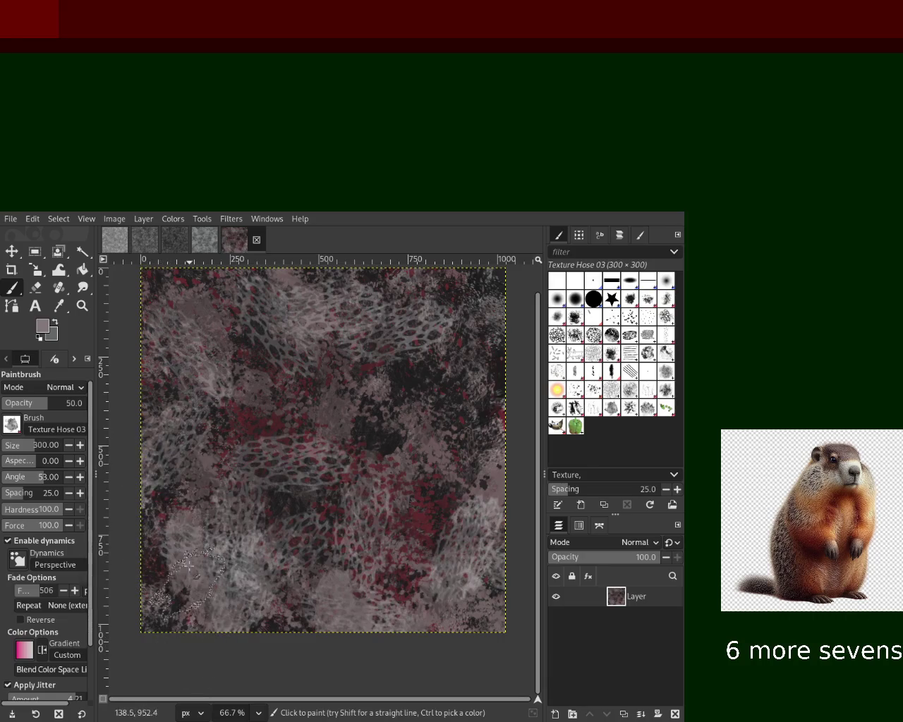
pyautogui.moveTo(138, 464)
pyautogui.mouseDown()
pyautogui.moveTo(227, 616)
pyautogui.moveTo(311, 618)
pyautogui.mouseUp()
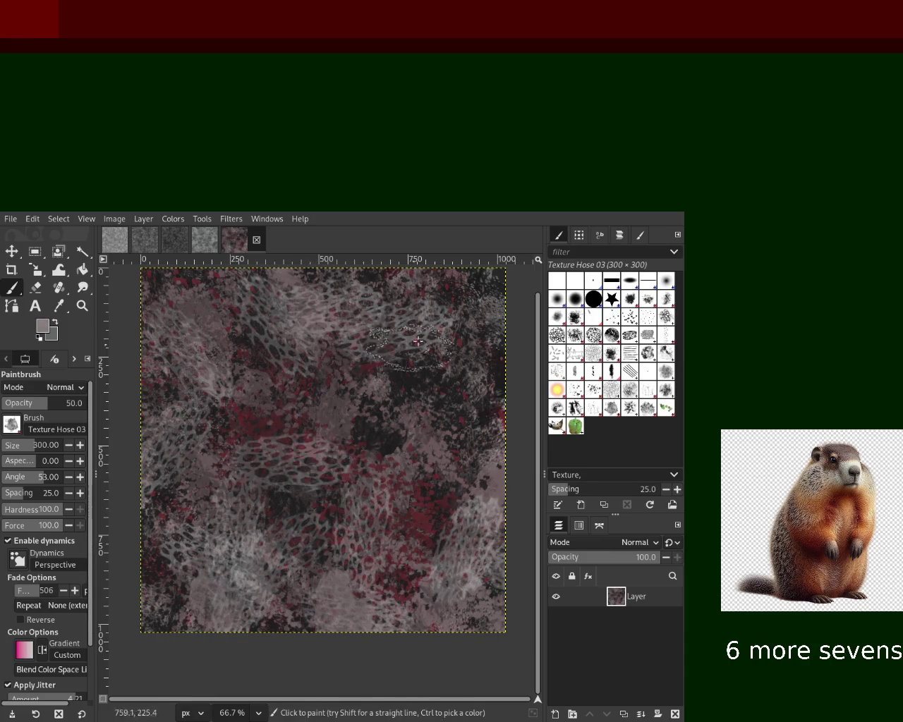
pyautogui.moveTo(492, 502)
pyautogui.mouseDown()
pyautogui.moveTo(293, 570)
pyautogui.moveTo(433, 641)
pyautogui.mouseUp()
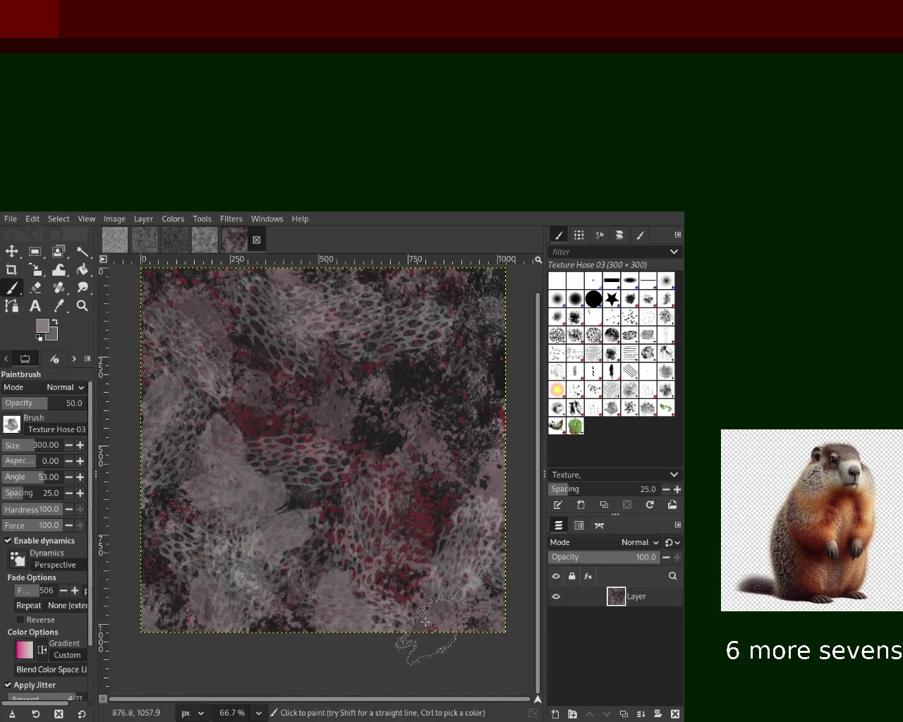
pyautogui.hotkey('ctrl', 'z')
pyautogui.hotkey('ctrl', 'z')
pyautogui.hotkey('ctrl', 'z')
pyautogui.hotkey('ctrl', 'z')
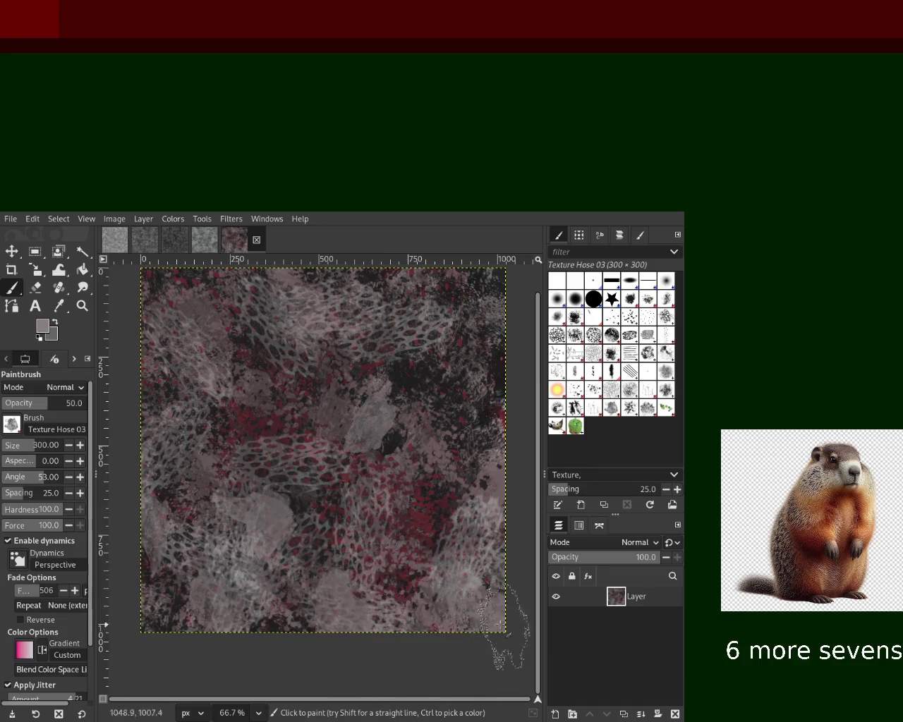
pyautogui.keyDown('ctrl'); pyautogui.click(277, 425); pyautogui.keyUp('ctrl')
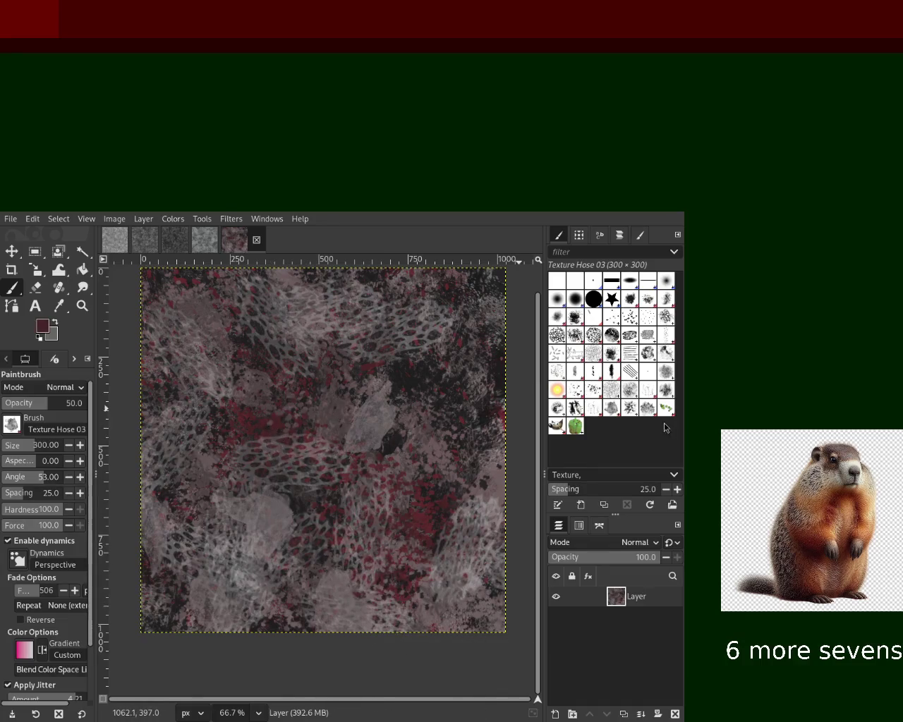
pyautogui.click(613, 321)
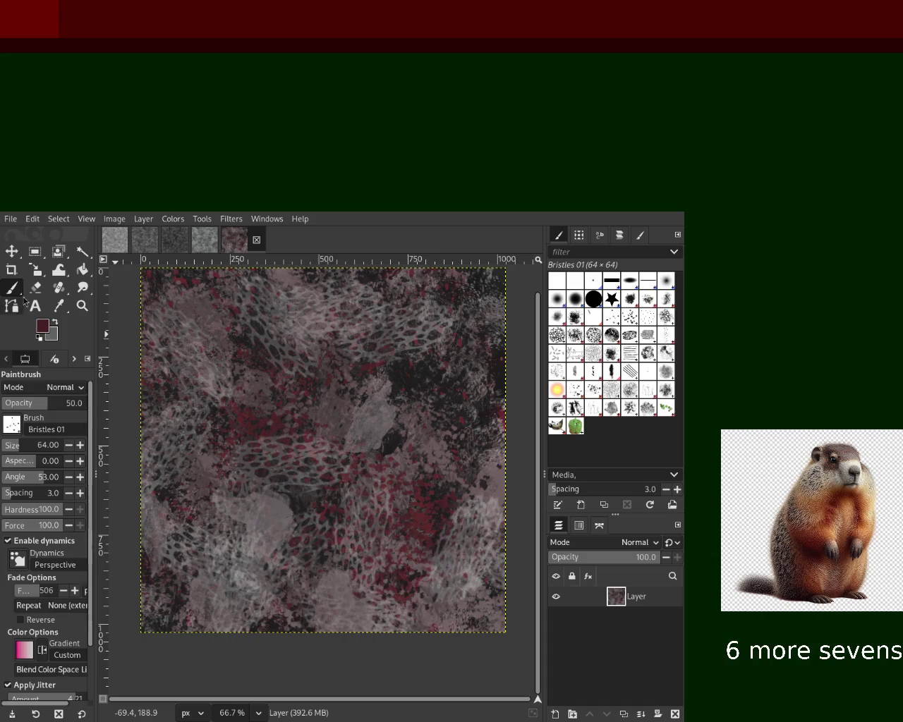
# Step: At Bristles 01 size 245, paint dark red bristle texture over the lower-middle and lower-left patches
pyautogui.click(18, 450)
pyautogui.press('ctrl')
pyautogui.moveTo(328, 324); pyautogui.dragTo(321, 536)
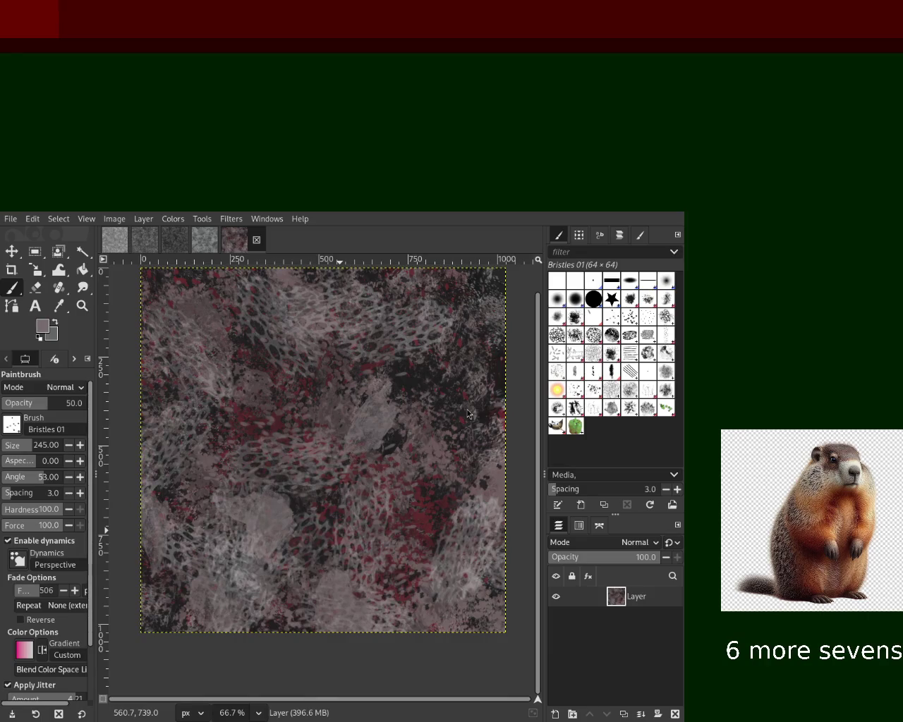
pyautogui.keyDown('ctrl'); pyautogui.click(291, 427); pyautogui.keyUp('ctrl')
pyautogui.write('72')
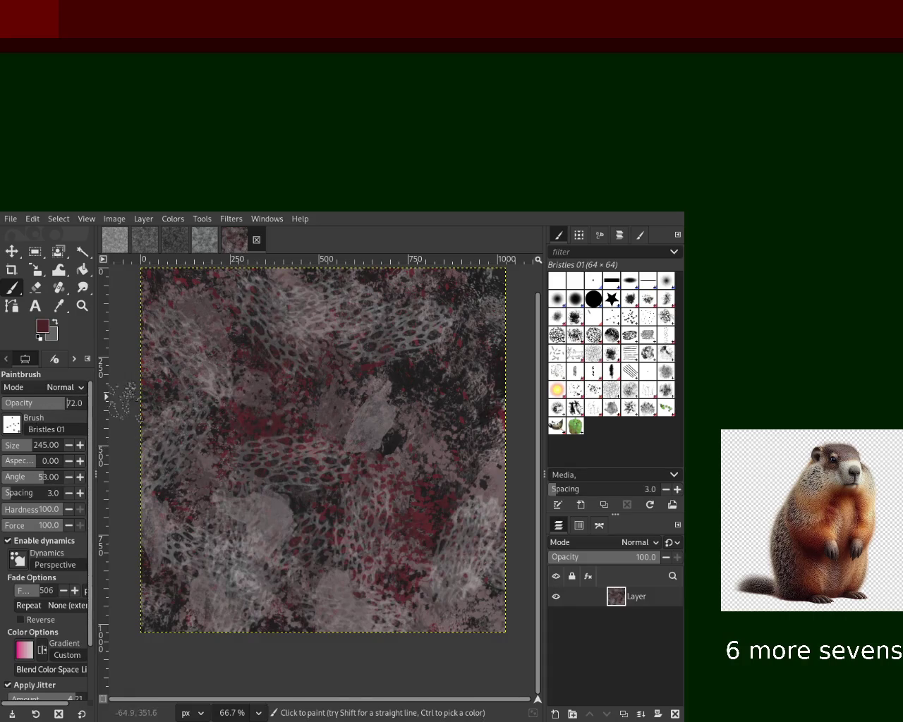
pyautogui.moveTo(252, 578); pyautogui.dragTo(233, 546)
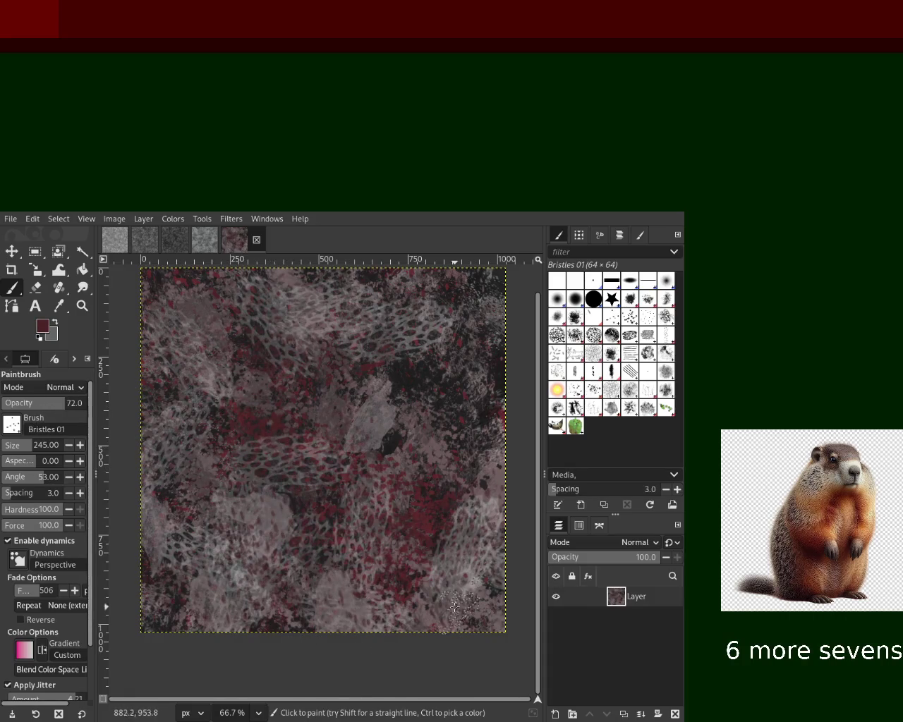
pyautogui.moveTo(222, 513); pyautogui.dragTo(234, 575)
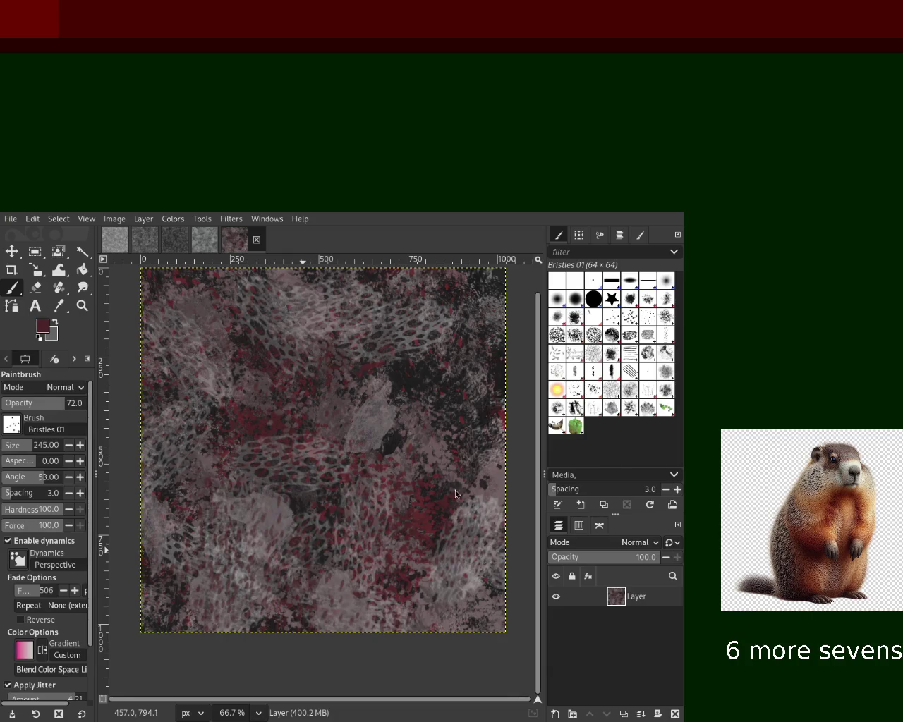
pyautogui.hotkey('ctrl', 'z')
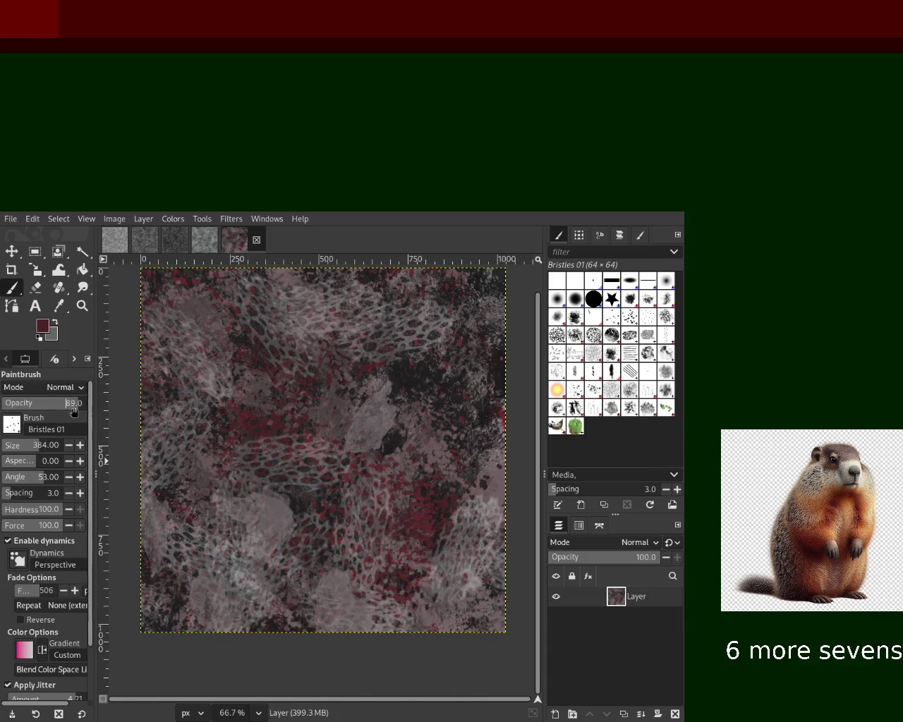
# Step: Raise opacity to 89, shrink the brush to 165, and paint darker bristle marks across the lower canvas
pyautogui.click(268, 579)
pyautogui.click(27, 445)
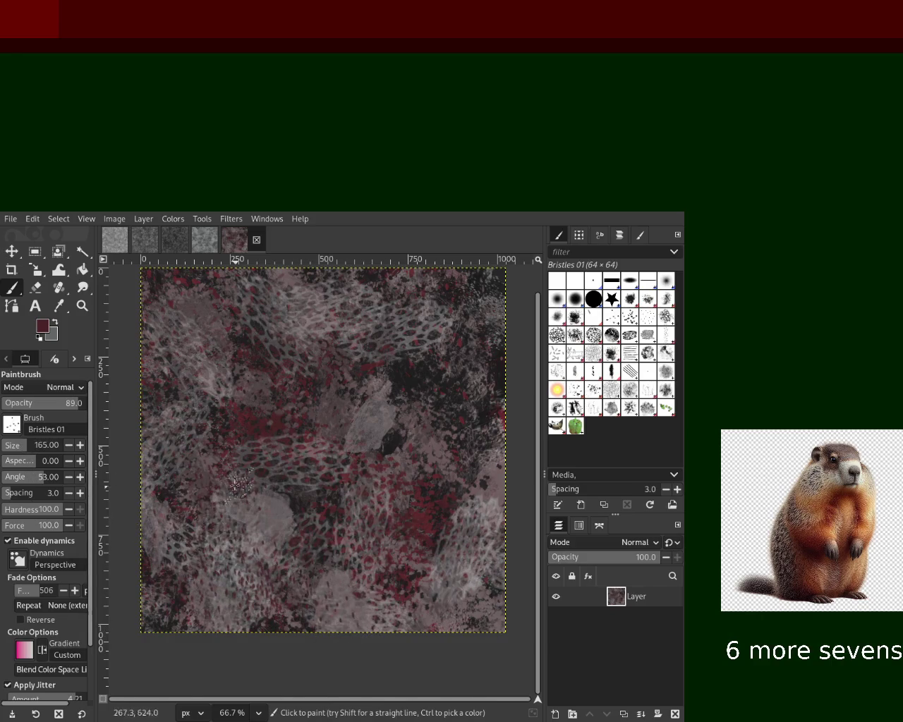
pyautogui.moveTo(237, 486); pyautogui.dragTo(397, 617)
pyautogui.moveTo(196, 427)
pyautogui.mouseDown()
pyautogui.moveTo(349, 589)
pyautogui.moveTo(273, 547)
pyautogui.moveTo(369, 605)
pyautogui.mouseUp()
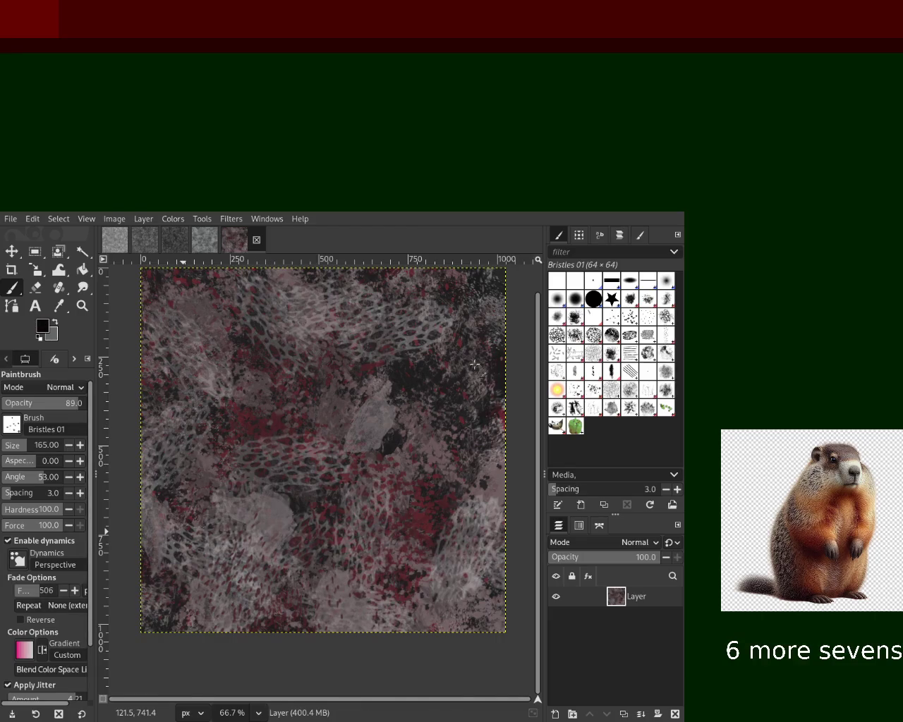
pyautogui.moveTo(175, 395); pyautogui.dragTo(181, 438)
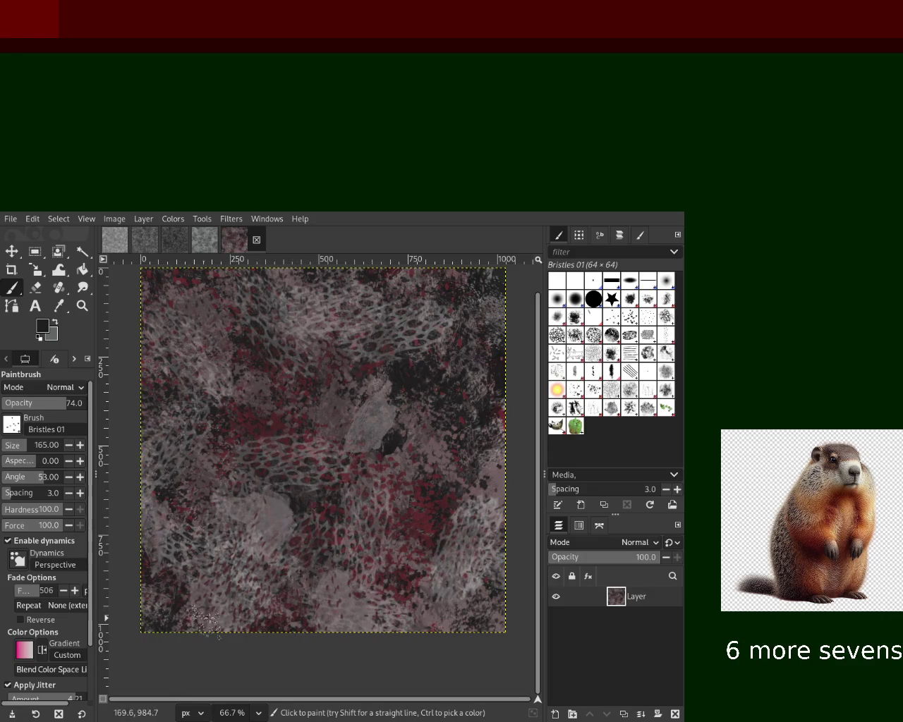
# Step: Save the pattern image as 13.xcf
pyautogui.press('ctrl')
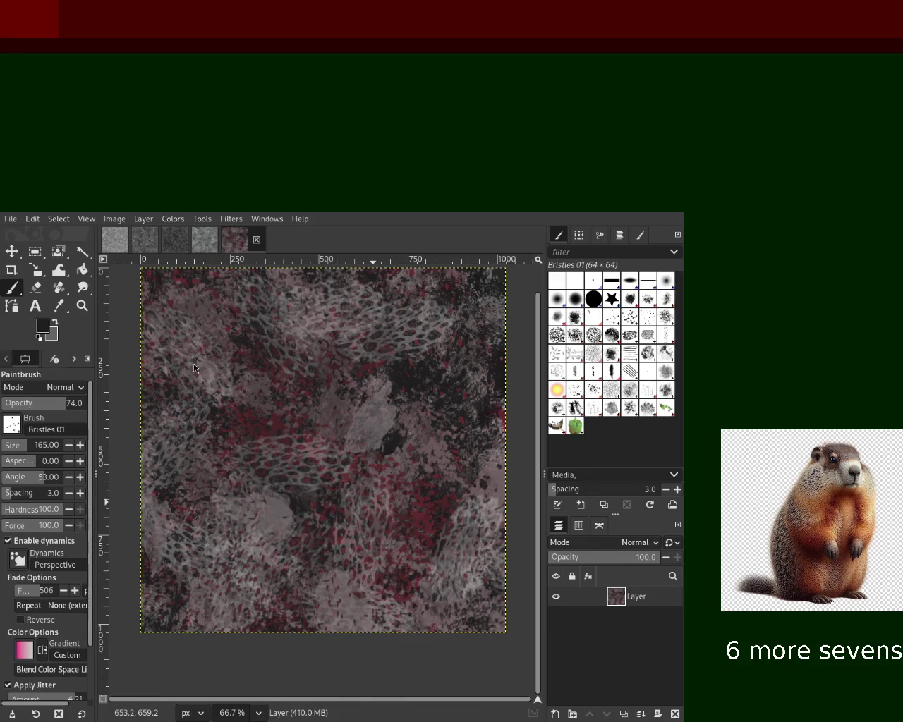
pyautogui.hotkey('ctrl', 's')
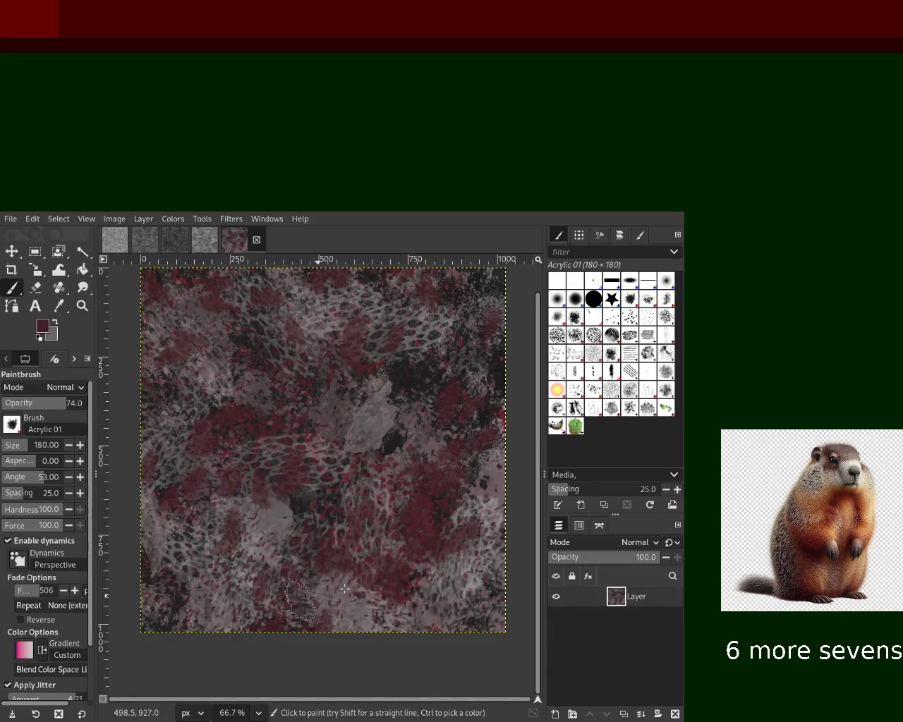
# Step: Scatter dark red and near-black Acrylic 01 dabs across the canvas
pyautogui.moveTo(318, 451); pyautogui.dragTo(443, 382)
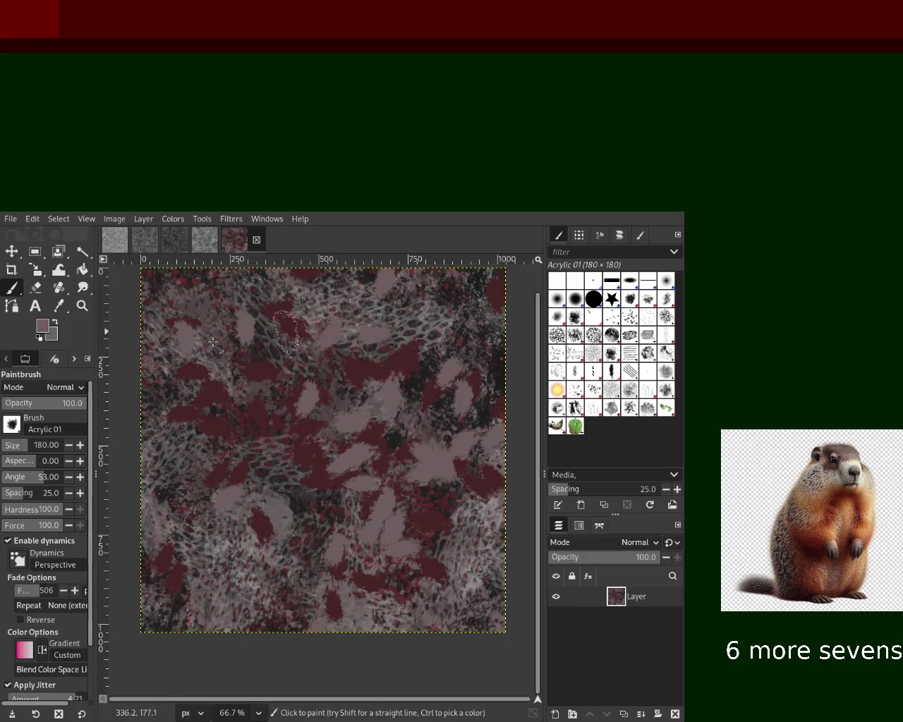
pyautogui.keyDown('ctrl'); pyautogui.click(505, 374); pyautogui.keyUp('ctrl')
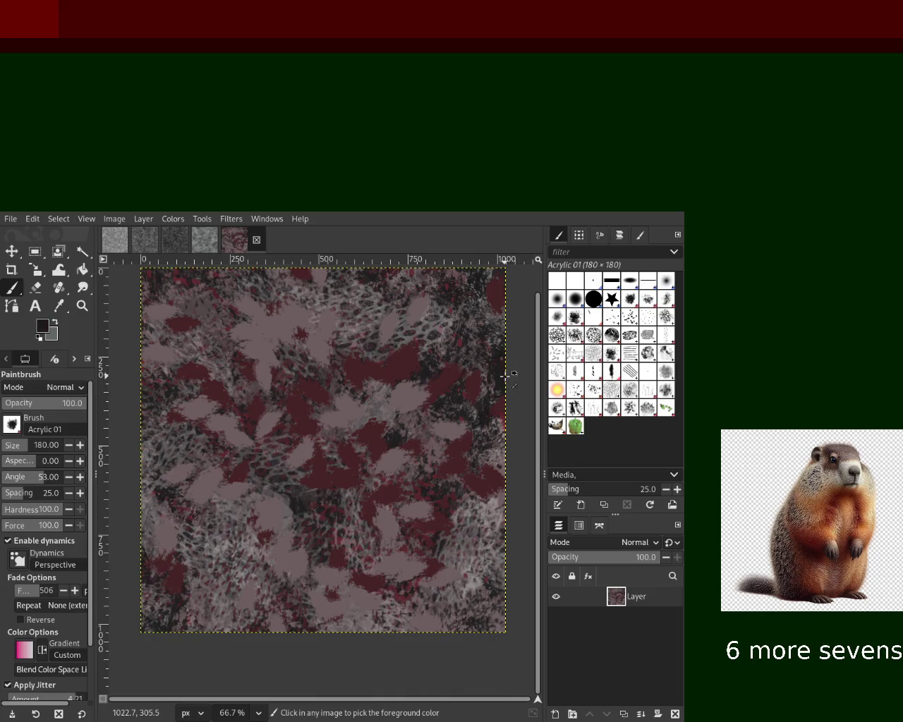
pyautogui.moveTo(297, 437)
pyautogui.mouseDown()
pyautogui.moveTo(505, 584)
pyautogui.moveTo(479, 494)
pyautogui.moveTo(298, 404)
pyautogui.moveTo(181, 411)
pyautogui.moveTo(542, 412)
pyautogui.mouseUp()
# Step: Paint red and dark Cell 02 dabs at 48% opacity, then bring up the grey stone texture image
pyautogui.click(557, 339)
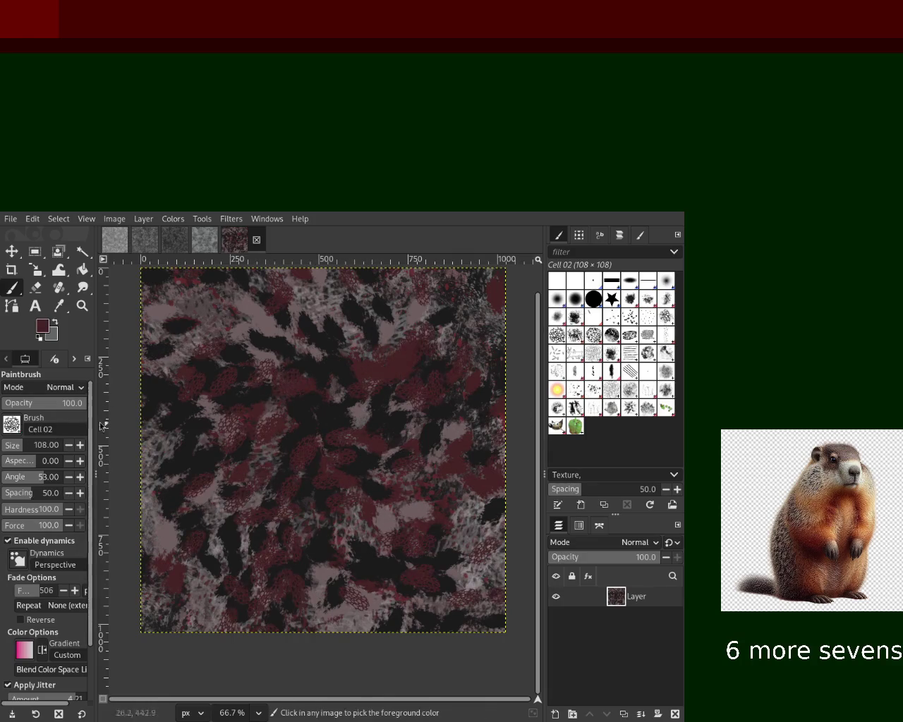
pyautogui.moveTo(24, 403); pyautogui.dragTo(42, 413)
pyautogui.moveTo(454, 543); pyautogui.dragTo(220, 391)
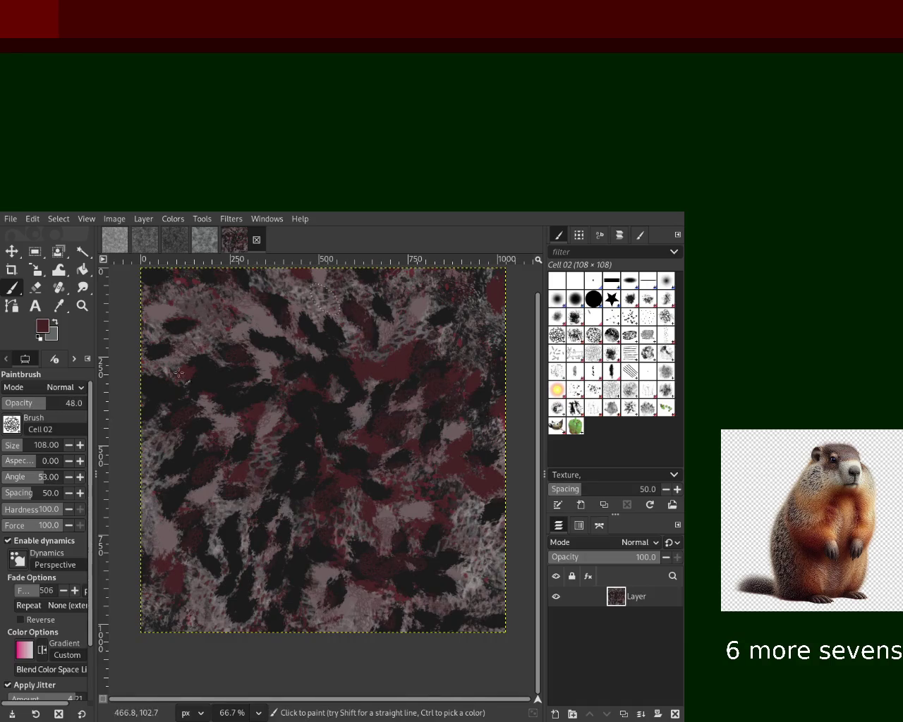
pyautogui.hotkey('ctrl', 'z')
pyautogui.write('194')
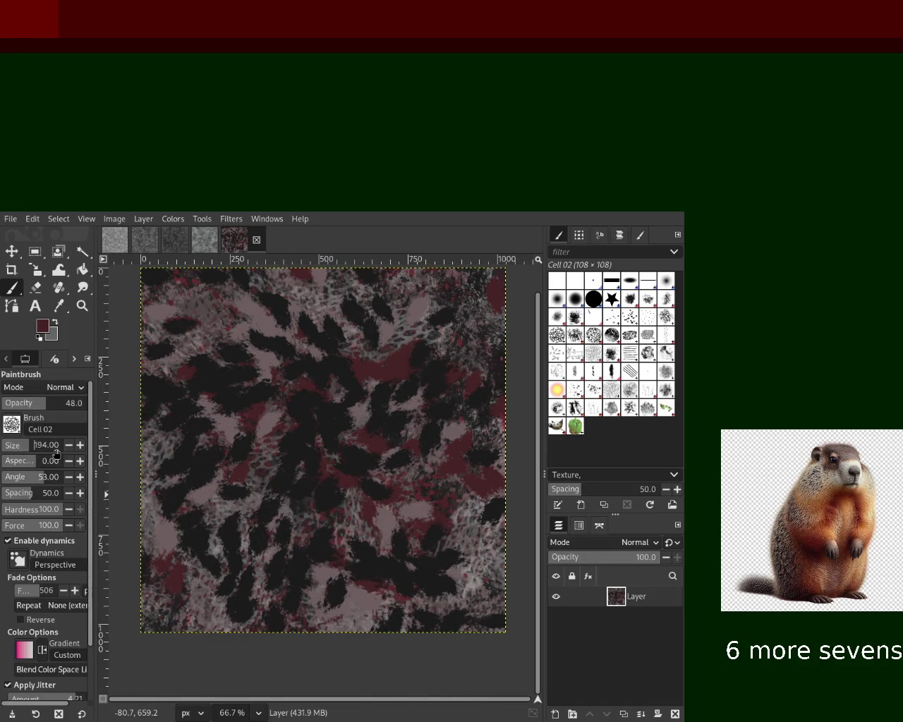
pyautogui.moveTo(179, 305); pyautogui.dragTo(320, 506)
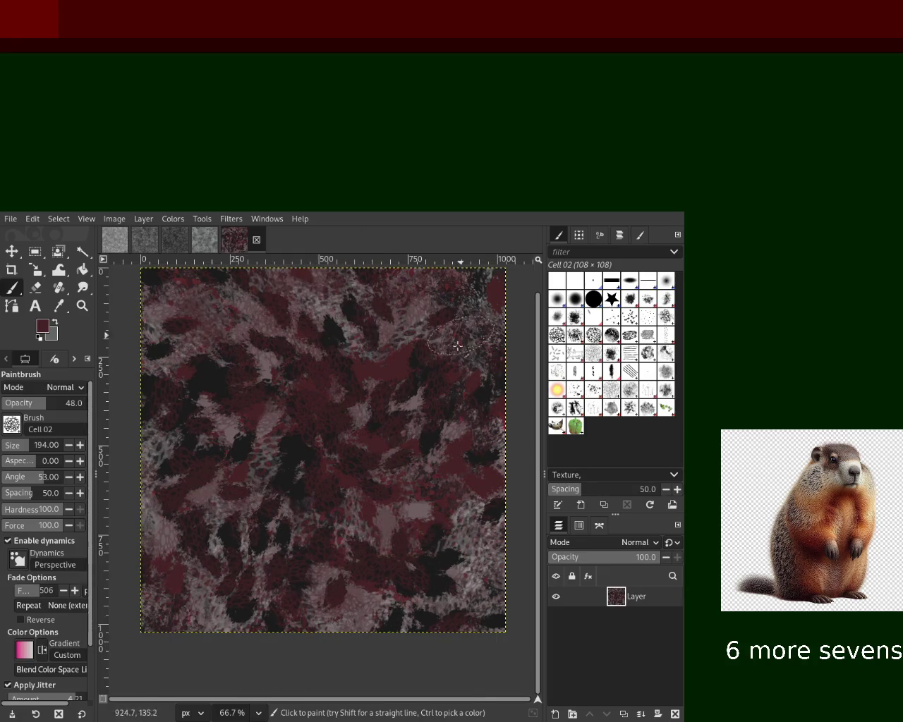
pyautogui.click(210, 240)
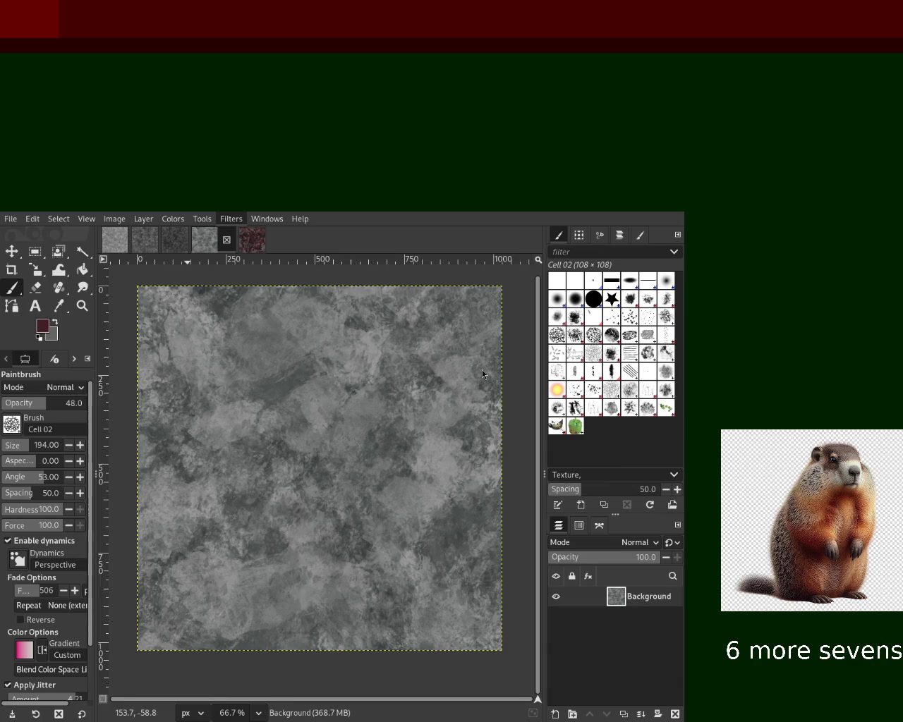
# Step: Start offsetting the grey stone texture's Background layer so its edges wrap toward the centre
pyautogui.hotkey('ctrl', 'f')
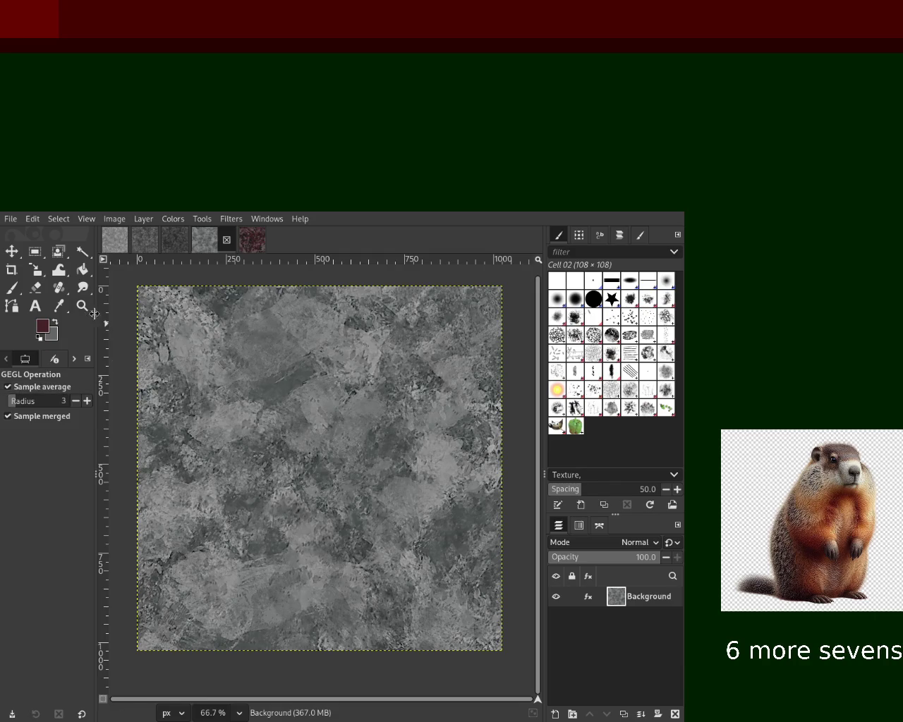
# Step: Zoom in and out on the stone texture to inspect its detail
pyautogui.press('z')
pyautogui.keyDown('ctrl'); pyautogui.click(273, 419); pyautogui.keyUp('ctrl')
pyautogui.click(273, 418)
pyautogui.keyDown('ctrl'); pyautogui.click(273, 419); pyautogui.keyUp('ctrl')
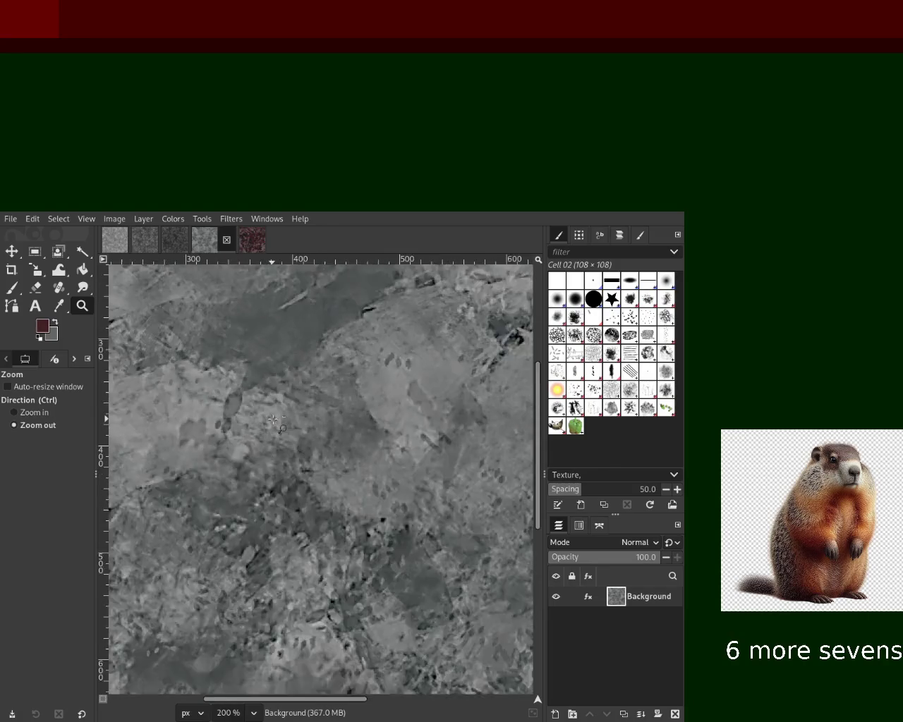
pyautogui.click(338, 439)
pyautogui.keyDown('ctrl'); pyautogui.click(353, 445); pyautogui.keyUp('ctrl')
pyautogui.click(353, 445)
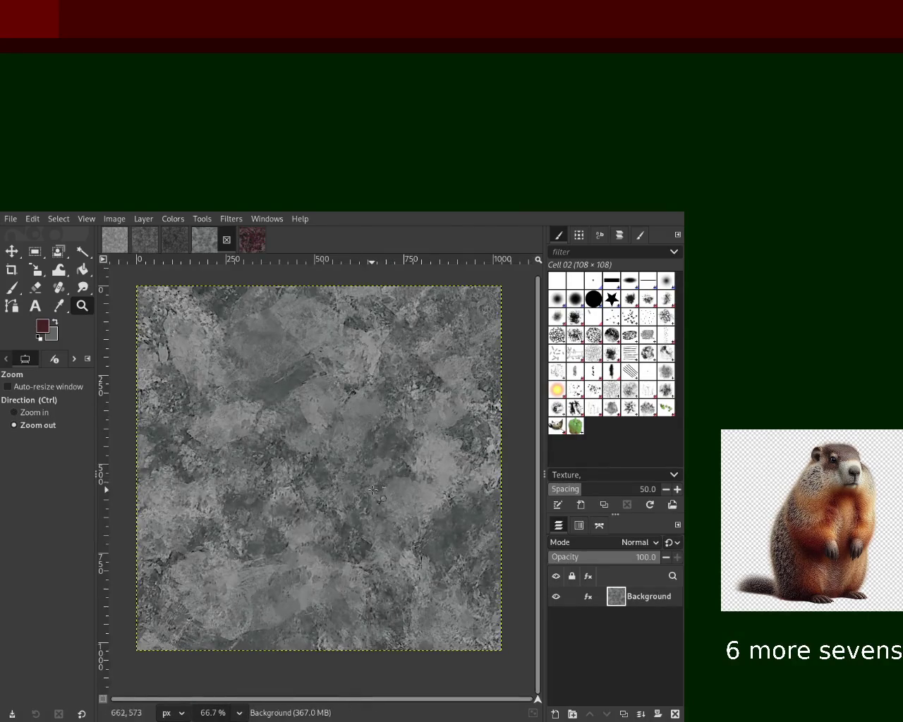
pyautogui.click(371, 490)
pyautogui.keyDown('ctrl'); pyautogui.click(331, 454); pyautogui.keyUp('ctrl')
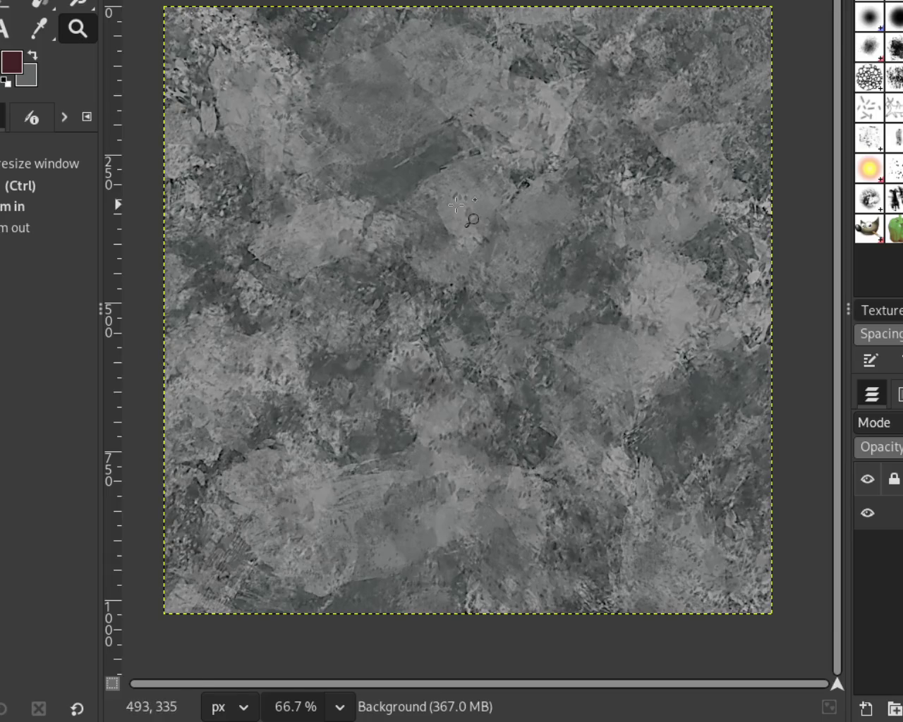
# Step: Show the Background layer's effects list, revealing its Sharpen filter
pyautogui.scroll(-2, 437, 190)
pyautogui.scroll(1, 448, 184)
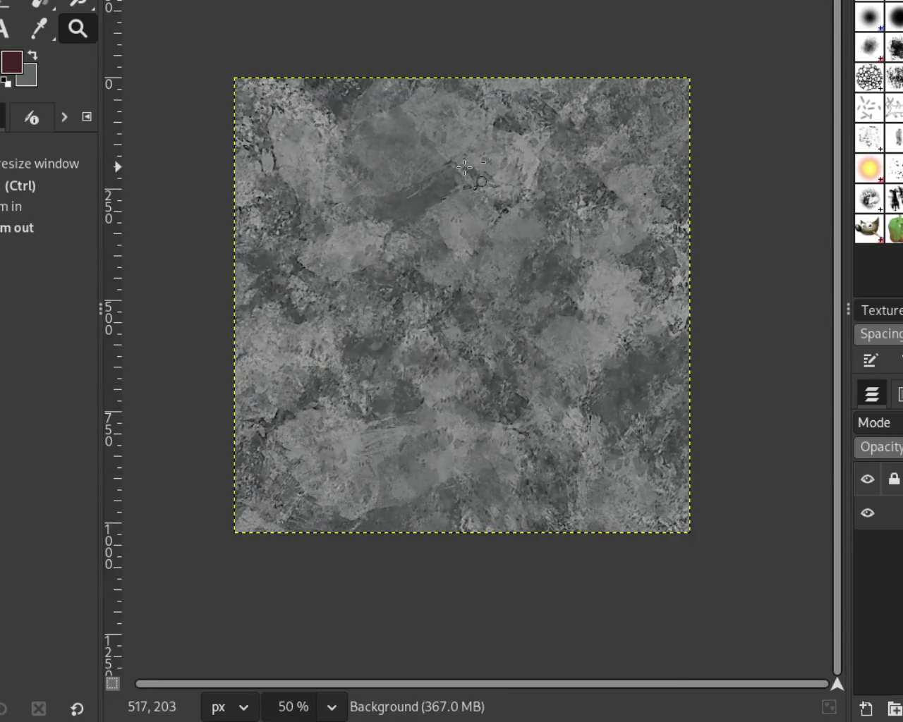
pyautogui.scroll(1, 448, 182)
pyautogui.scroll(-2, 465, 190)
pyautogui.scroll(1, 493, 204)
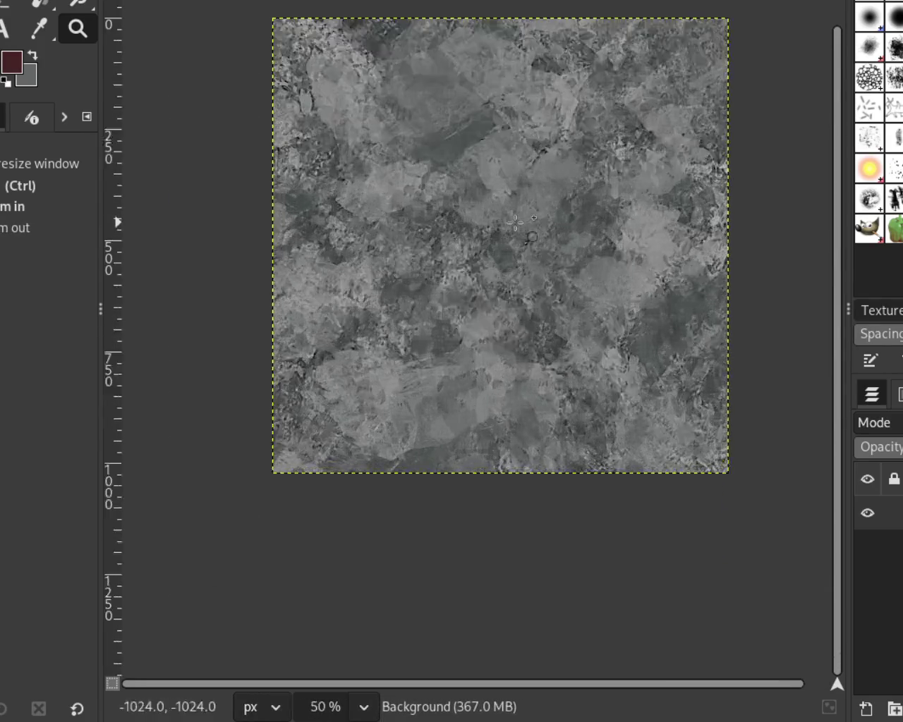
pyautogui.scroll(2, 515, 223)
pyautogui.scroll(-1, 512, 211)
pyautogui.scroll(-1, 504, 190)
pyautogui.scroll(1, 497, 172)
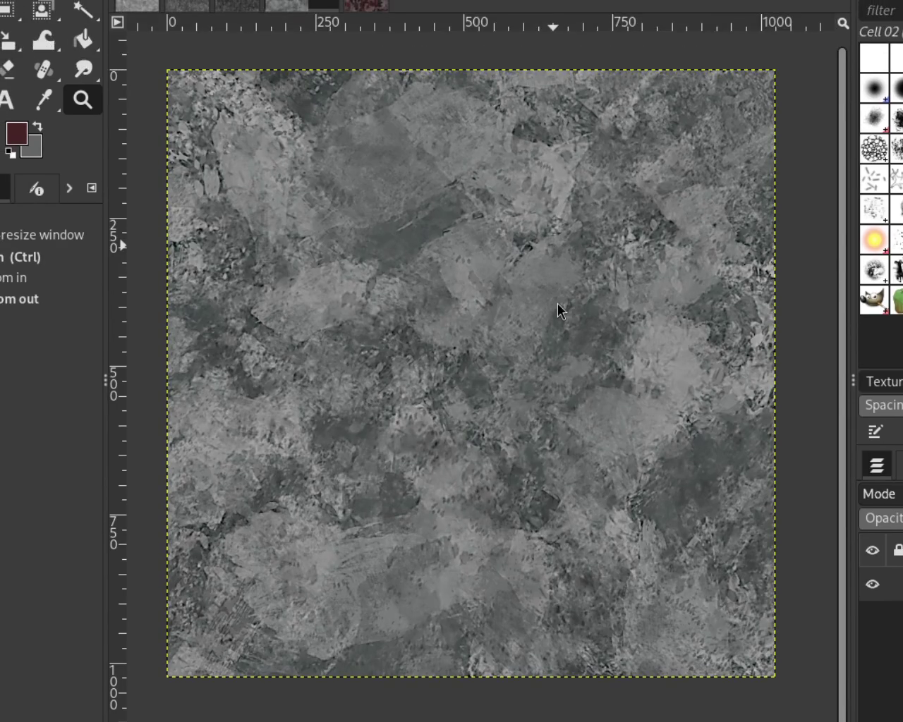
pyautogui.click(897, 584)
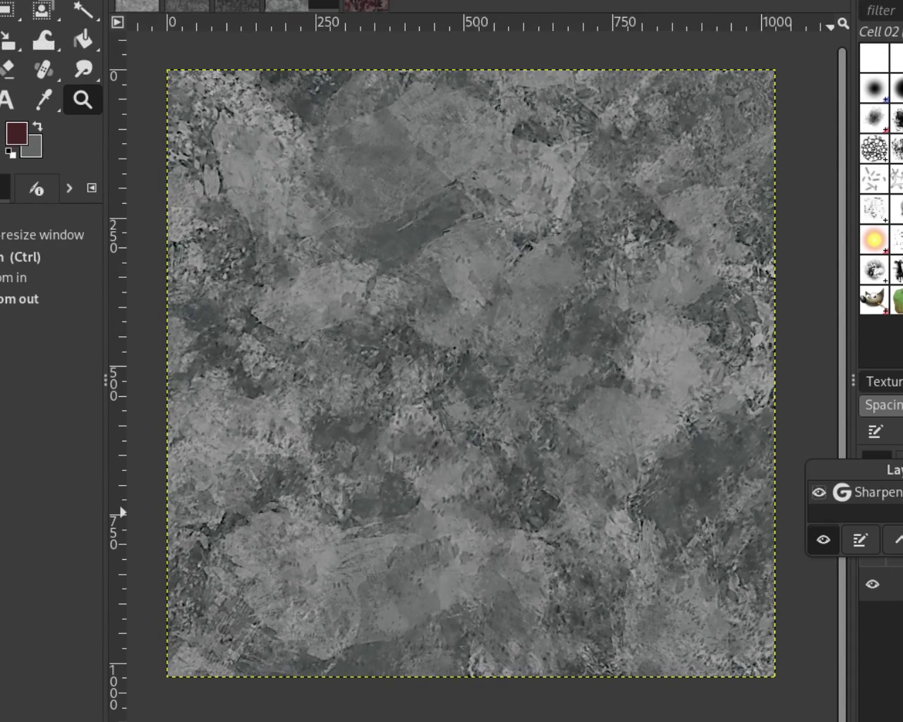
# Step: Close the effects list, then zoom in and out around the sharpened stone texture
pyautogui.press('o')
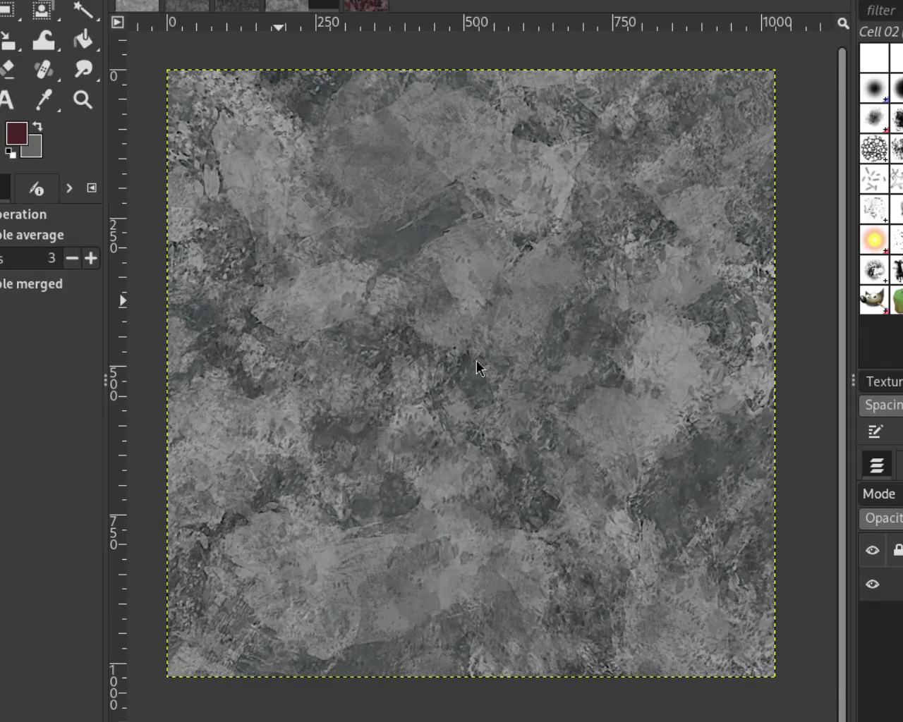
pyautogui.click(96, 110)
pyautogui.click(326, 339)
pyautogui.keyDown('ctrl'); pyautogui.click(568, 339); pyautogui.keyUp('ctrl')
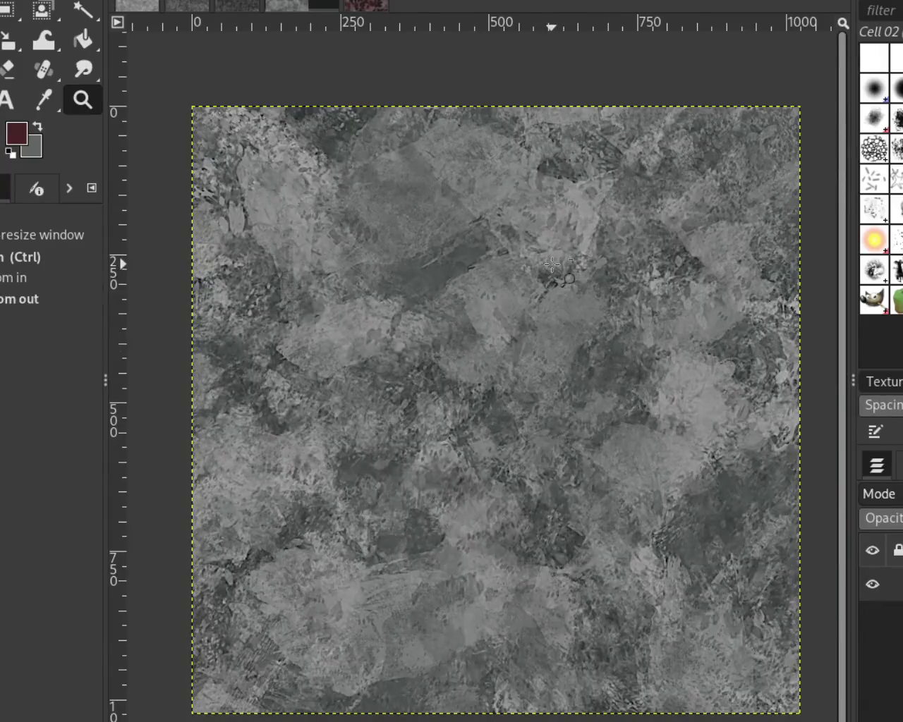
pyautogui.keyDown('ctrl'); pyautogui.click(568, 281); pyautogui.keyUp('ctrl')
pyautogui.click(567, 394)
pyautogui.keyDown('ctrl'); pyautogui.click(567, 394); pyautogui.keyUp('ctrl')
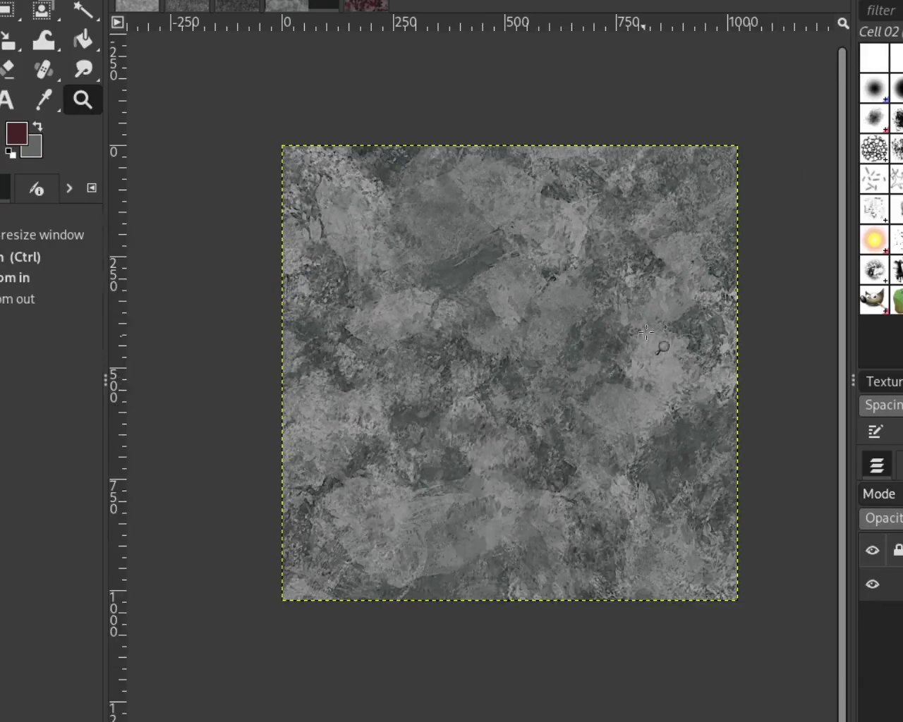
pyautogui.click(651, 325)
pyautogui.keyDown('ctrl'); pyautogui.click(638, 205); pyautogui.keyUp('ctrl')
pyautogui.click(564, 331)
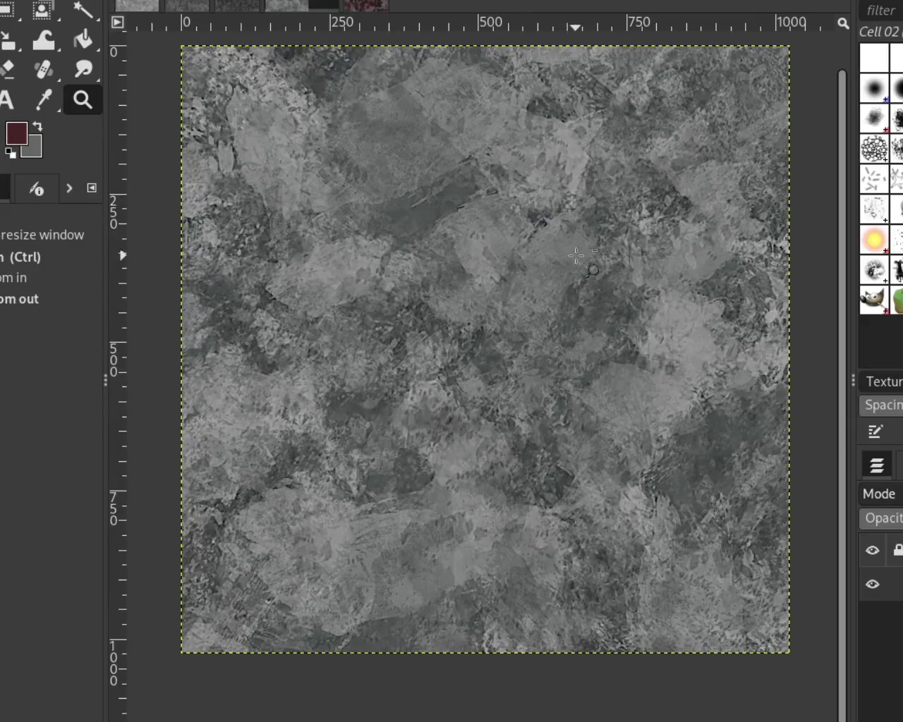
pyautogui.keyDown('ctrl'); pyautogui.click(578, 251); pyautogui.keyUp('ctrl')
pyautogui.click(560, 248)
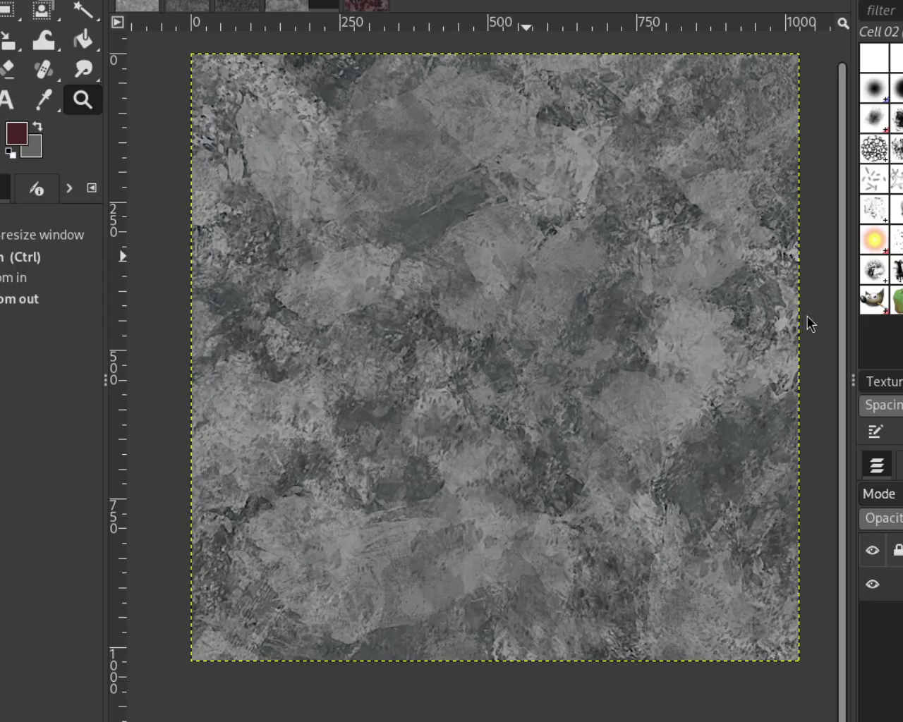
pyautogui.click(377, 5)
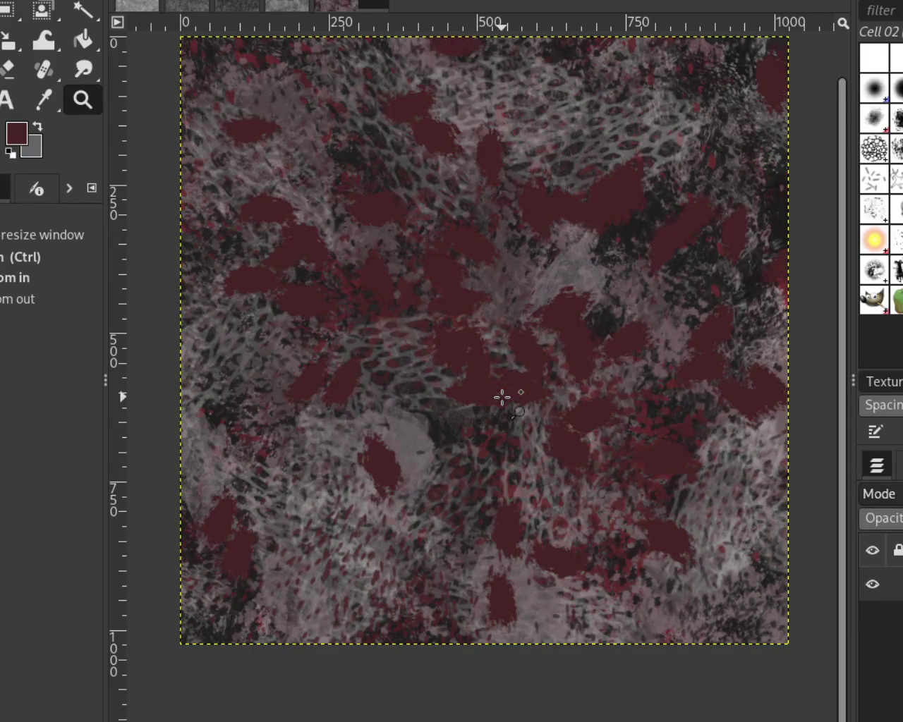
pyautogui.press('ctrl')
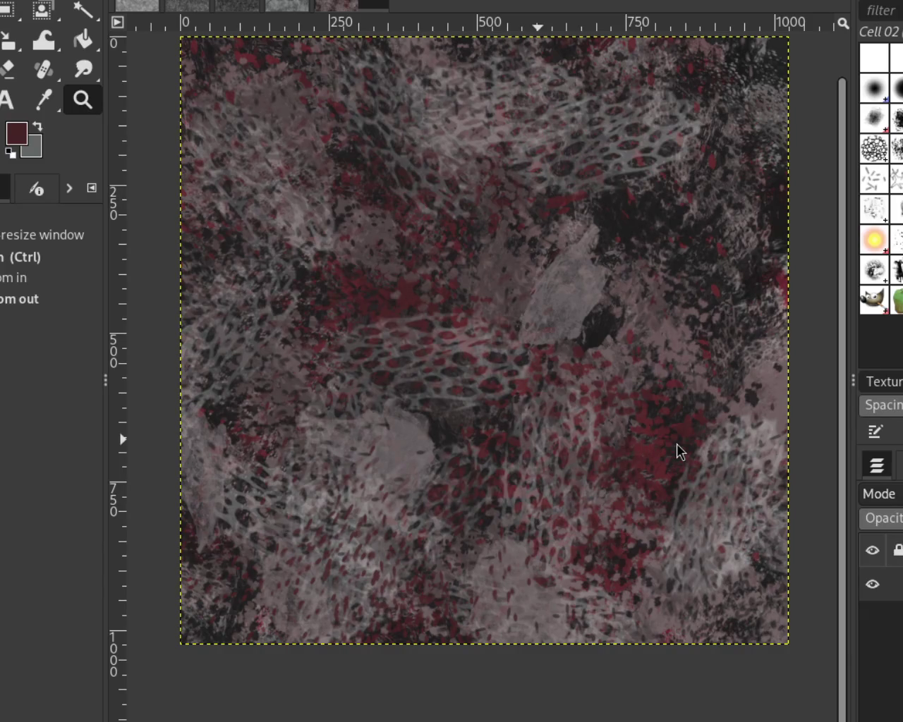
pyautogui.click(318, 7)
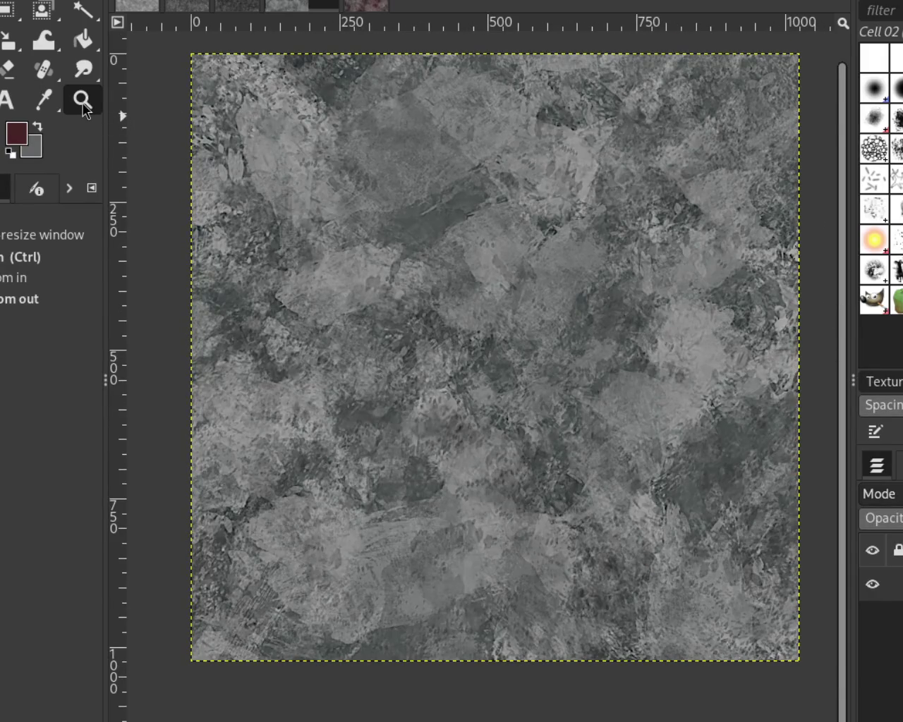
pyautogui.scroll(3, 410, 200)
pyautogui.scroll(-2, 417, 205)
pyautogui.scroll(-2, 423, 208)
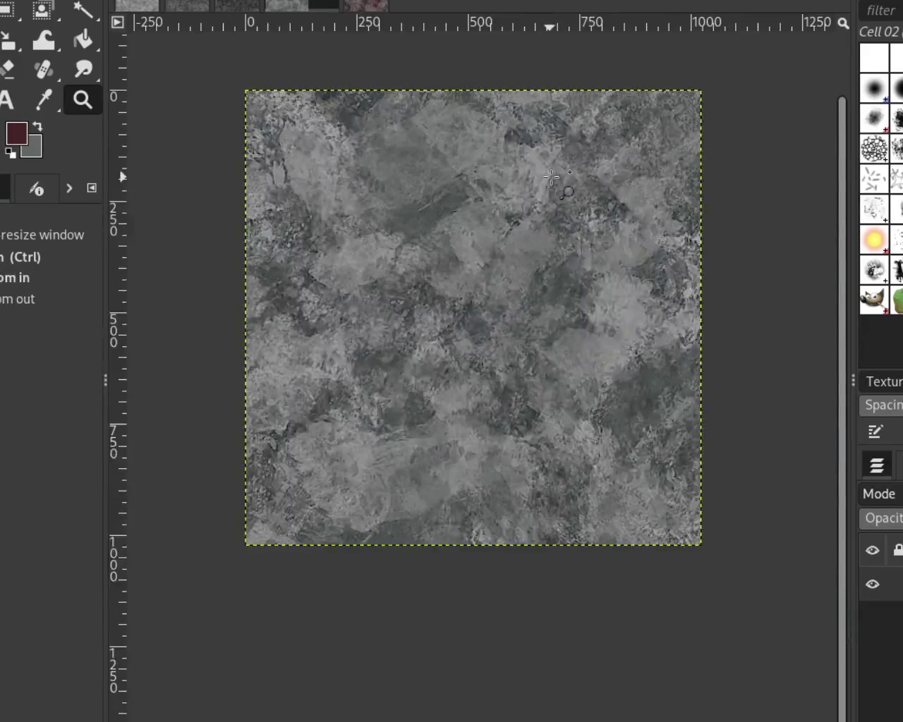
pyautogui.scroll(3, 552, 176)
pyautogui.scroll(1, 552, 176)
pyautogui.scroll(-3, 553, 176)
pyautogui.scroll(-1, 350, 92)
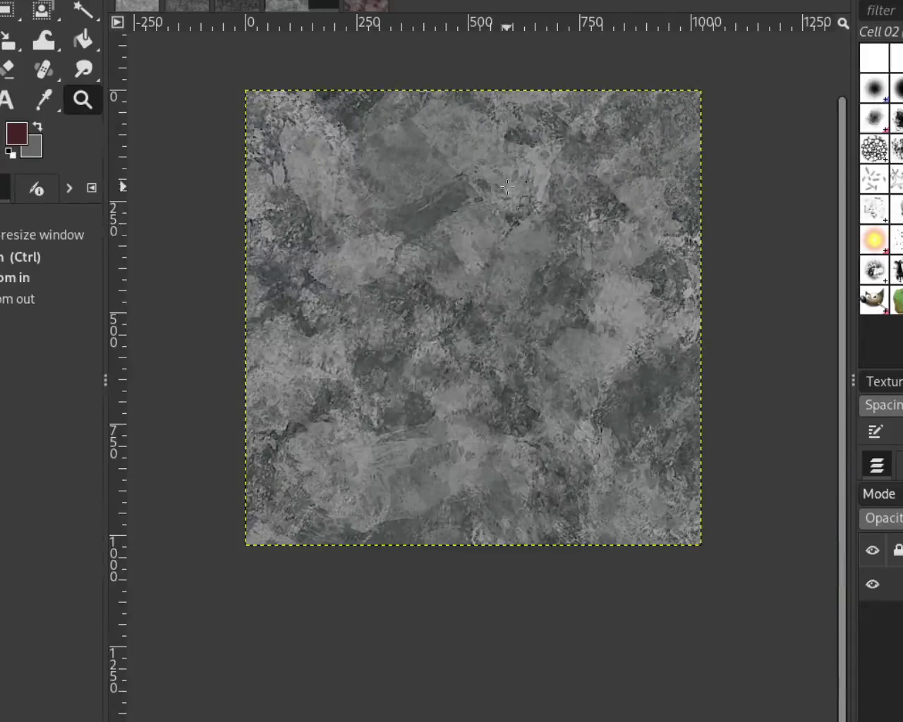
pyautogui.scroll(2, 350, 93)
pyautogui.scroll(-1, 522, 239)
pyautogui.scroll(-1, 466, 219)
pyautogui.scroll(2, 452, 232)
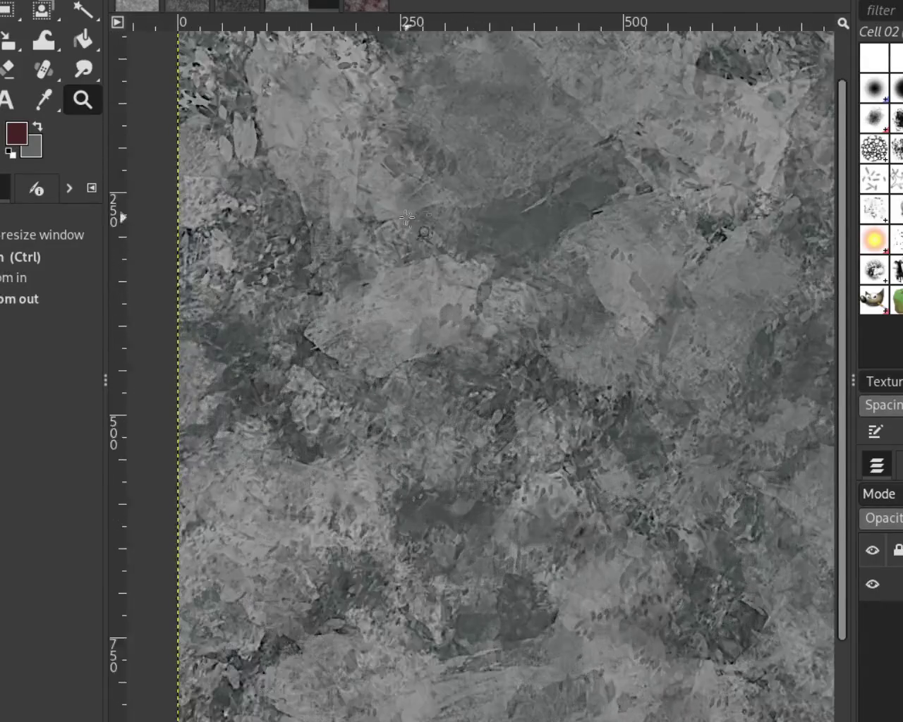
pyautogui.scroll(-2, 536, 306)
pyautogui.scroll(2, 536, 306)
pyautogui.scroll(-1, 547, 282)
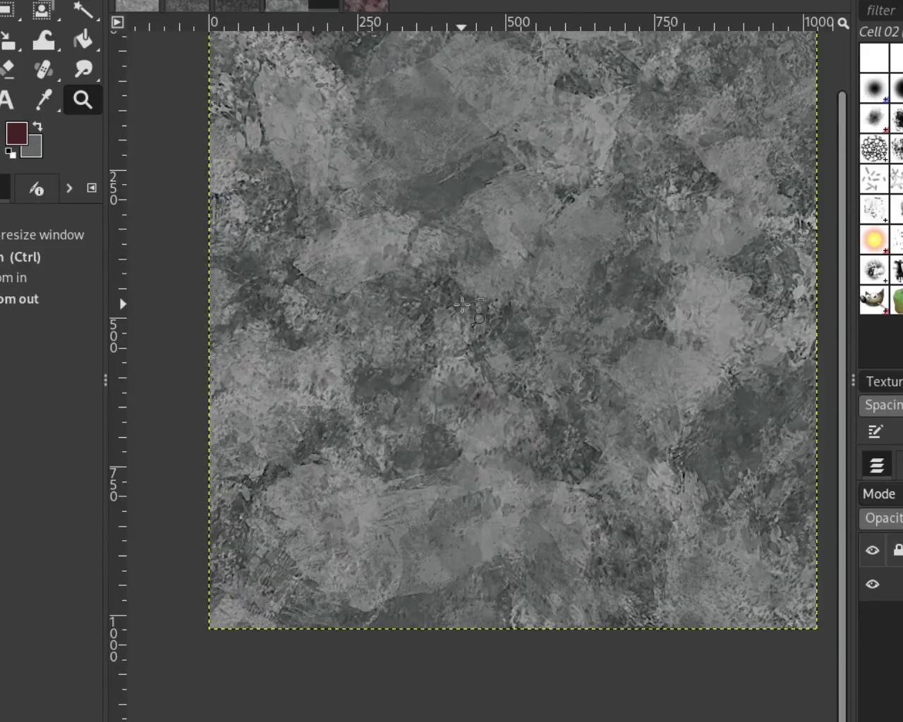
pyautogui.scroll(-2, 556, 261)
pyautogui.scroll(2, 557, 261)
pyautogui.scroll(-1, 544, 296)
pyautogui.scroll(1, 502, 263)
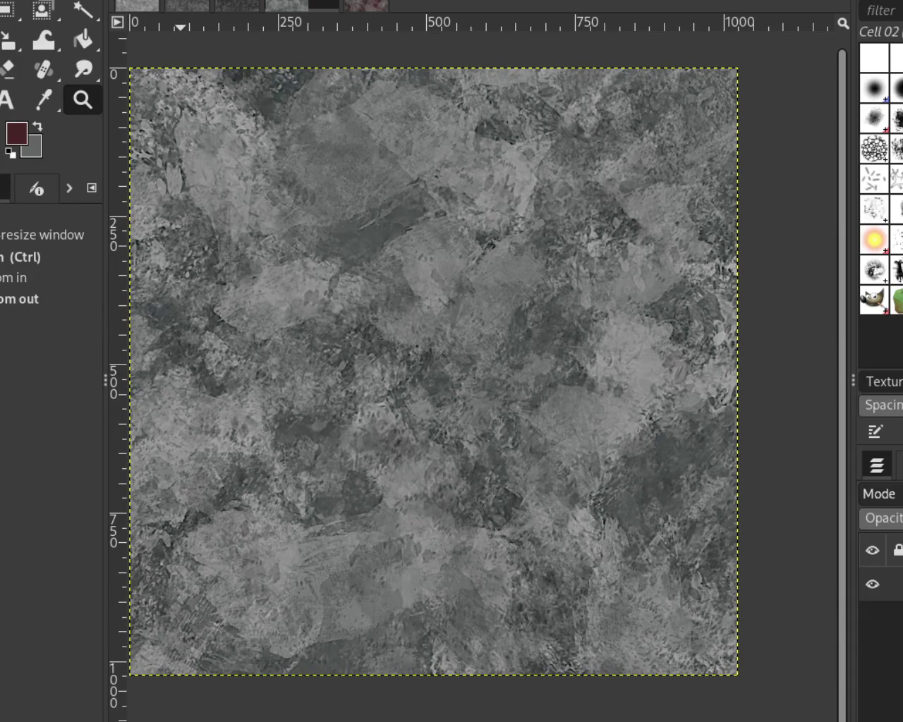
pyautogui.press('Escape')
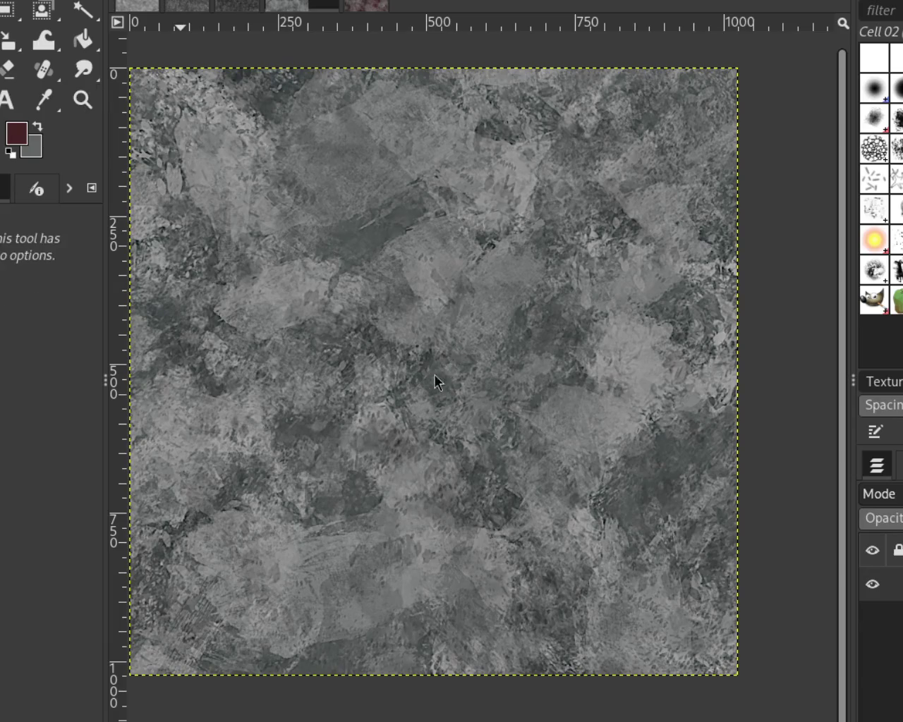
# Step: Wrap-offset the texture by half and set the Clone tool: dynamics off, aspect ratio 0.00
pyautogui.hotkey('ctrl', 'f')
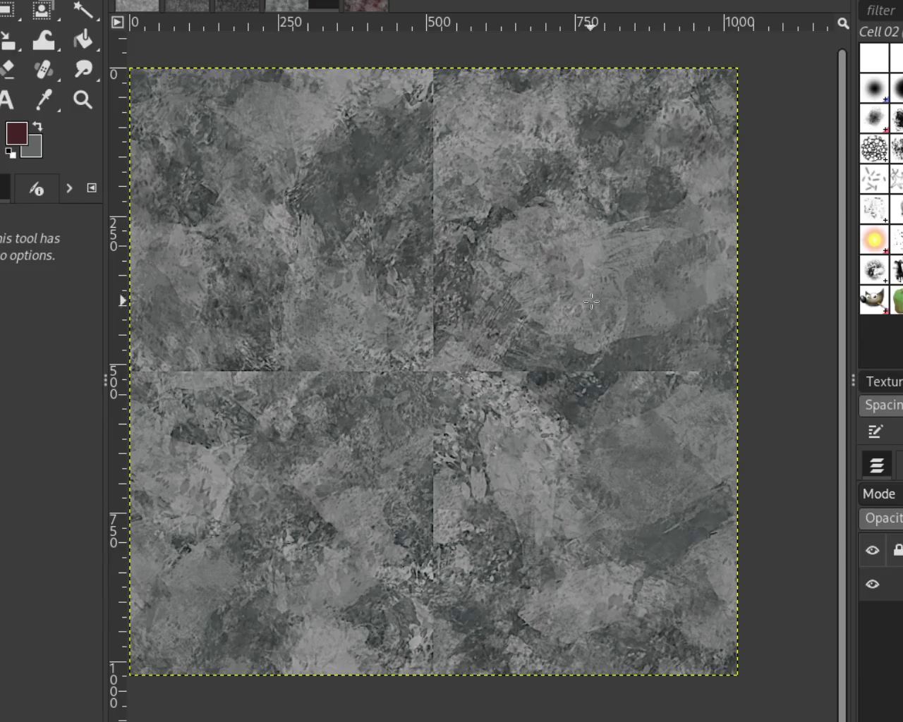
pyautogui.click(37, 73)
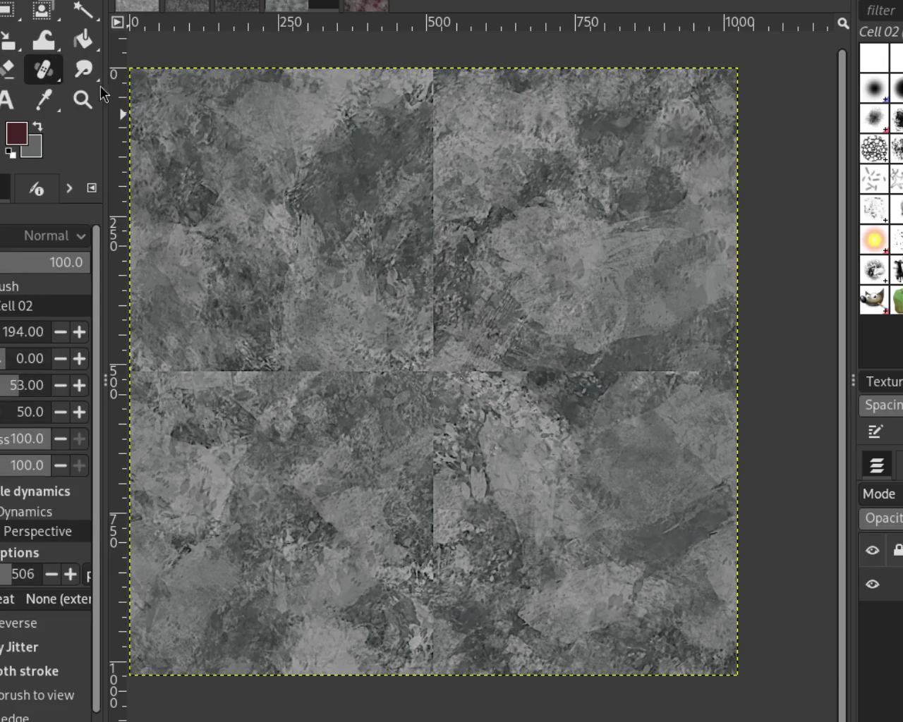
pyautogui.press('c')
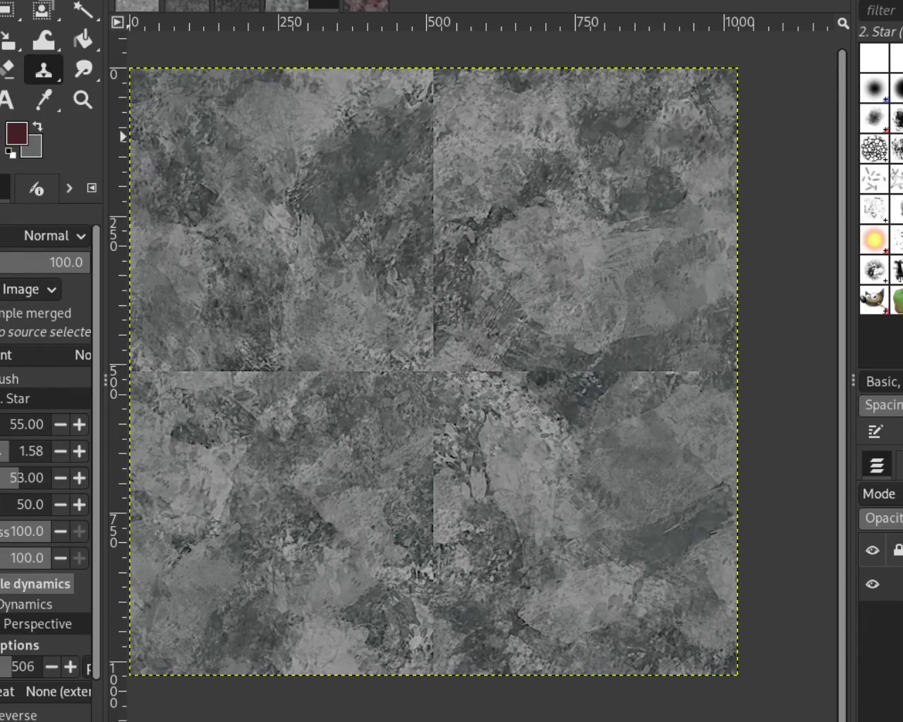
pyautogui.click(36, 584)
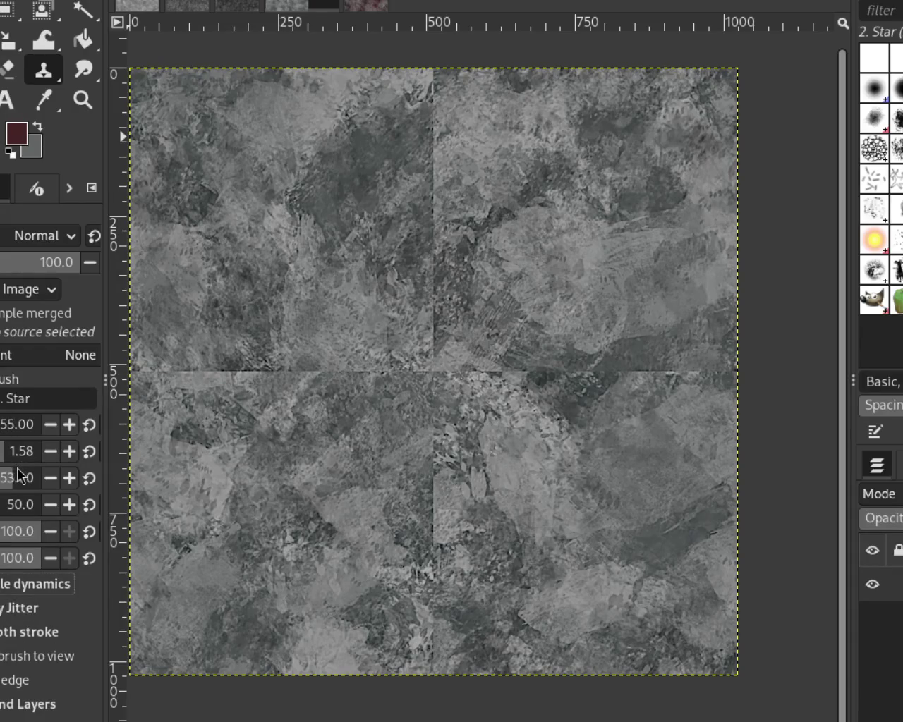
pyautogui.doubleClick(20, 452)
pyautogui.write('0.00')
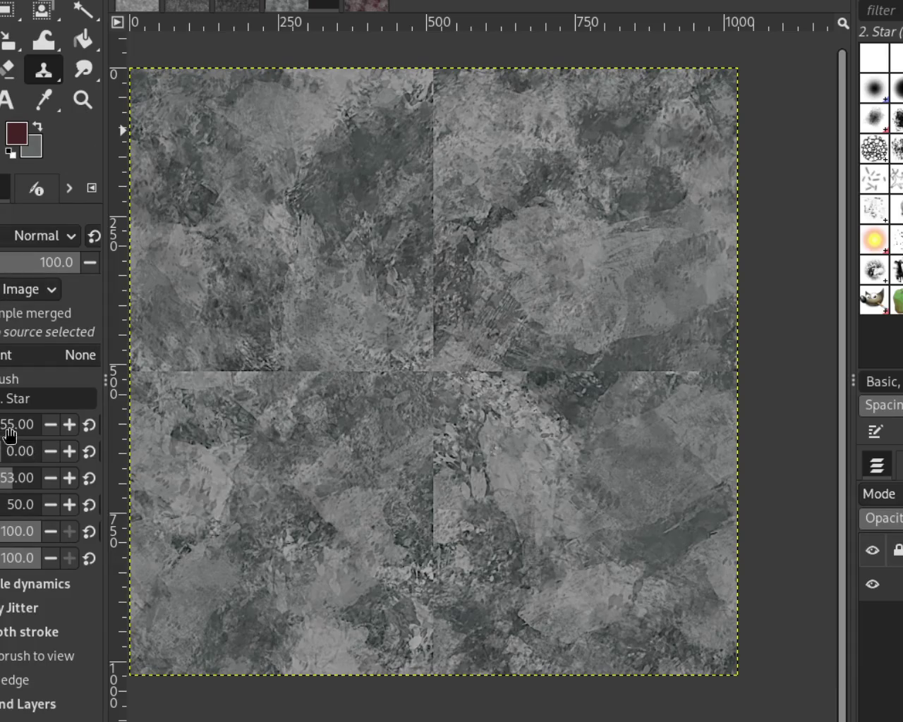
# Step: Zoom in on the central seams, then paint and undo a trial star-brush stroke
pyautogui.click(83, 100)
pyautogui.click(458, 114)
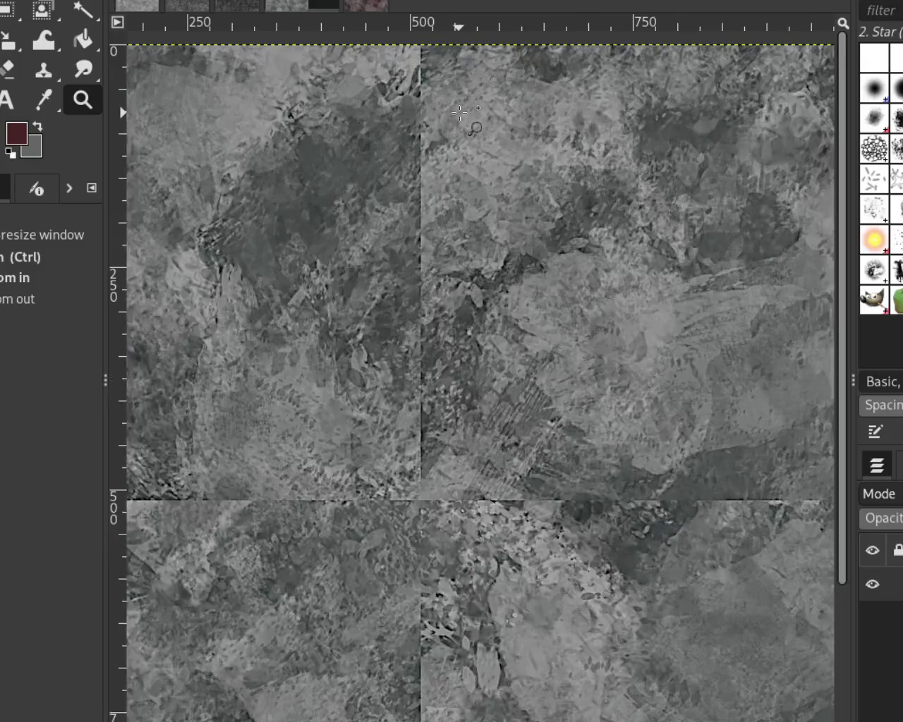
pyautogui.click(469, 122)
pyautogui.keyDown('ctrl'); pyautogui.click(473, 125); pyautogui.keyUp('ctrl')
pyautogui.click(444, 184)
pyautogui.click(443, 183)
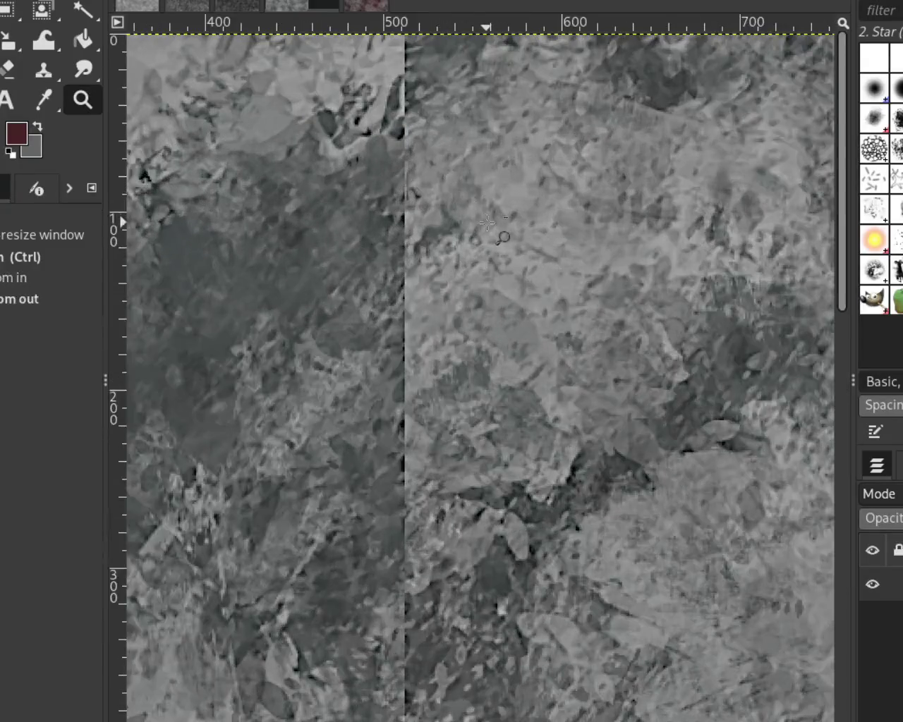
pyautogui.keyDown('ctrl'); pyautogui.click(480, 219); pyautogui.keyUp('ctrl')
pyautogui.press('p')
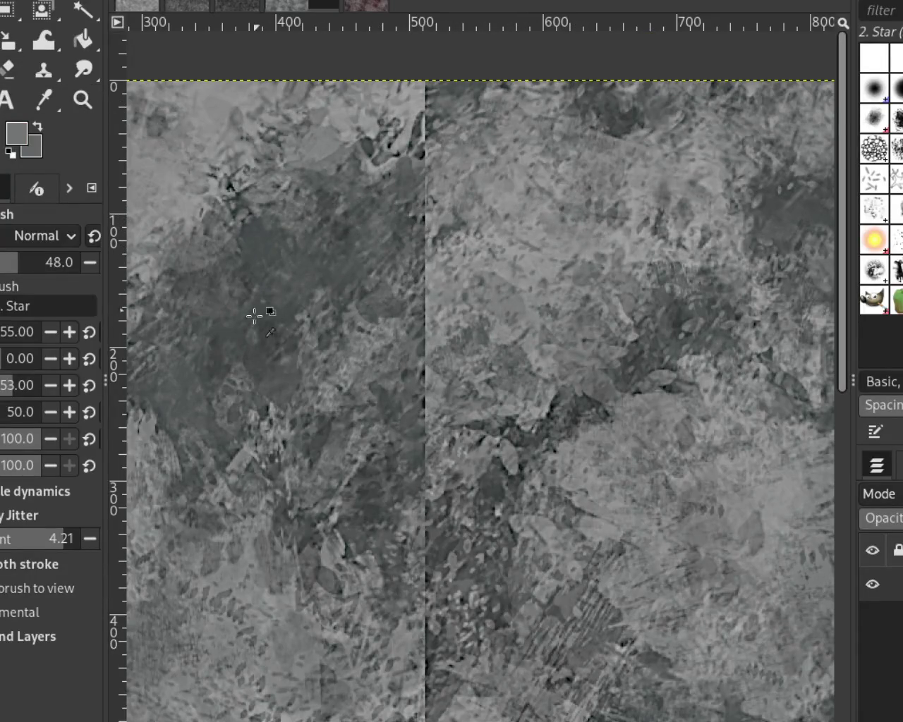
pyautogui.moveTo(402, 177); pyautogui.dragTo(389, 272)
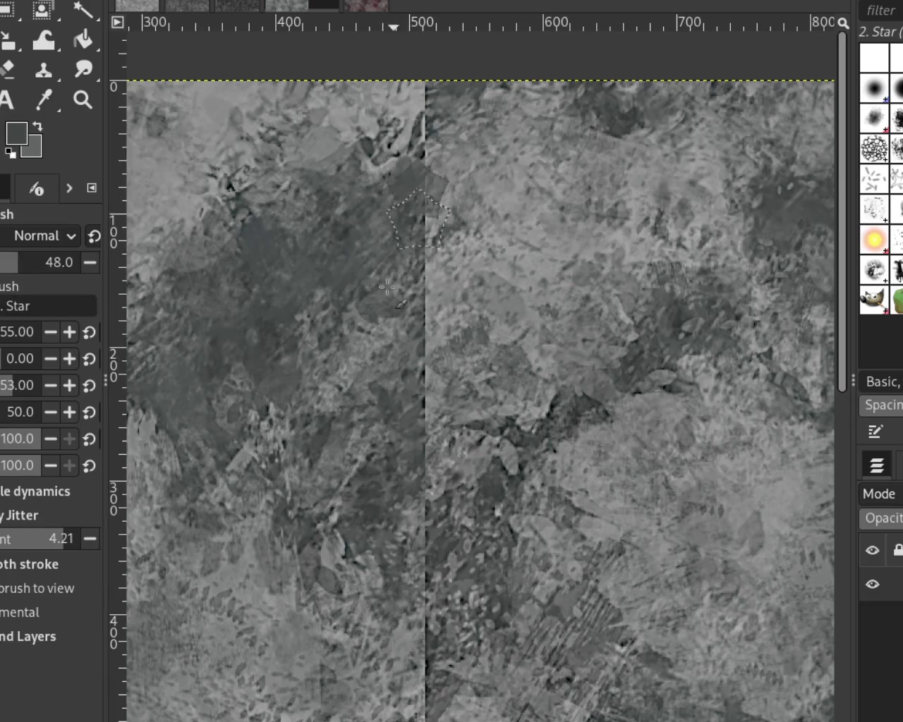
pyautogui.hotkey('ctrl', 'z')
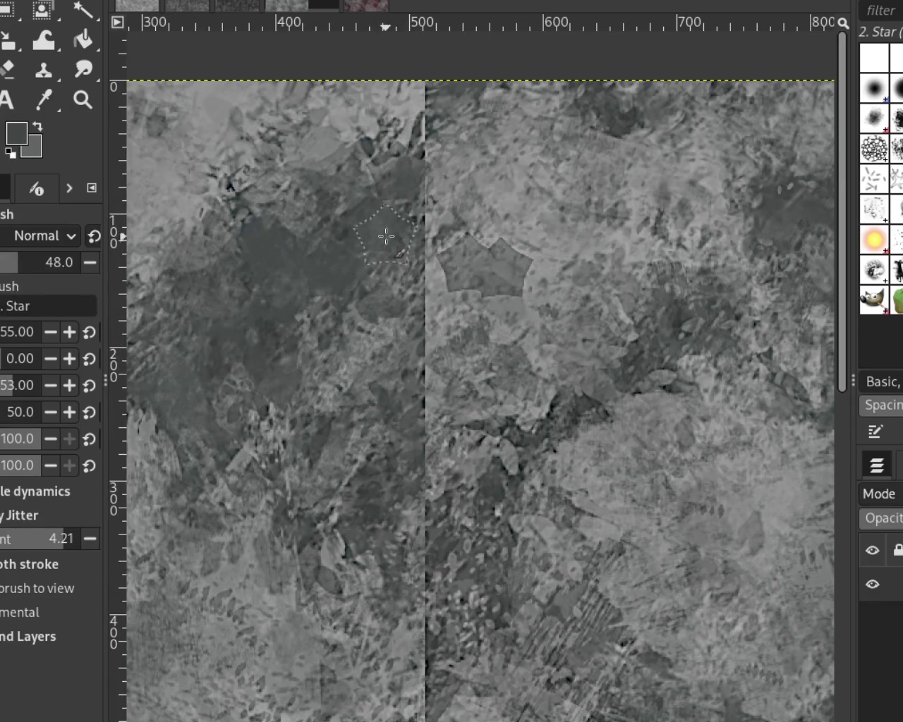
# Step: Turn off Apply Jitter and set the brush size to 100
pyautogui.click(21, 514)
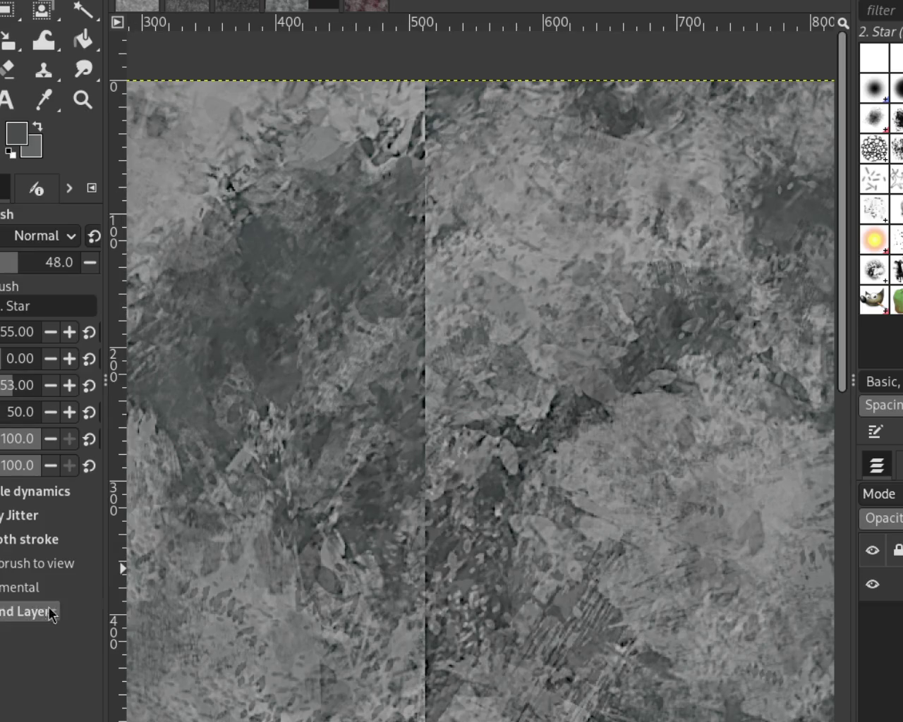
pyautogui.moveTo(302, 304); pyautogui.dragTo(350, 277)
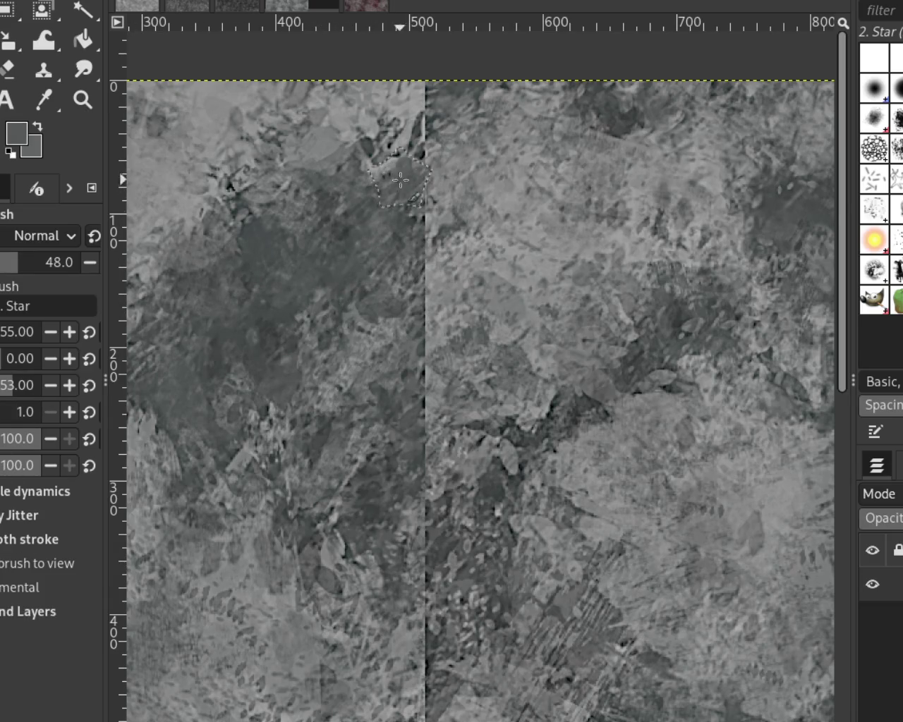
pyautogui.click(57, 262)
pyautogui.write('100')
pyautogui.press('Return')
# Step: Paint and undo test strokes across the seam with the size-100 brush
pyautogui.moveTo(376, 197); pyautogui.dragTo(420, 261)
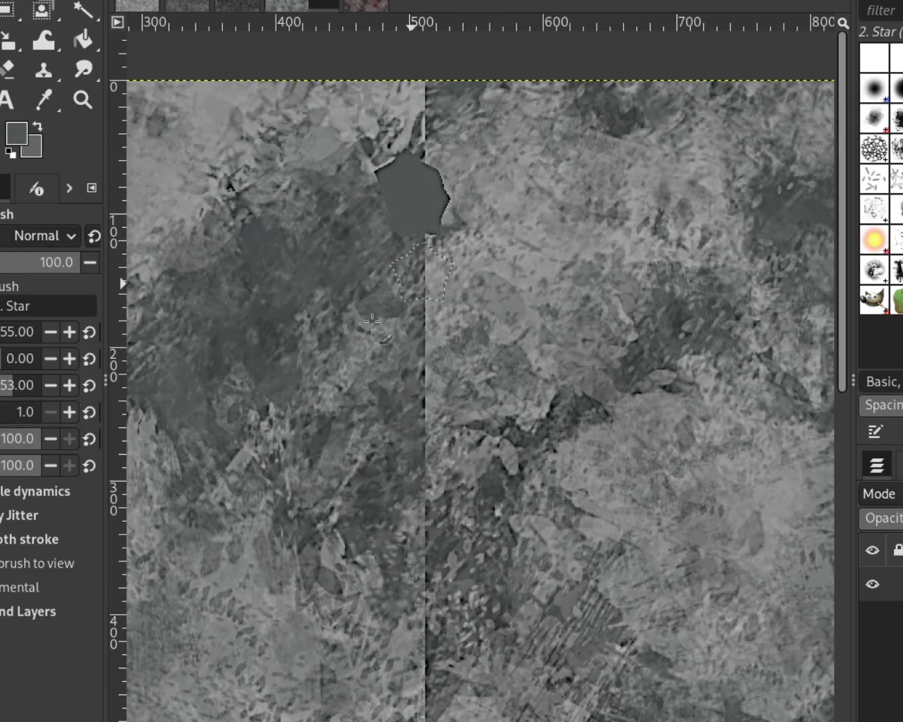
pyautogui.hotkey('ctrl', 'z')
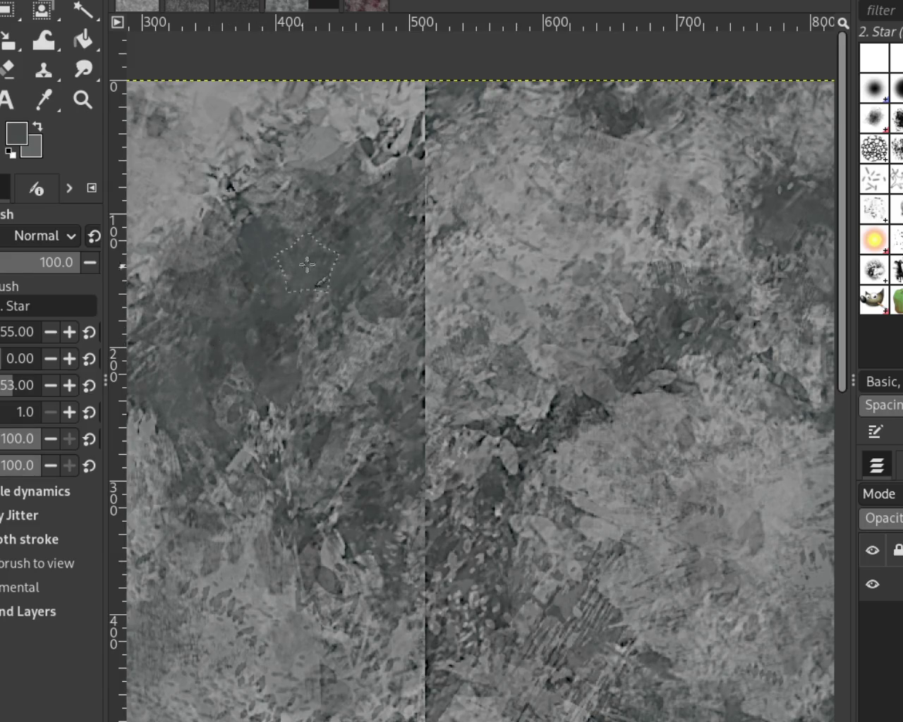
pyautogui.hotkey('ctrl', 'y')
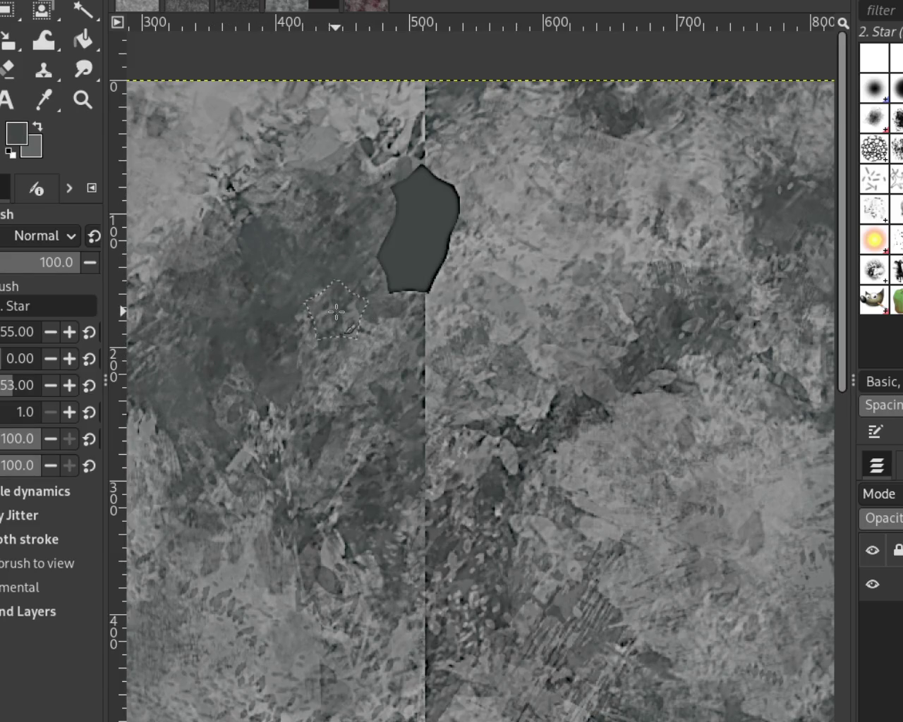
pyautogui.hotkey('ctrl', 'z')
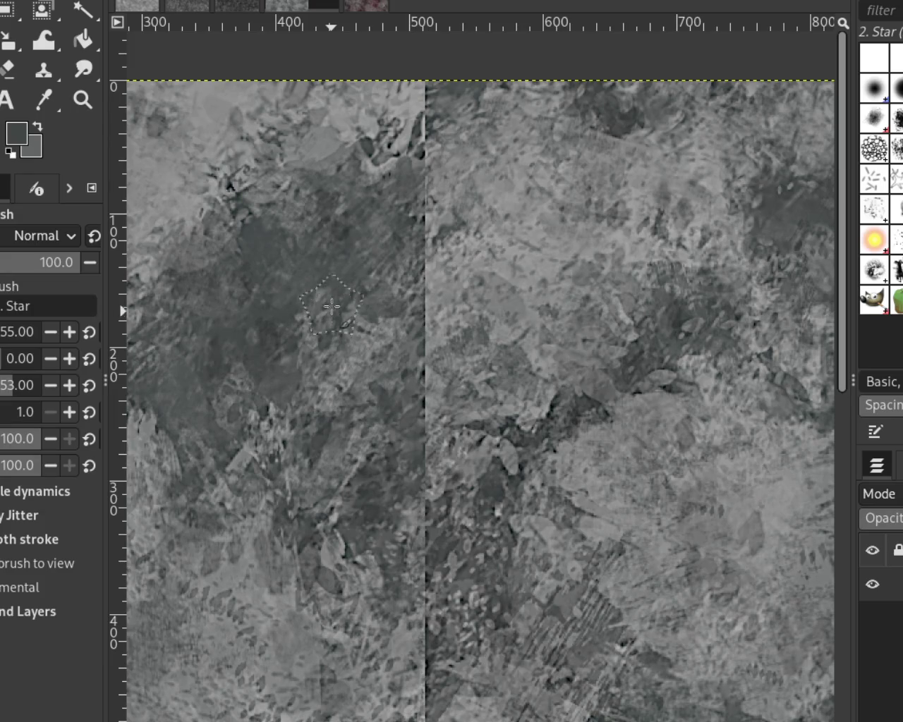
pyautogui.moveTo(334, 376); pyautogui.dragTo(480, 388)
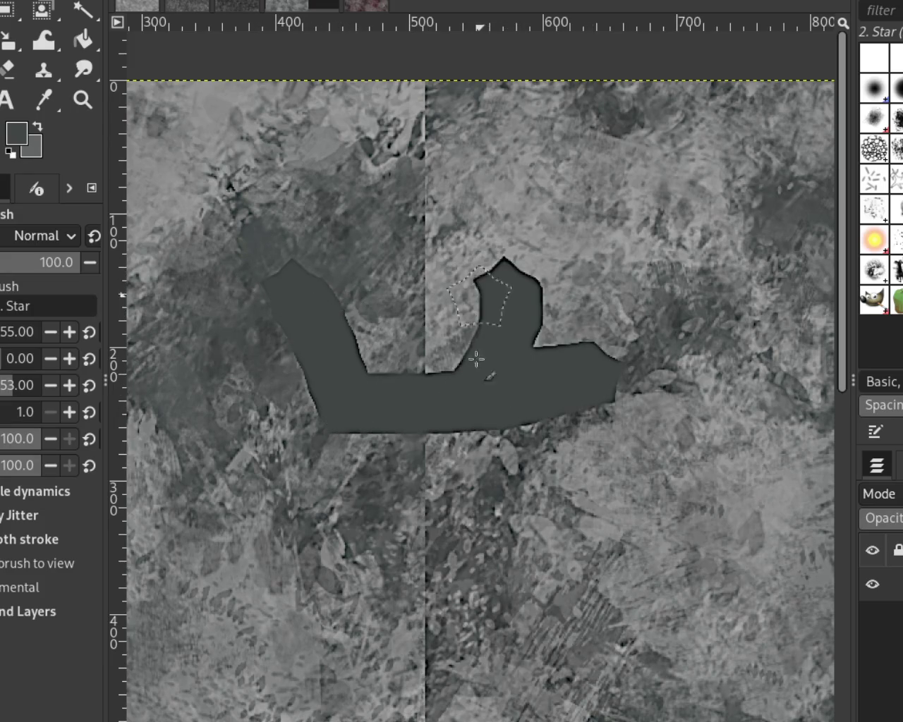
pyautogui.hotkey('ctrl', 'z')
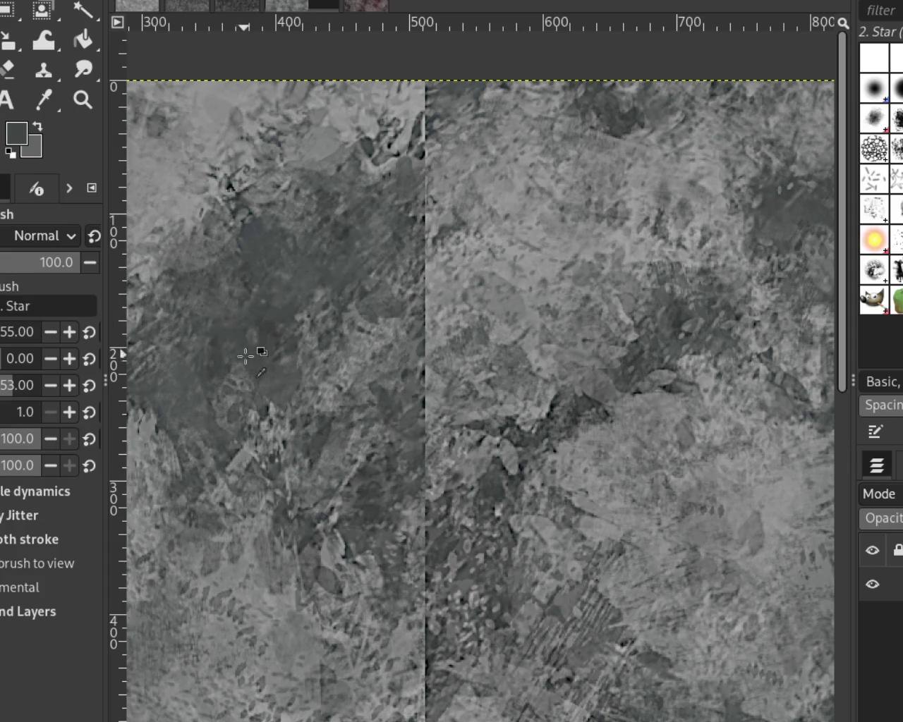
pyautogui.click(41, 79)
# Step: Set a clone source and try several clone strokes over the vertical seam, undoing each
pyautogui.keyDown('ctrl'); pyautogui.click(246, 322); pyautogui.keyUp('ctrl')
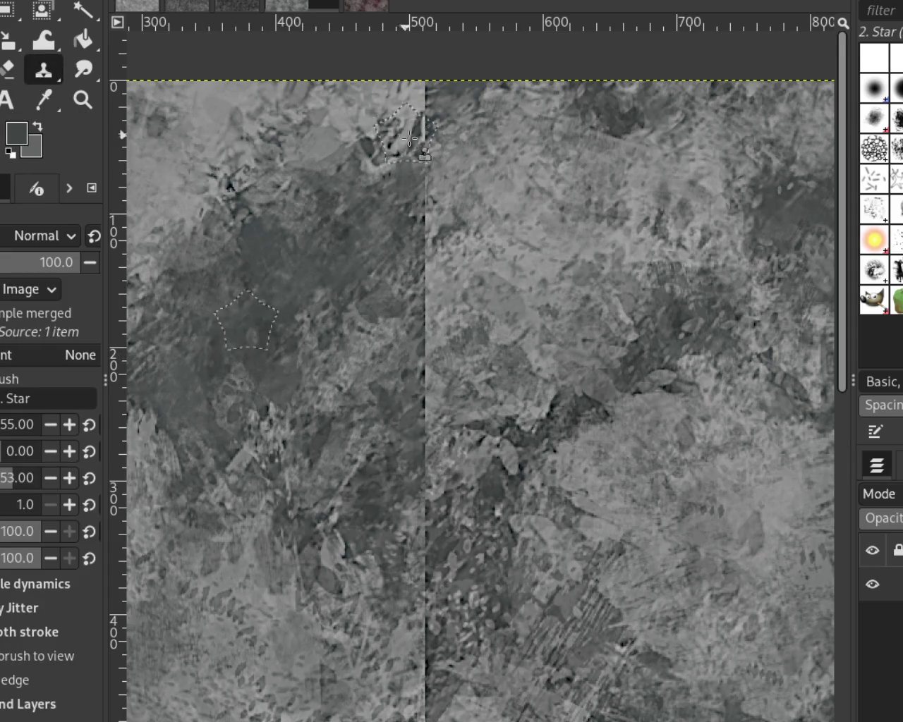
pyautogui.moveTo(422, 183); pyautogui.dragTo(420, 254)
pyautogui.hotkey('ctrl', 'z')
pyautogui.moveTo(423, 163); pyautogui.dragTo(332, 342)
pyautogui.hotkey('ctrl', 'z')
pyautogui.moveTo(423, 162); pyautogui.dragTo(292, 359)
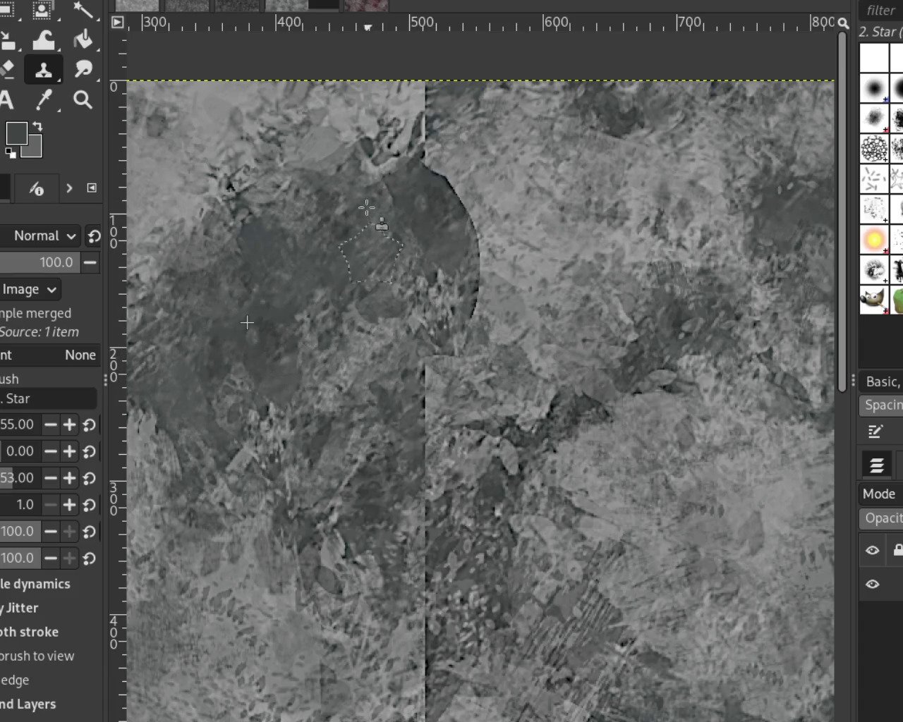
pyautogui.hotkey('ctrl', 'z')
pyautogui.moveTo(416, 191); pyautogui.dragTo(317, 375)
pyautogui.hotkey('ctrl', 'z')
pyautogui.moveTo(365, 203); pyautogui.dragTo(314, 373)
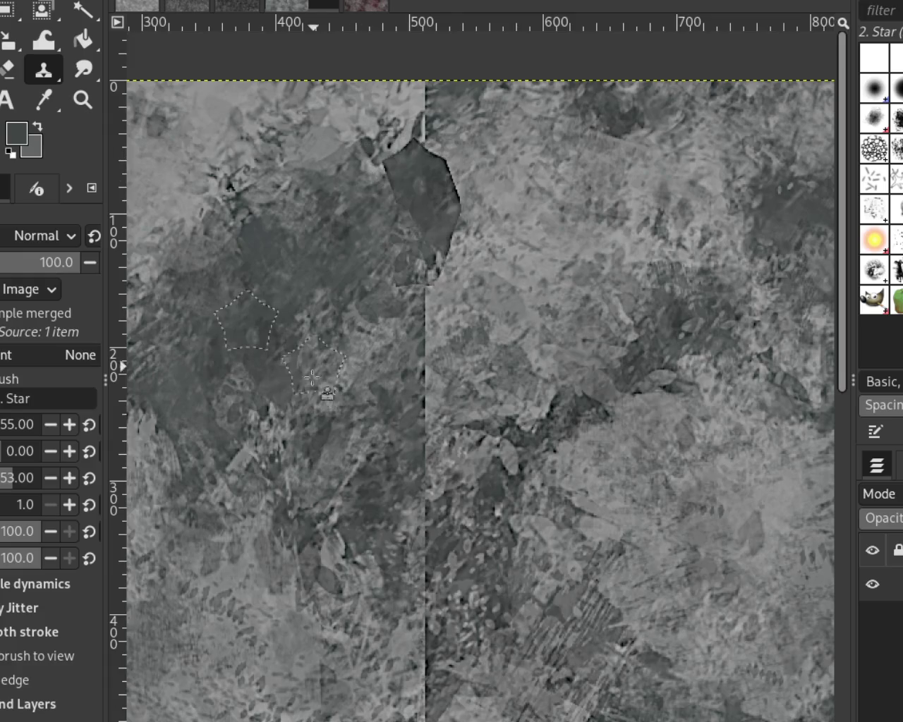
pyautogui.hotkey('ctrl', 'z')
pyautogui.moveTo(417, 162); pyautogui.dragTo(395, 296)
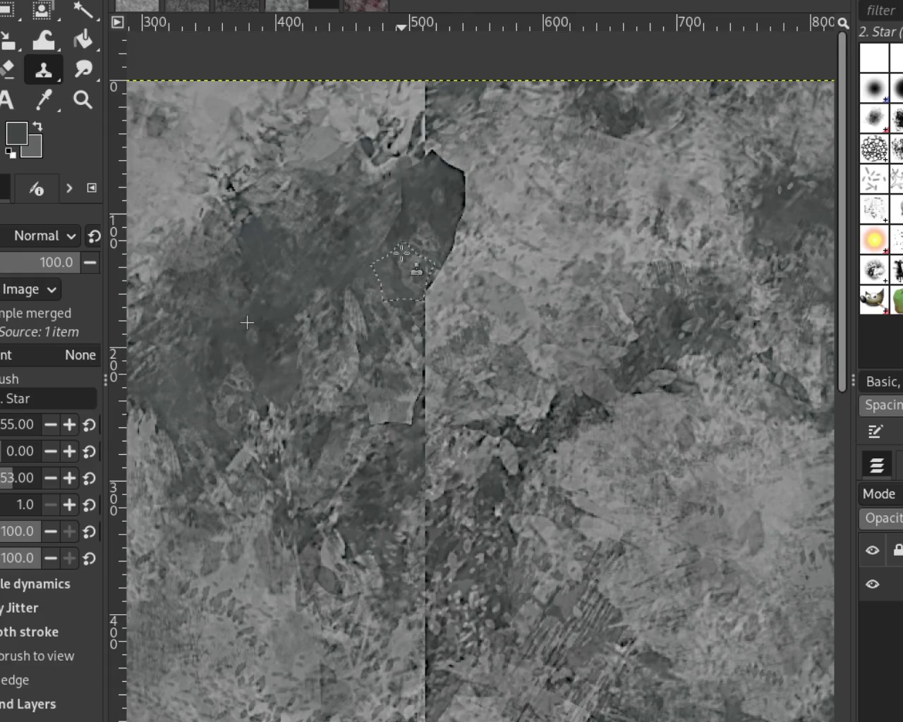
pyautogui.hotkey('ctrl', 'z')
pyautogui.moveTo(420, 170); pyautogui.dragTo(404, 423)
pyautogui.hotkey('ctrl', 'z')
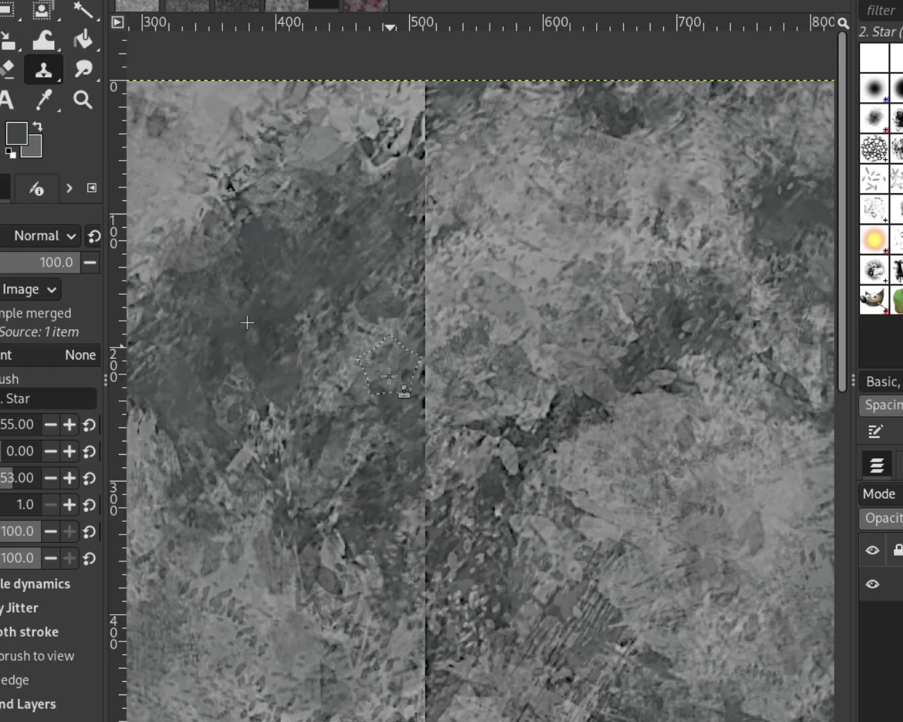
pyautogui.moveTo(399, 206); pyautogui.dragTo(402, 289)
pyautogui.hotkey('ctrl', 'z')
# Step: Lower clone opacity to 76 and keep a semi-transparent cloned patch over the seam
pyautogui.click(27, 269)
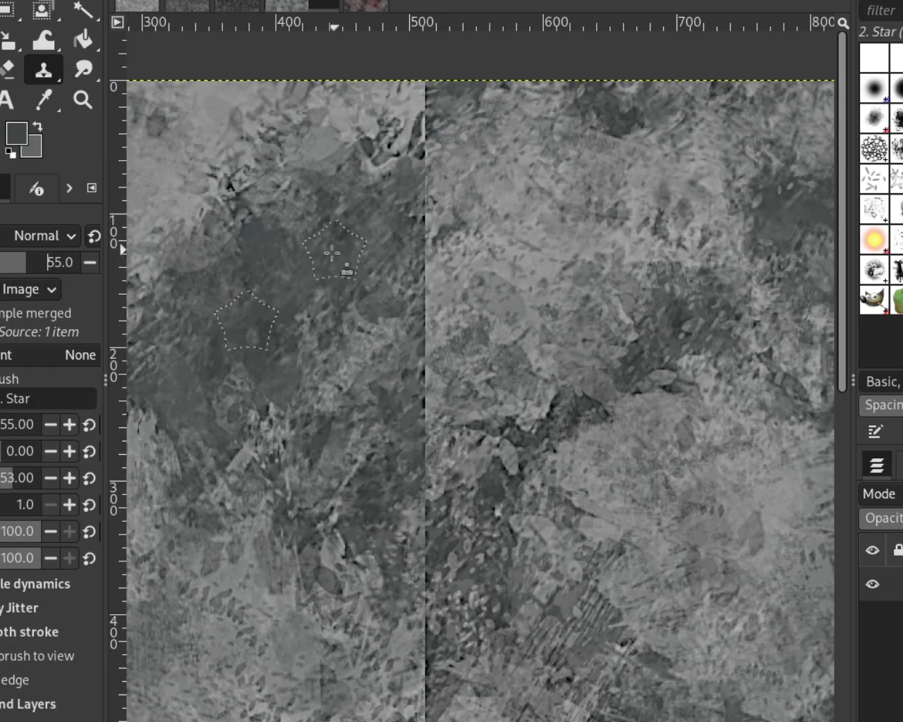
pyautogui.moveTo(421, 169); pyautogui.dragTo(399, 293)
pyautogui.hotkey('ctrl', 'z')
pyautogui.hotkey('ctrl', 'y')
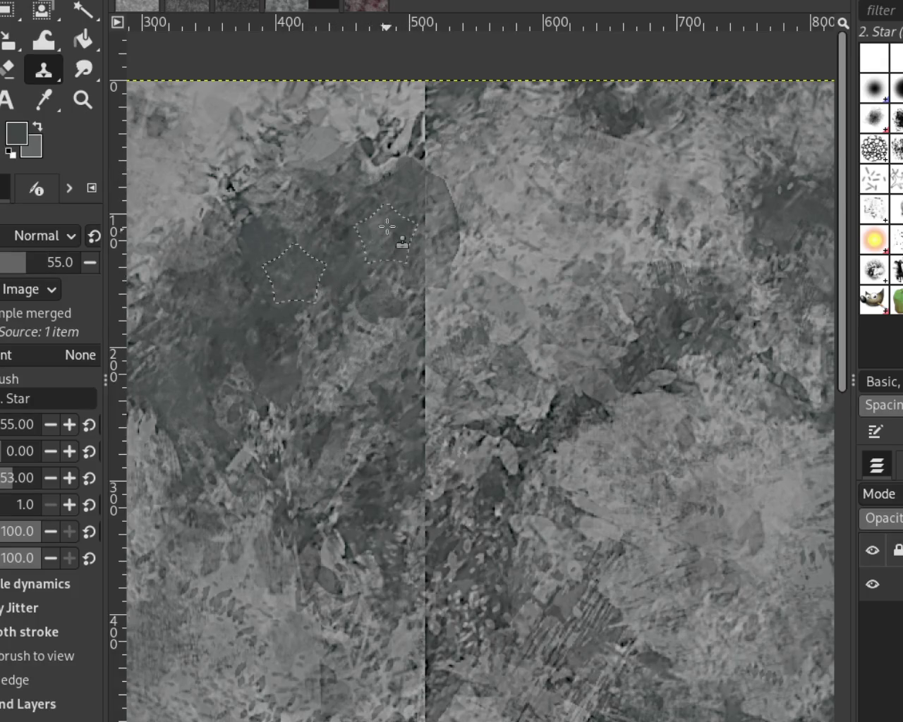
pyautogui.hotkey('ctrl', 'z')
pyautogui.hotkey('ctrl', 'y')
pyautogui.hotkey('ctrl', 'z')
pyautogui.hotkey('ctrl', 'y')
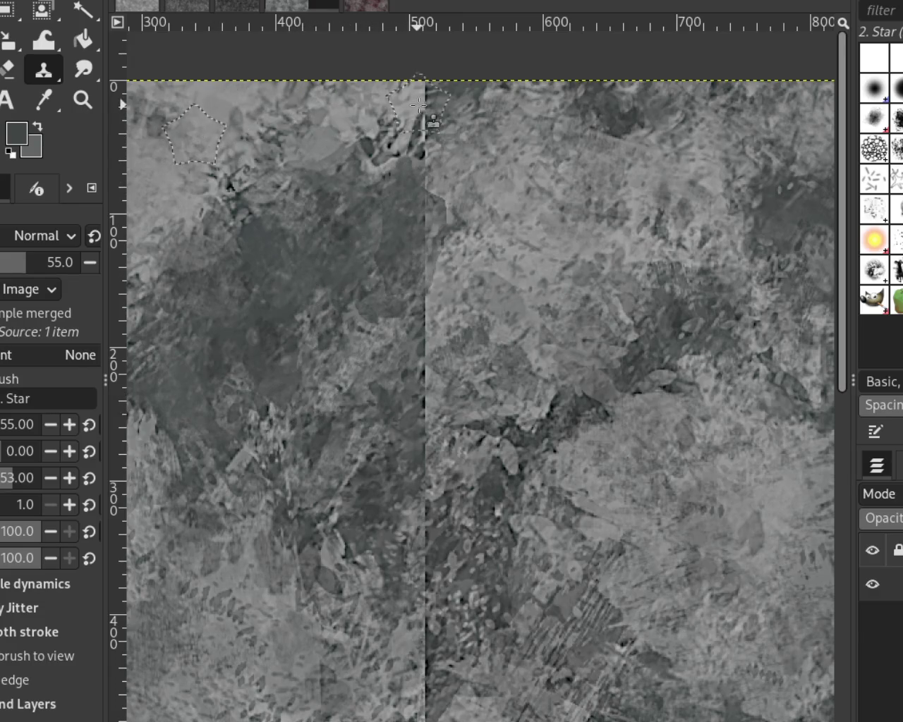
pyautogui.hotkey('ctrl', 'z')
pyautogui.hotkey('ctrl', 'y')
pyautogui.hotkey('ctrl', 'z')
pyautogui.hotkey('ctrl', 'y')
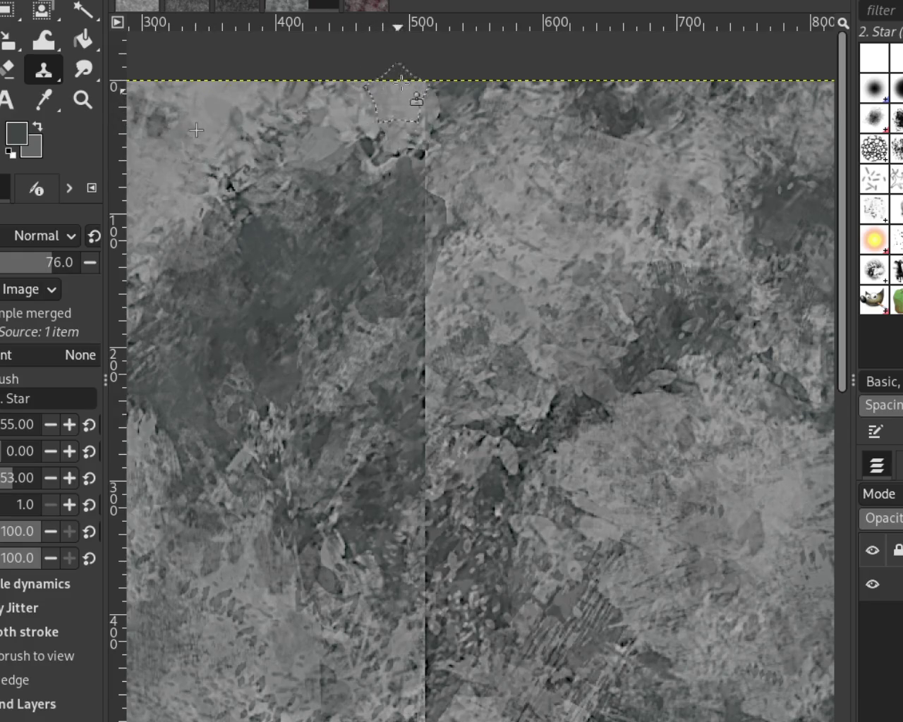
# Step: Stamp lighter stone over the seam's top end, discarding a darker re-stamp
pyautogui.click(419, 110)
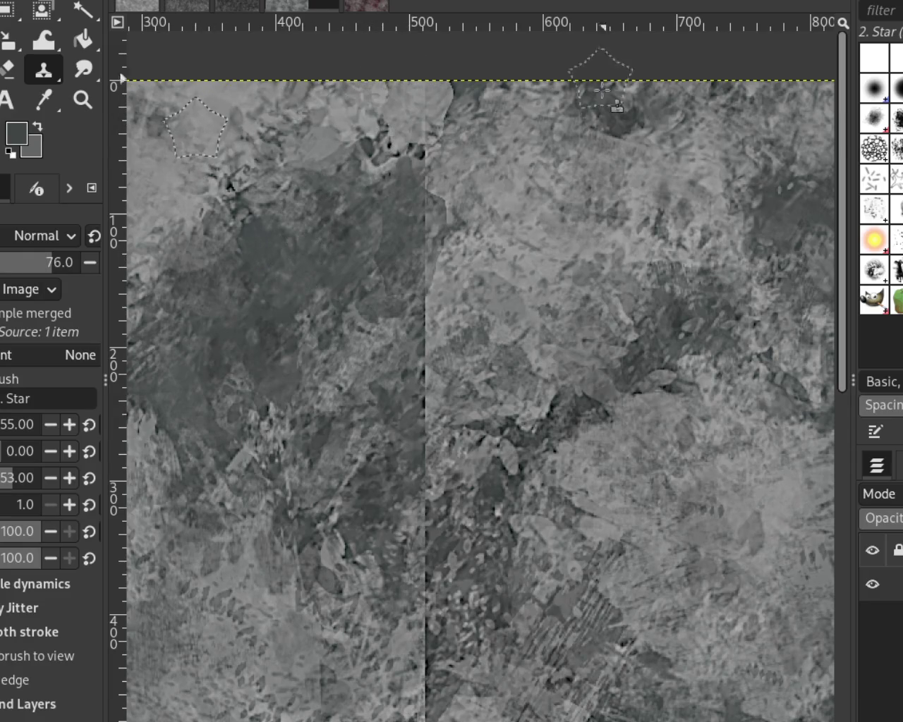
pyautogui.click(413, 80)
pyautogui.hotkey('ctrl', 'z')
pyautogui.hotkey('ctrl', 'z')
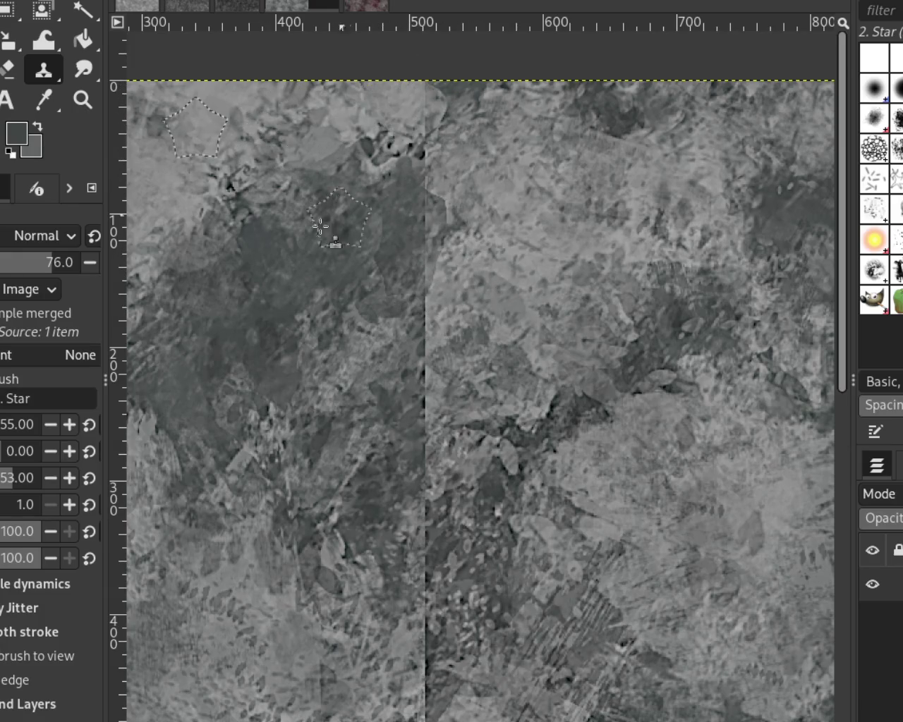
pyautogui.click(83, 100)
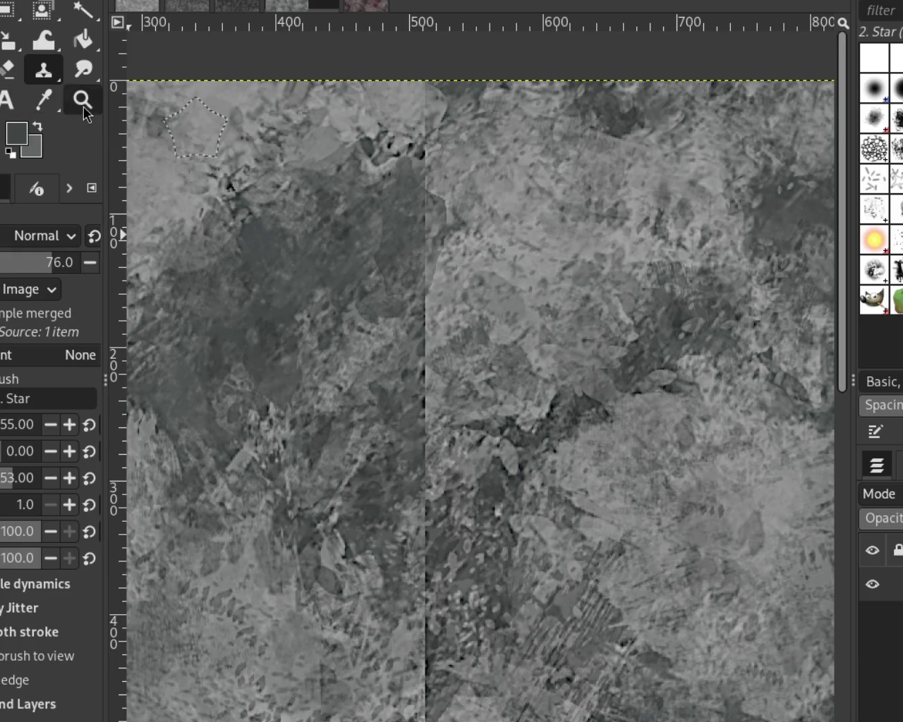
# Step: Zoom out to view the whole texture, then zoom back in on the vertical seam
pyautogui.click(453, 250)
pyautogui.keyDown('ctrl'); pyautogui.click(453, 250); pyautogui.keyUp('ctrl')
pyautogui.keyDown('ctrl'); pyautogui.click(453, 250); pyautogui.keyUp('ctrl')
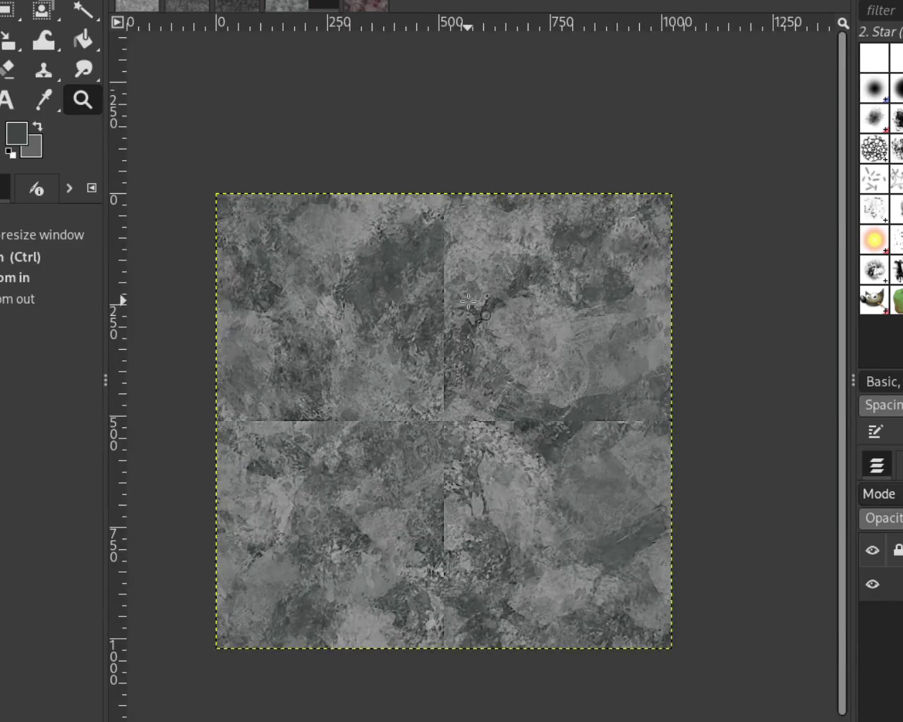
pyautogui.click(469, 258)
pyautogui.click(473, 259)
pyautogui.click(472, 259)
pyautogui.click(472, 260)
pyautogui.keyDown('ctrl'); pyautogui.click(481, 263); pyautogui.keyUp('ctrl')
pyautogui.keyDown('ctrl'); pyautogui.click(481, 262); pyautogui.keyUp('ctrl')
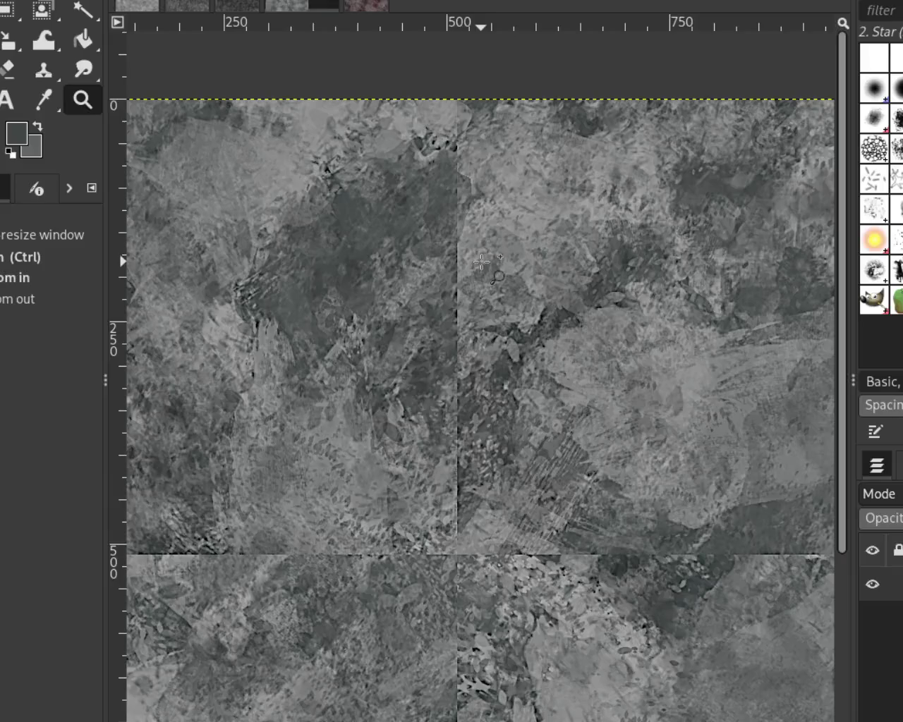
pyautogui.click(484, 224)
pyautogui.click(484, 224)
pyautogui.keyDown('ctrl'); pyautogui.click(484, 225); pyautogui.keyUp('ctrl')
pyautogui.click(602, 236)
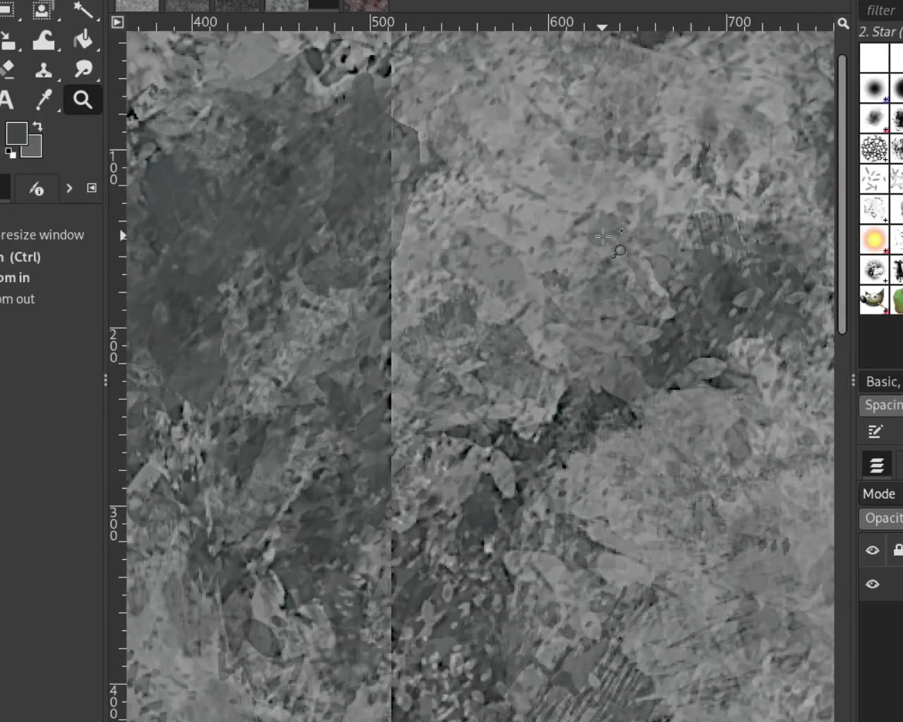
# Step: Set a clone source right of the seam and stamp lighter stone over it
pyautogui.press('p')
pyautogui.click(409, 268)
pyautogui.hotkey('ctrl', 'z')
pyautogui.click(43, 70)
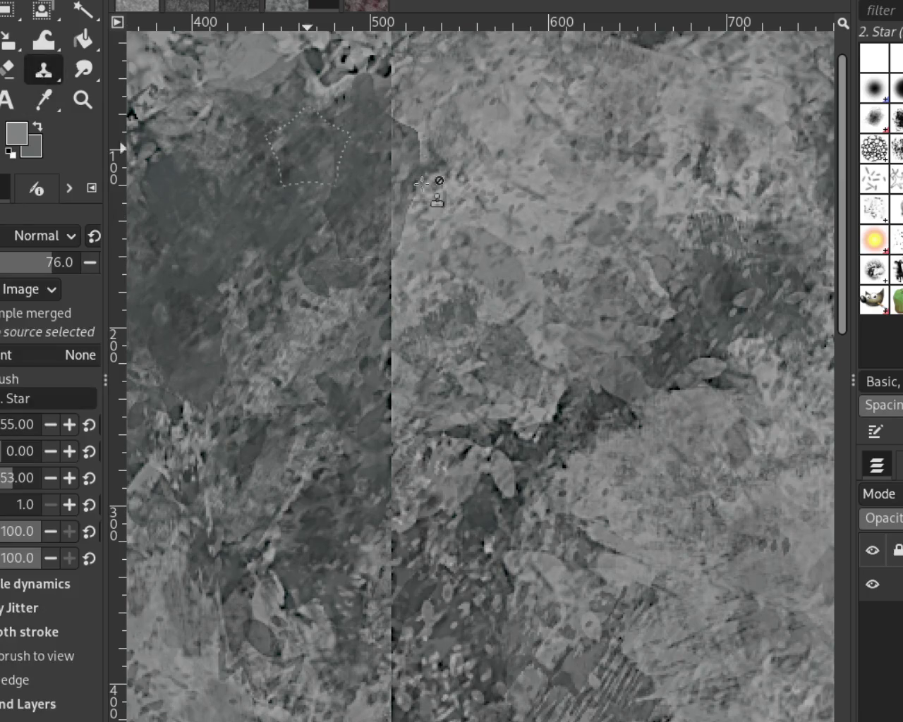
pyautogui.keyDown('ctrl'); pyautogui.click(543, 161); pyautogui.keyUp('ctrl')
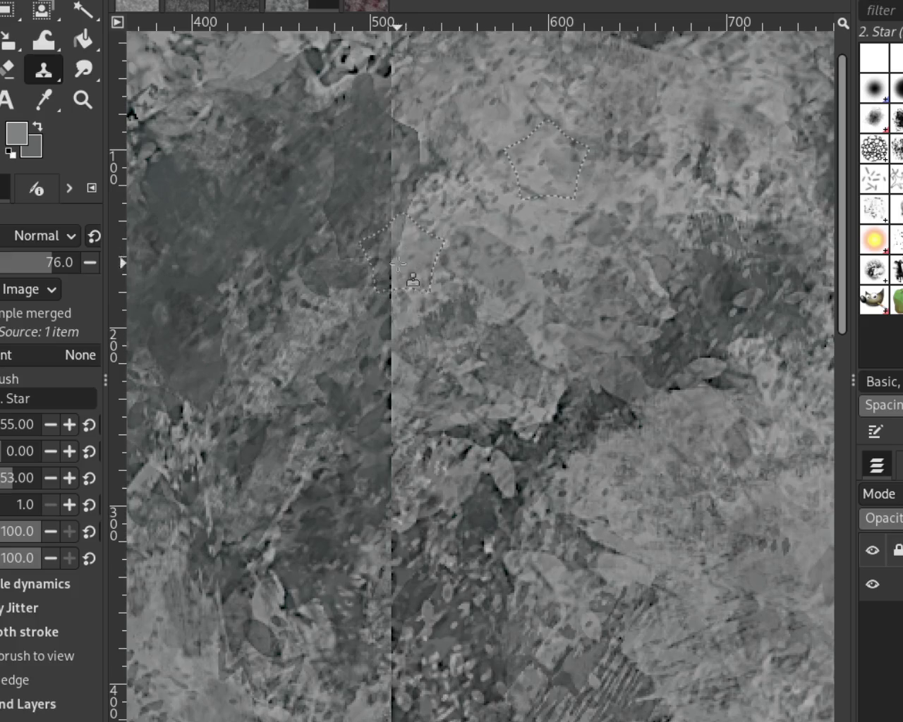
pyautogui.click(410, 281)
pyautogui.click(99, 107)
pyautogui.keyDown('ctrl'); pyautogui.click(435, 232); pyautogui.keyUp('ctrl')
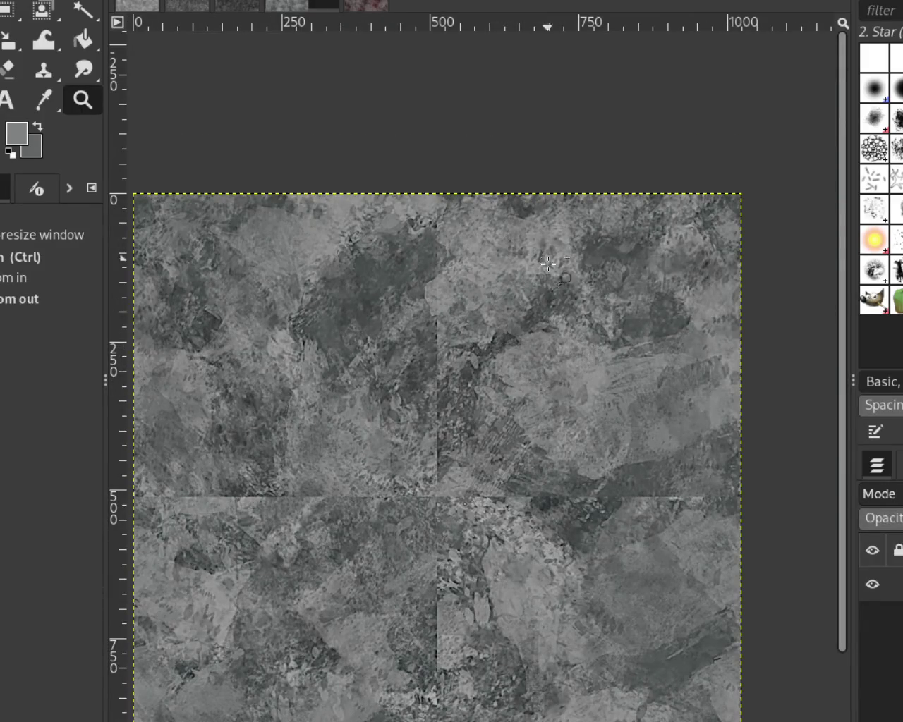
pyautogui.keyDown('ctrl'); pyautogui.scroll(2, 430, 358); pyautogui.keyUp('ctrl')
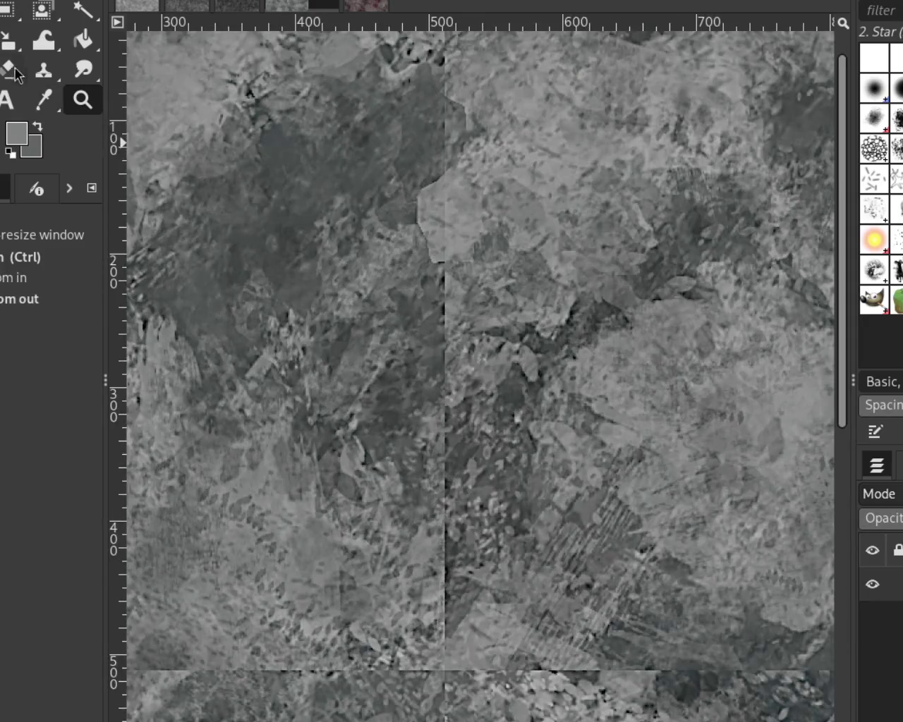
# Step: Clone stone from a lower-left source across the upper vertical seam, then zoom out to check
pyautogui.click(42, 69)
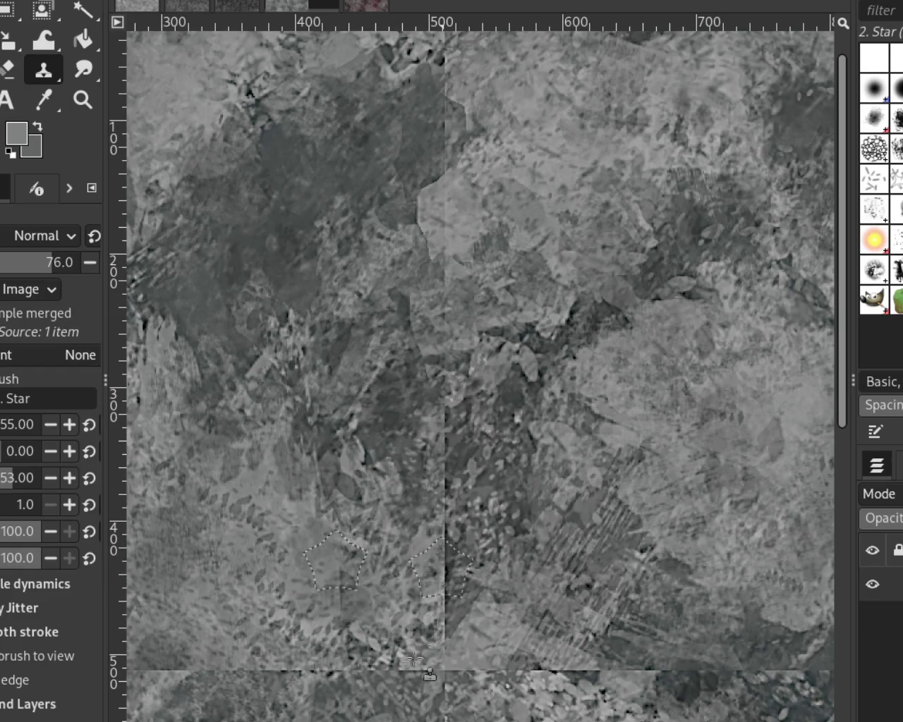
pyautogui.keyDown('ctrl'); pyautogui.click(256, 564); pyautogui.keyUp('ctrl')
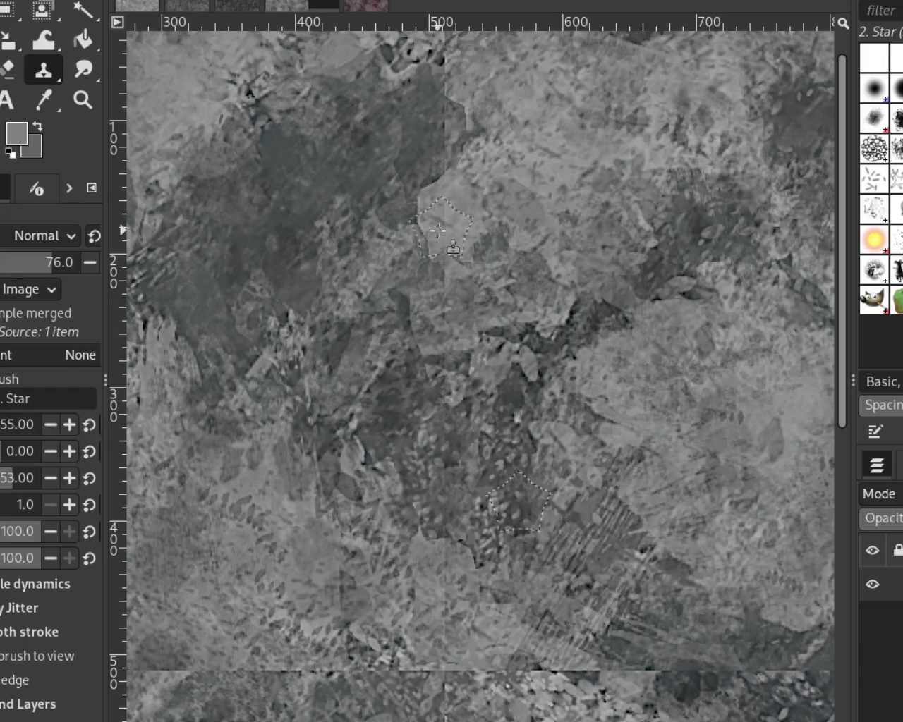
pyautogui.moveTo(232, 207); pyautogui.dragTo(371, 213)
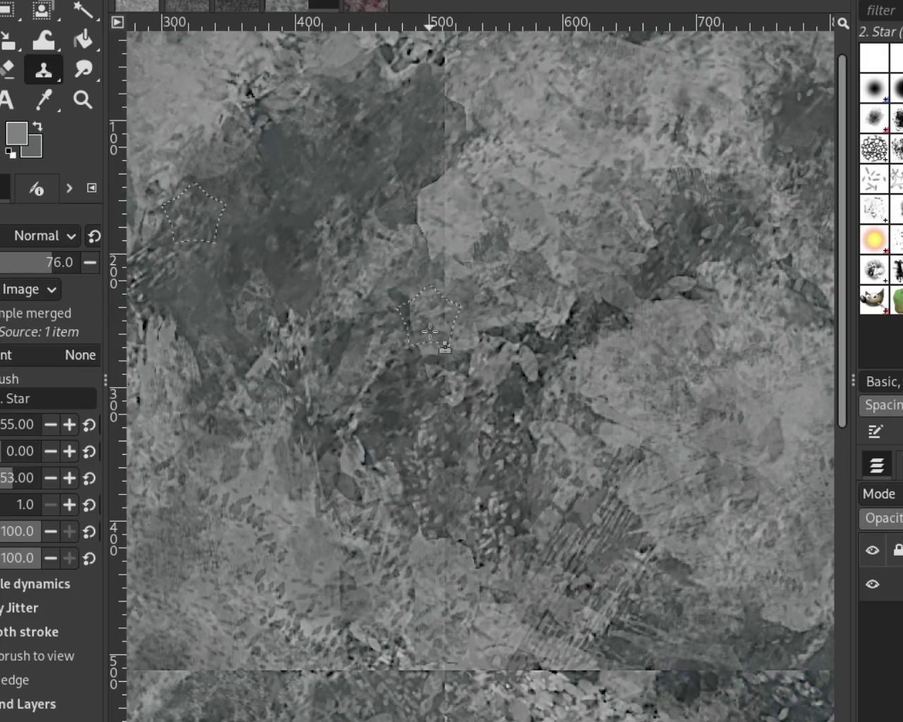
pyautogui.press('z')
pyautogui.keyDown('ctrl'); pyautogui.click(509, 300); pyautogui.keyUp('ctrl')
pyautogui.keyDown('ctrl'); pyautogui.click(509, 300); pyautogui.keyUp('ctrl')
pyautogui.click(509, 299)
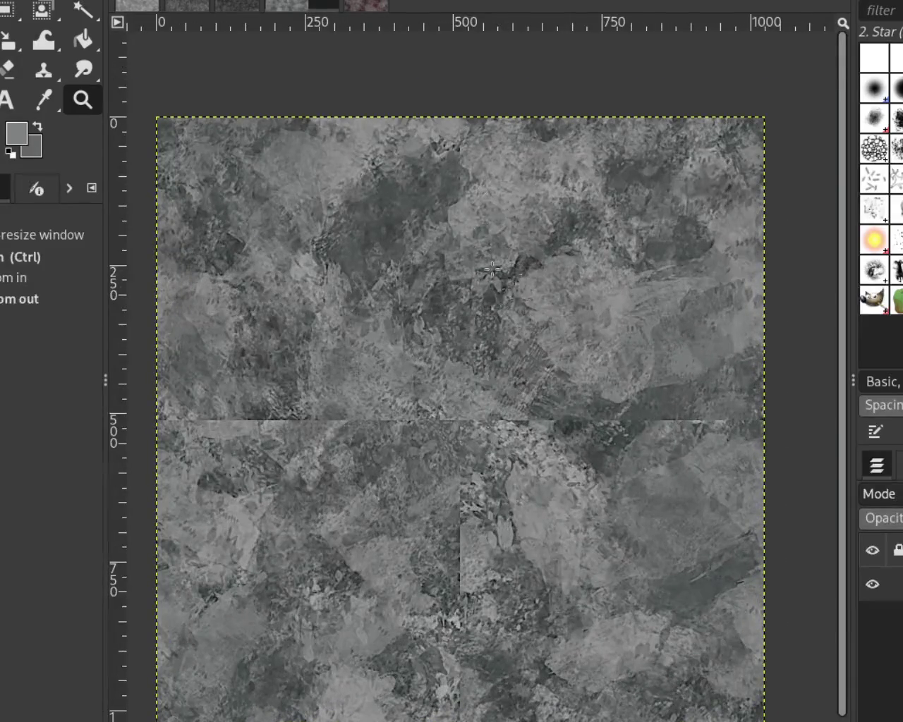
# Step: Zoom in on the central junction and clone nearby stone over the horizontal seam near centre
pyautogui.click(485, 214)
pyautogui.click(473, 520)
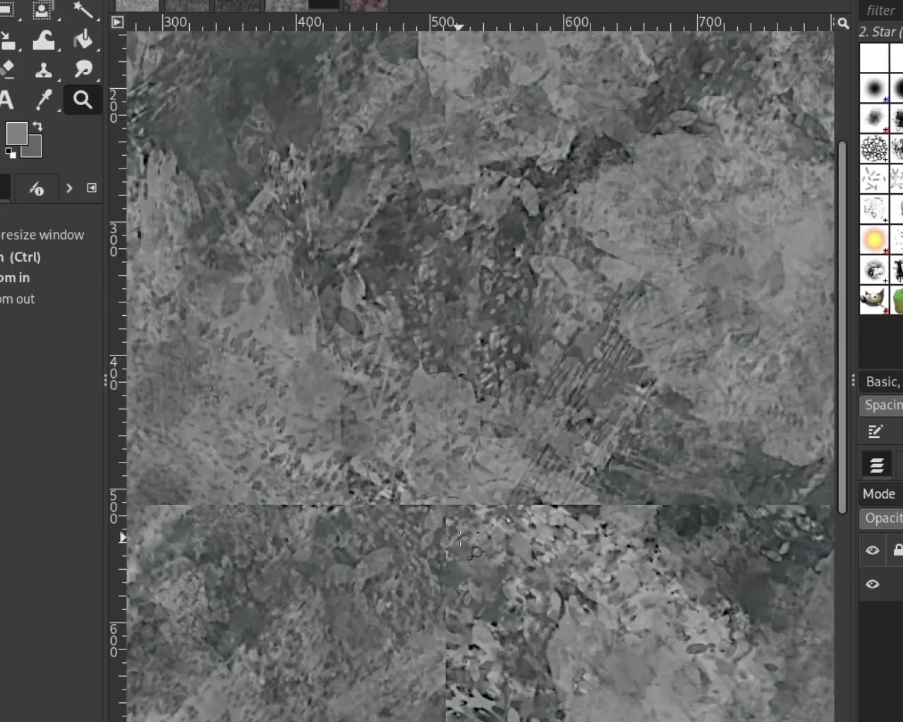
pyautogui.click(472, 520)
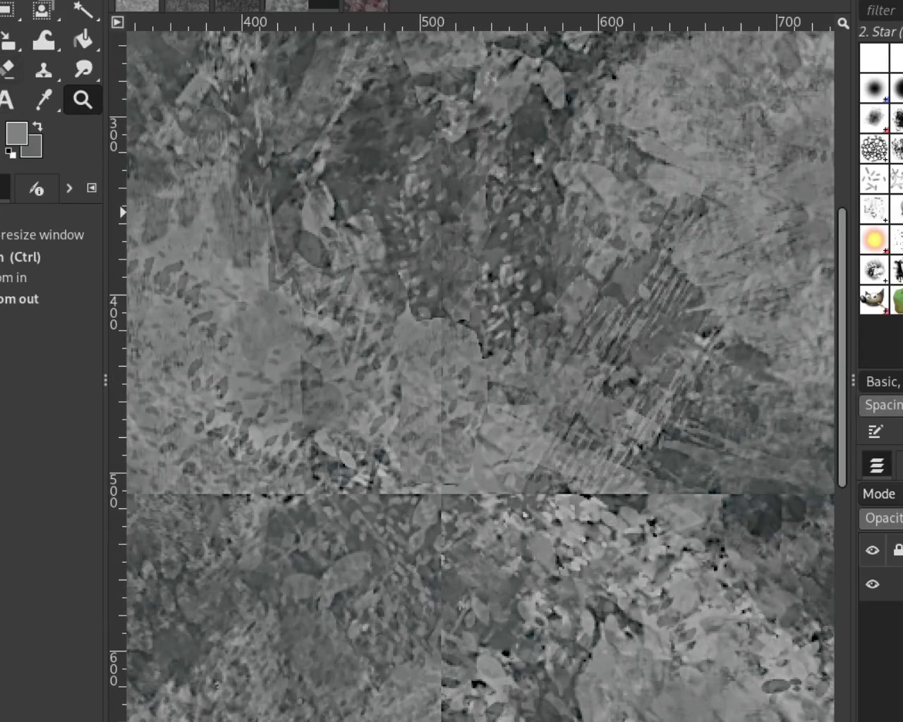
pyautogui.click(43, 69)
pyautogui.keyDown('ctrl'); pyautogui.click(236, 335); pyautogui.keyUp('ctrl')
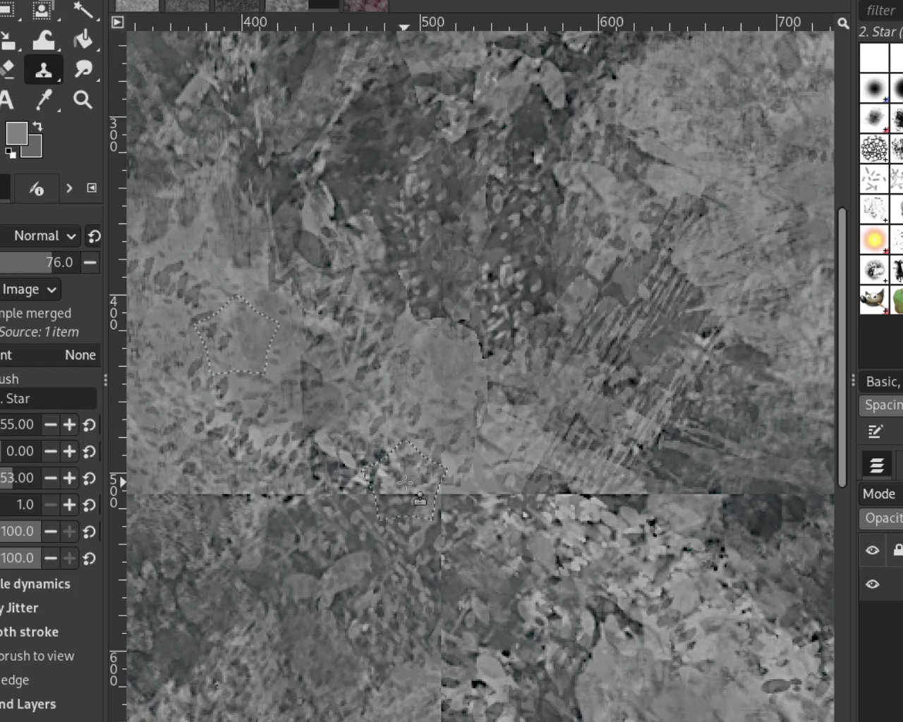
pyautogui.moveTo(437, 414); pyautogui.dragTo(419, 481)
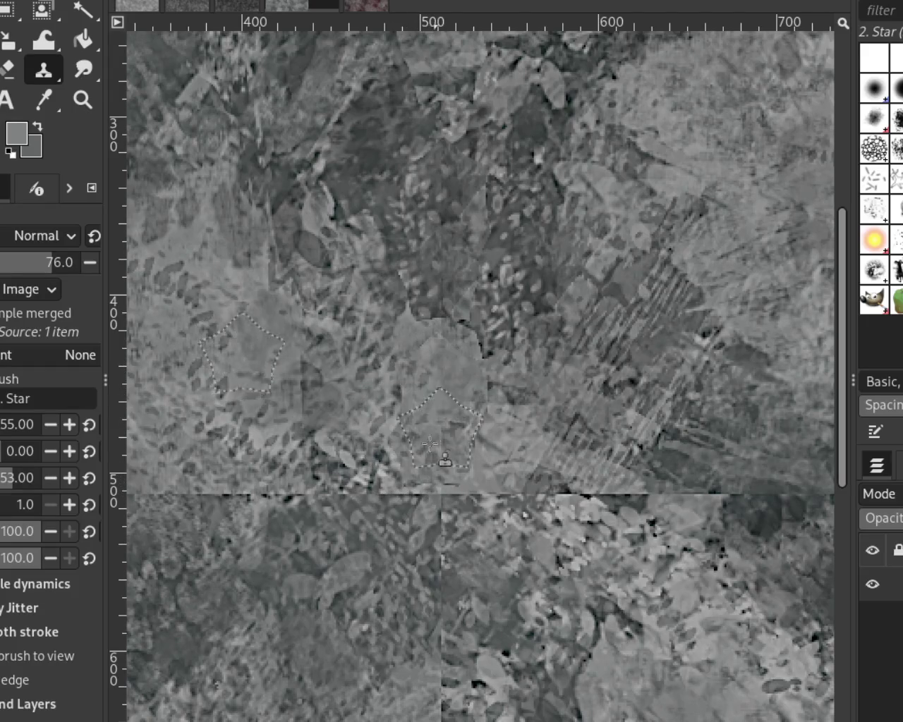
pyautogui.moveTo(419, 480); pyautogui.dragTo(443, 480)
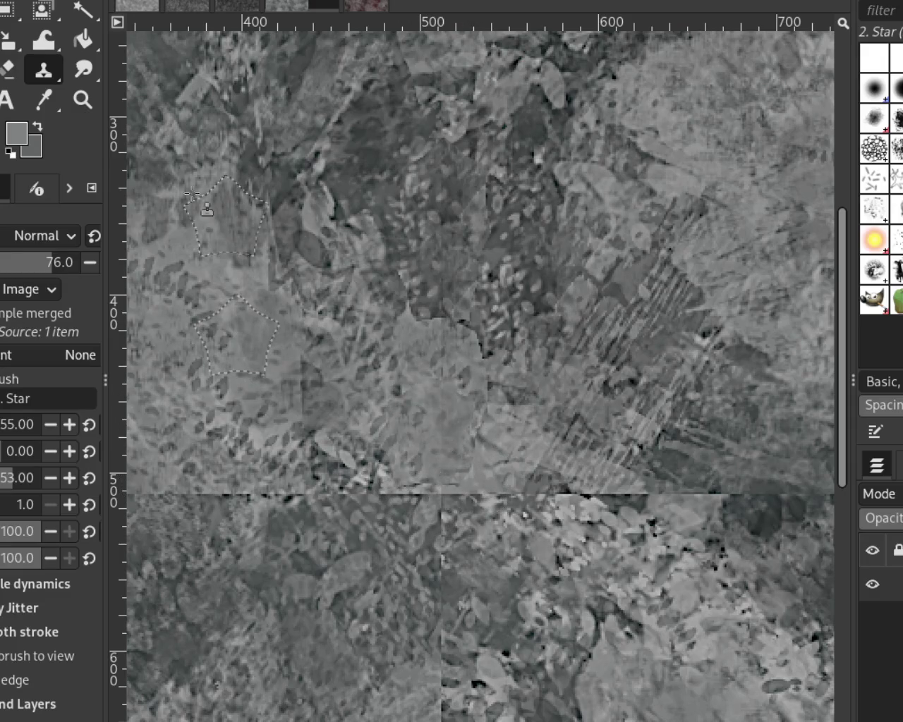
# Step: Reframe the view, then clone texture across the seam's right part and undo the unsatisfying patch
pyautogui.click(82, 99)
pyautogui.scroll(1, 543, 406)
pyautogui.scroll(-2, 543, 406)
pyautogui.scroll(-3, 543, 405)
pyautogui.press('ctrl')
pyautogui.scroll(2, 411, 304)
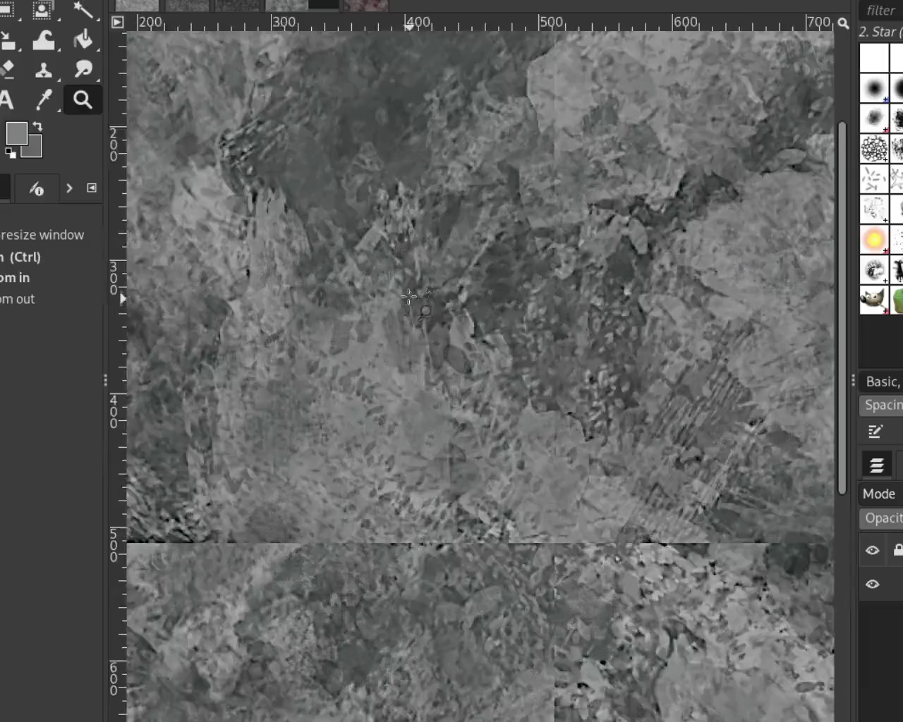
pyautogui.scroll(1, 409, 296)
pyautogui.scroll(-2, 533, 306)
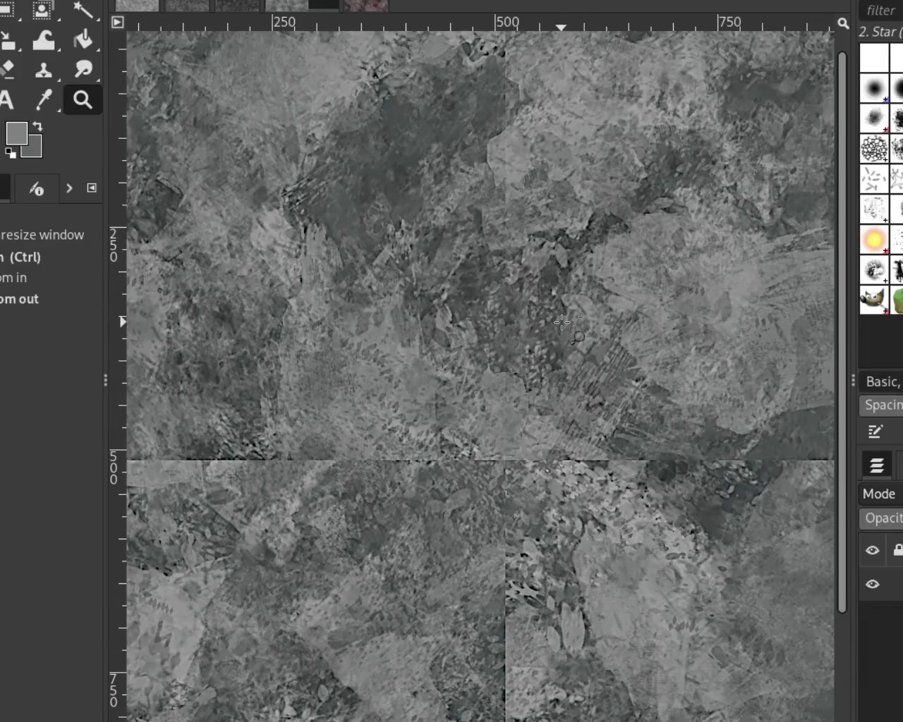
pyautogui.scroll(-1, 561, 322)
pyautogui.scroll(1, 547, 374)
pyautogui.scroll(-1, 536, 421)
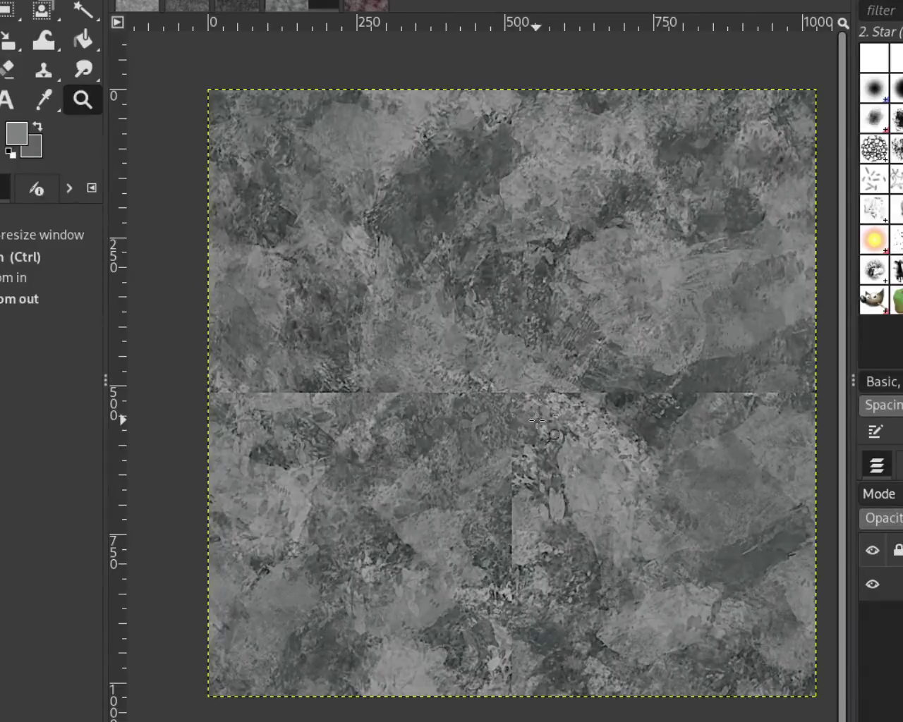
pyautogui.scroll(-1, 537, 420)
pyautogui.scroll(1, 755, 433)
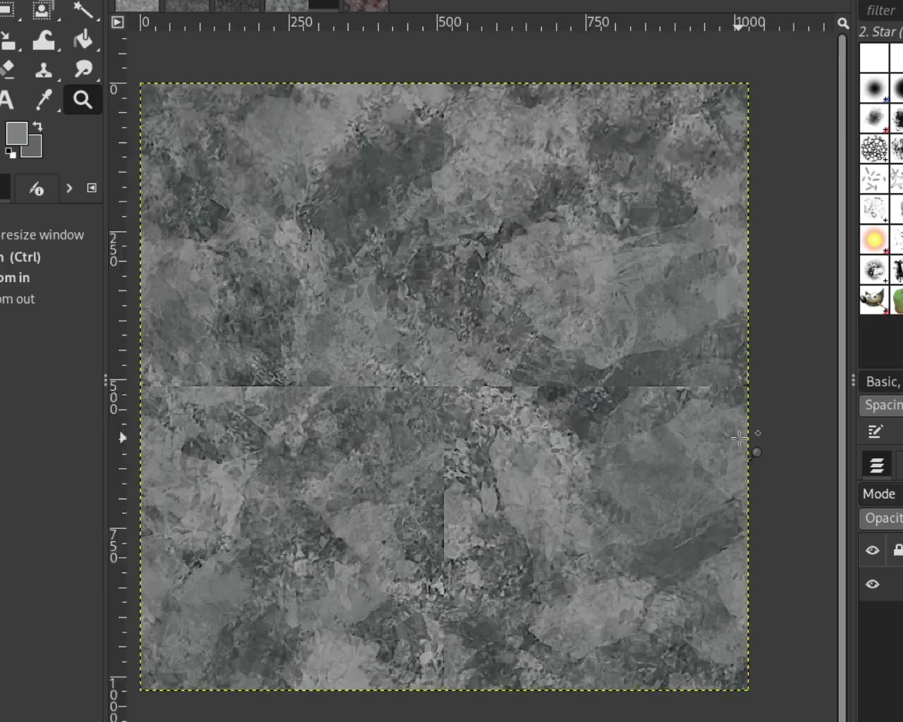
pyautogui.scroll(2, 756, 433)
pyautogui.scroll(2, 699, 423)
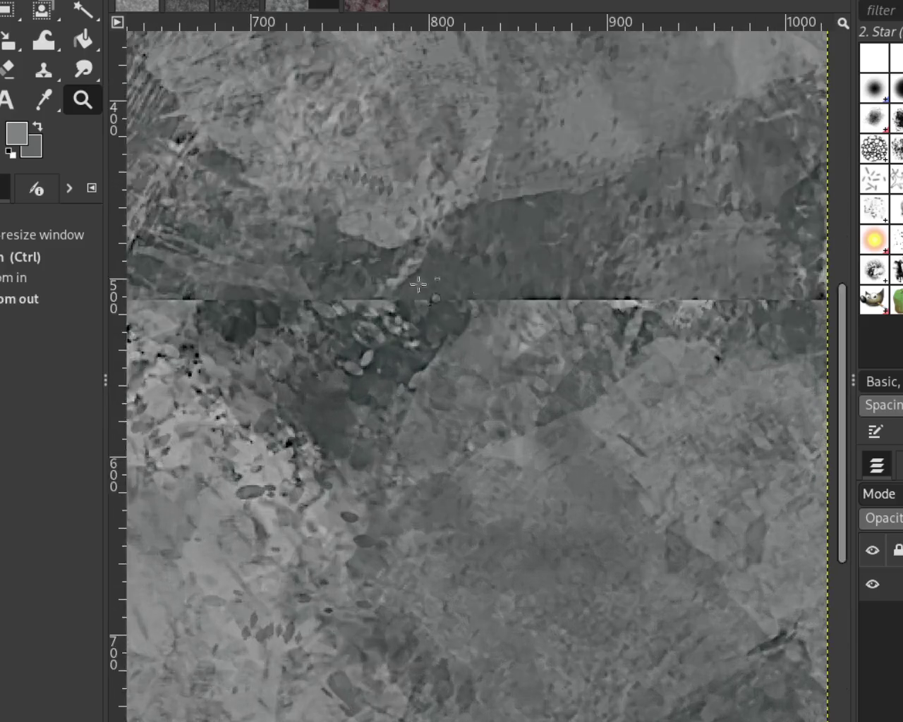
pyautogui.click(43, 69)
pyautogui.keyDown('ctrl'); pyautogui.click(545, 256); pyautogui.keyUp('ctrl')
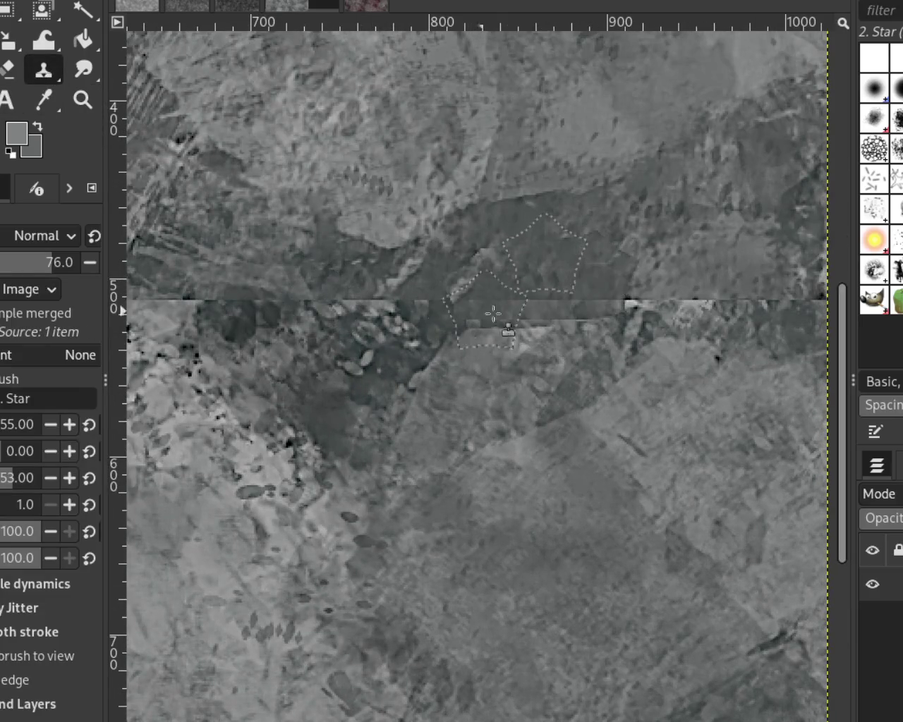
pyautogui.click(314, 386)
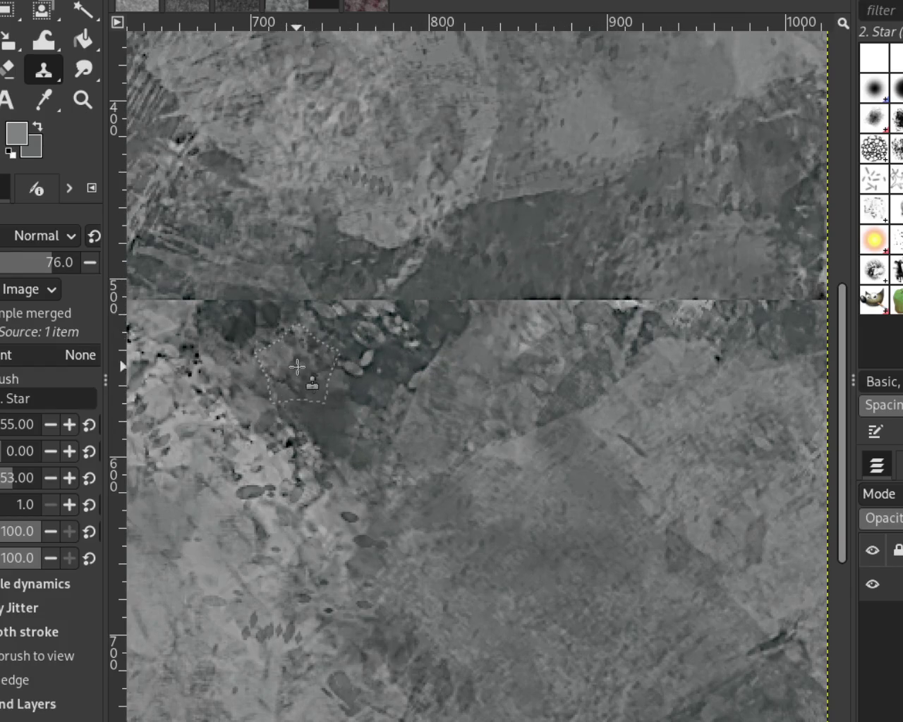
pyautogui.moveTo(638, 277); pyautogui.dragTo(685, 364)
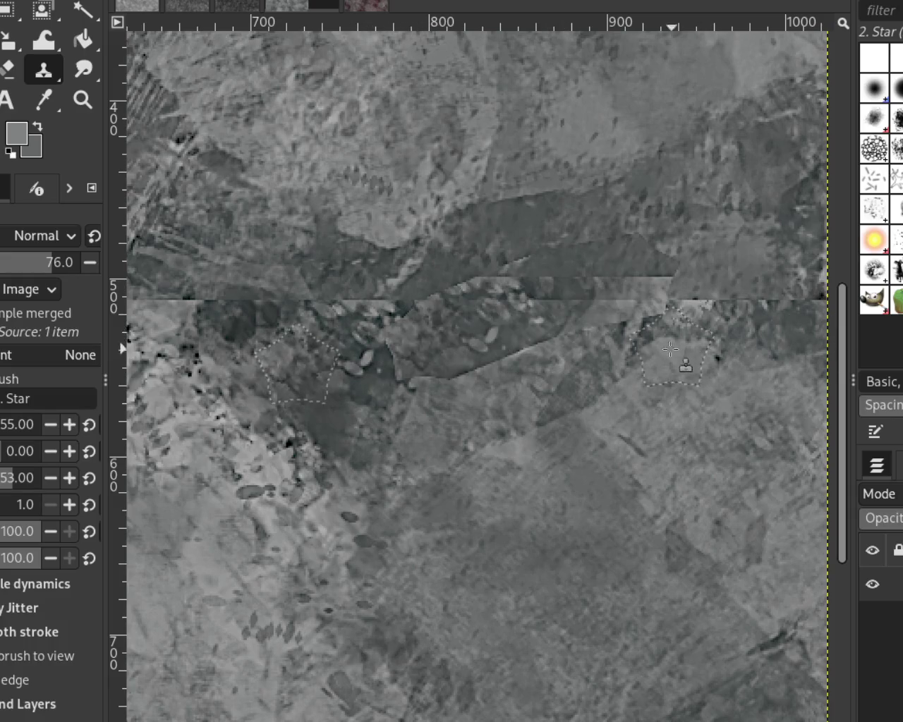
pyautogui.hotkey('ctrl', 'z')
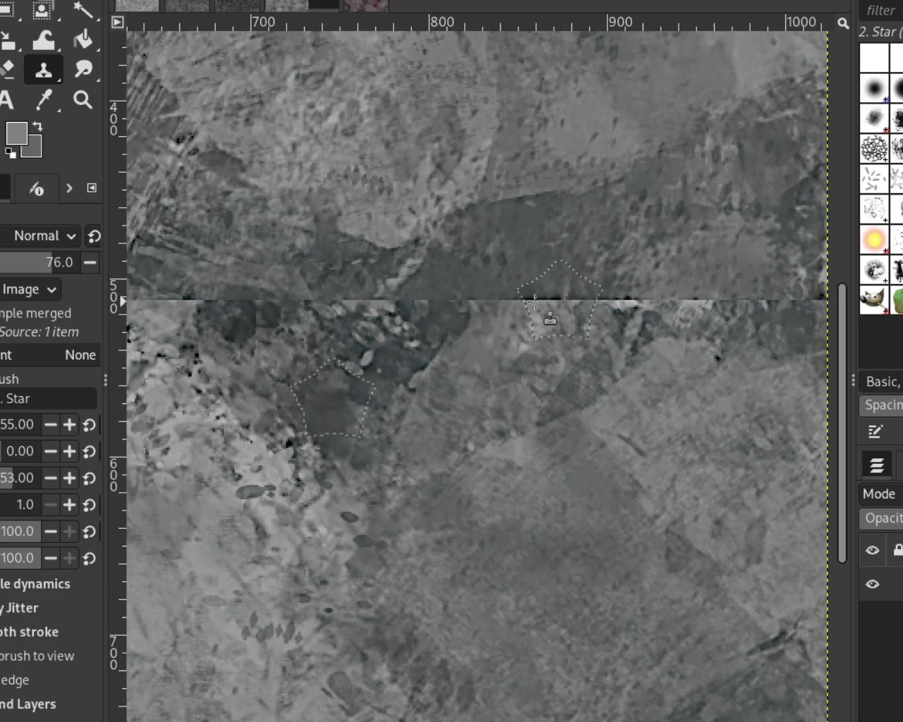
# Step: Retry cloning over the seam, undo it, then clone darker stone from a new source
pyautogui.moveTo(575, 322)
pyautogui.mouseDown()
pyautogui.moveTo(529, 357)
pyautogui.moveTo(423, 359)
pyautogui.moveTo(601, 360)
pyautogui.moveTo(480, 386)
pyautogui.moveTo(610, 335)
pyautogui.mouseUp()
pyautogui.hotkey('ctrl', 'z')
pyautogui.keyDown('ctrl'); pyautogui.click(352, 402); pyautogui.keyUp('ctrl')
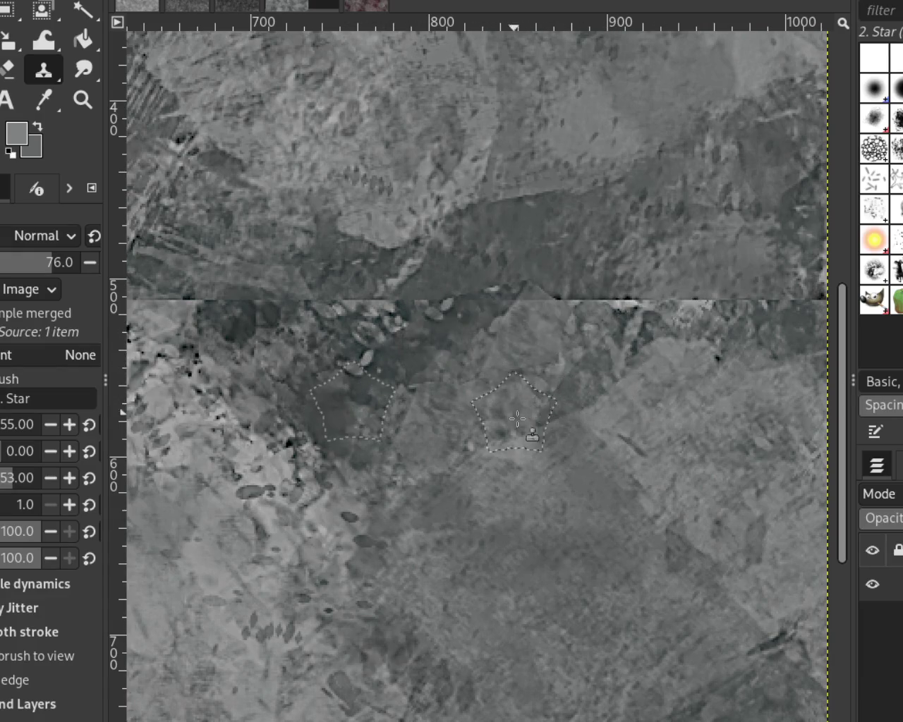
pyautogui.hotkey('ctrl', 'z')
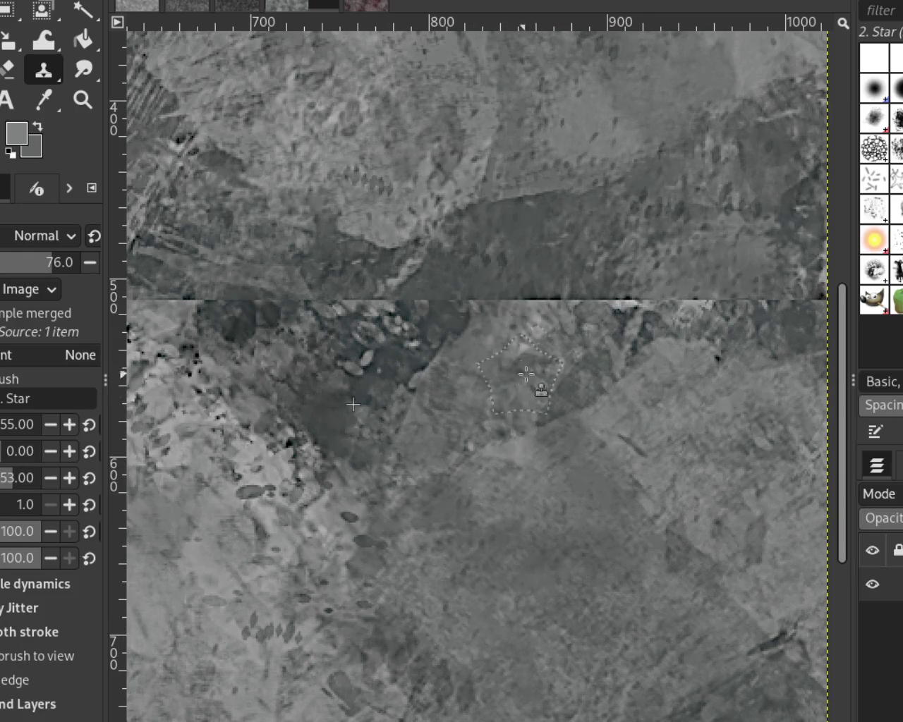
pyautogui.keyDown('ctrl'); pyautogui.click(293, 384); pyautogui.keyUp('ctrl')
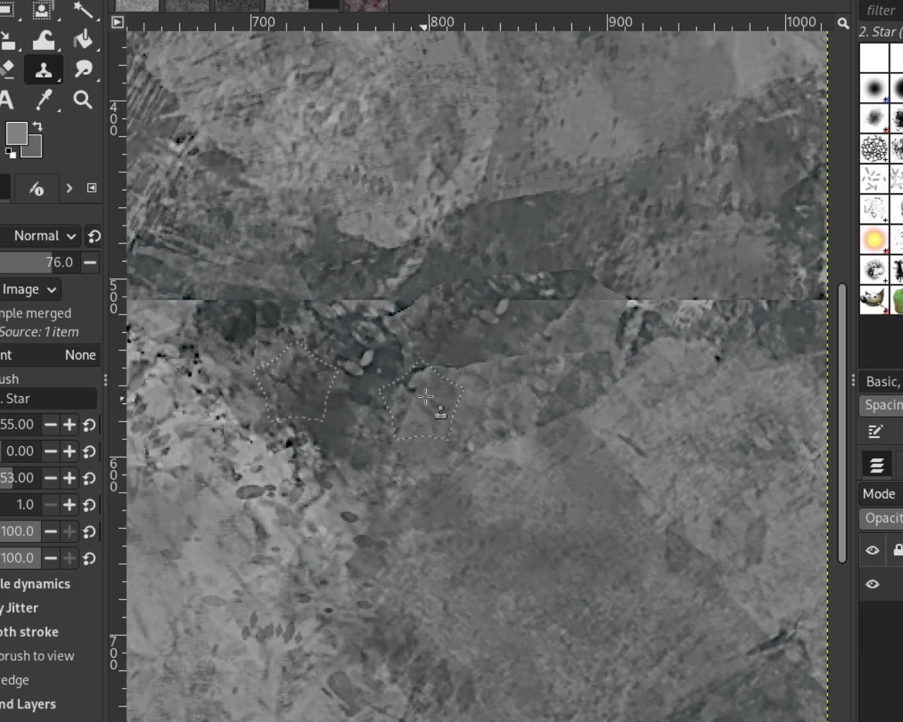
pyautogui.moveTo(486, 335); pyautogui.dragTo(516, 337)
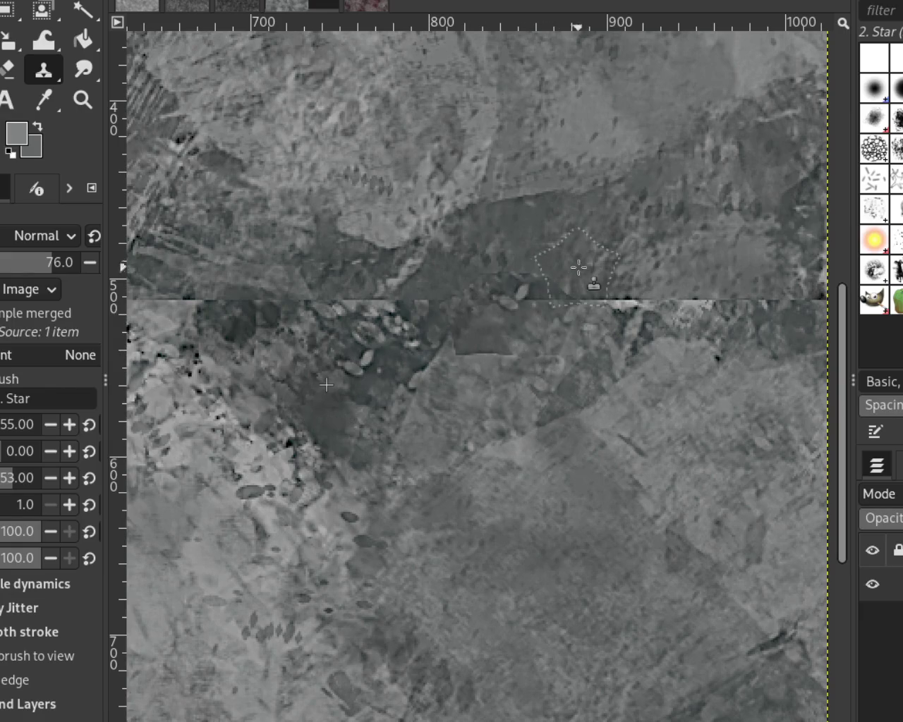
# Step: Clone texture from further right along the seam band to cover the bright streak
pyautogui.keyDown('ctrl'); pyautogui.click(741, 268); pyautogui.keyUp('ctrl')
pyautogui.moveTo(741, 282)
pyautogui.mouseDown()
pyautogui.moveTo(569, 368)
pyautogui.moveTo(605, 440)
pyautogui.mouseUp()
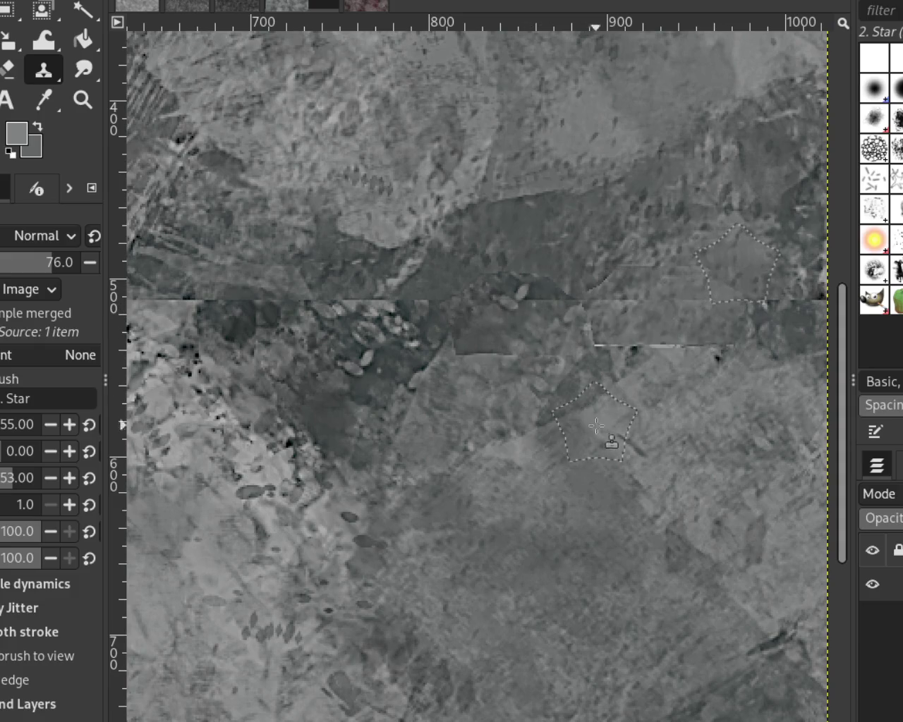
pyautogui.moveTo(733, 321); pyautogui.dragTo(537, 390)
pyautogui.moveTo(639, 335); pyautogui.dragTo(723, 331)
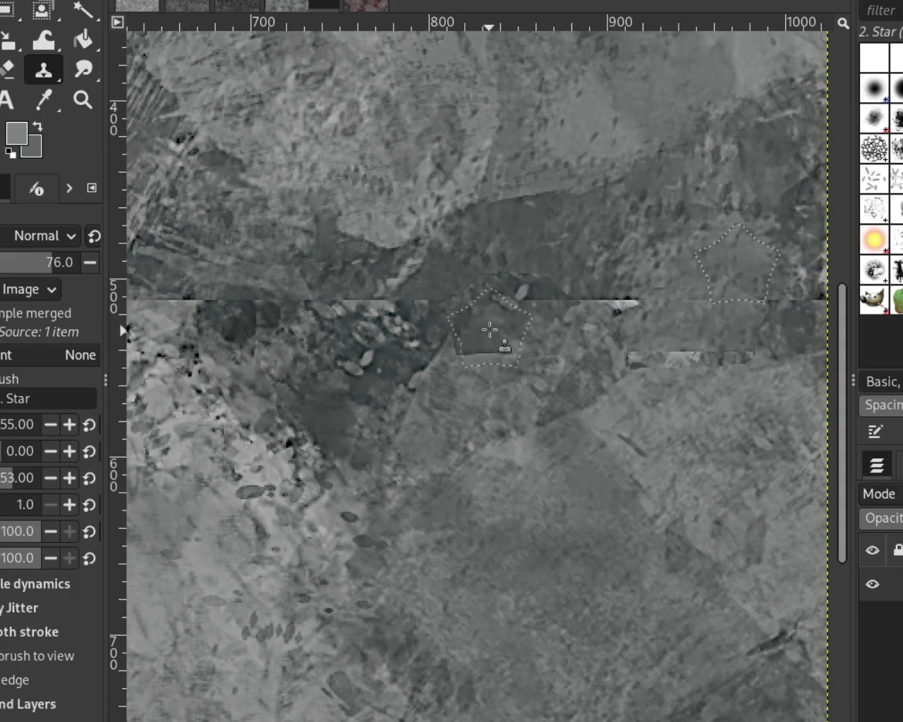
pyautogui.moveTo(634, 324)
pyautogui.mouseDown()
pyautogui.moveTo(727, 325)
pyautogui.moveTo(579, 300)
pyautogui.mouseUp()
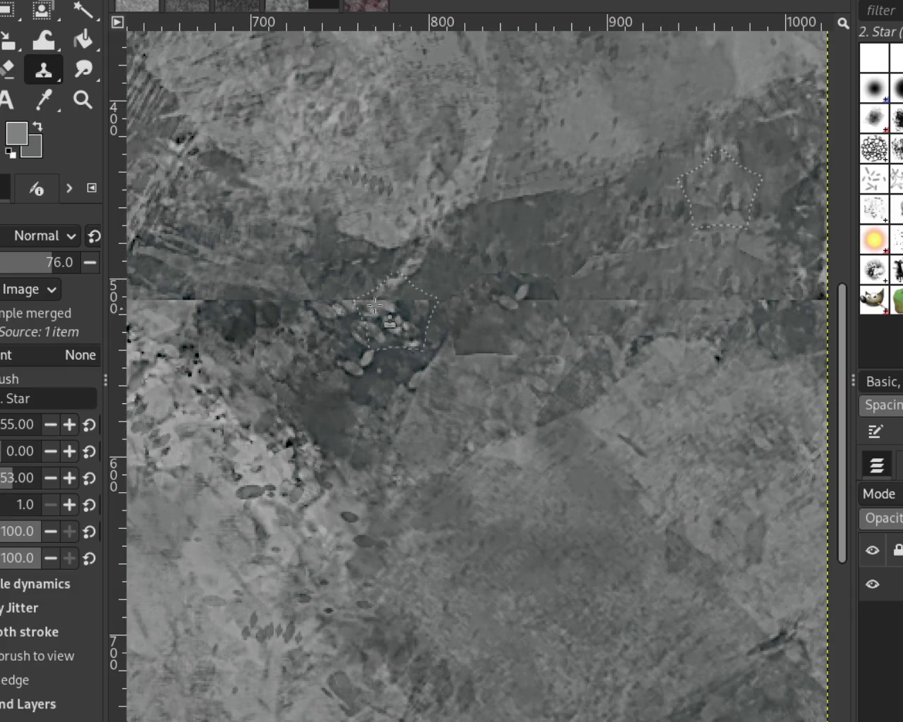
# Step: Clone lighter stone below the seam and paint texture leftward along the horizontal seam
pyautogui.keyDown('ctrl'); pyautogui.click(748, 478); pyautogui.keyUp('ctrl')
pyautogui.moveTo(426, 404)
pyautogui.mouseDown()
pyautogui.moveTo(480, 385)
pyautogui.moveTo(528, 439)
pyautogui.moveTo(461, 484)
pyautogui.mouseUp()
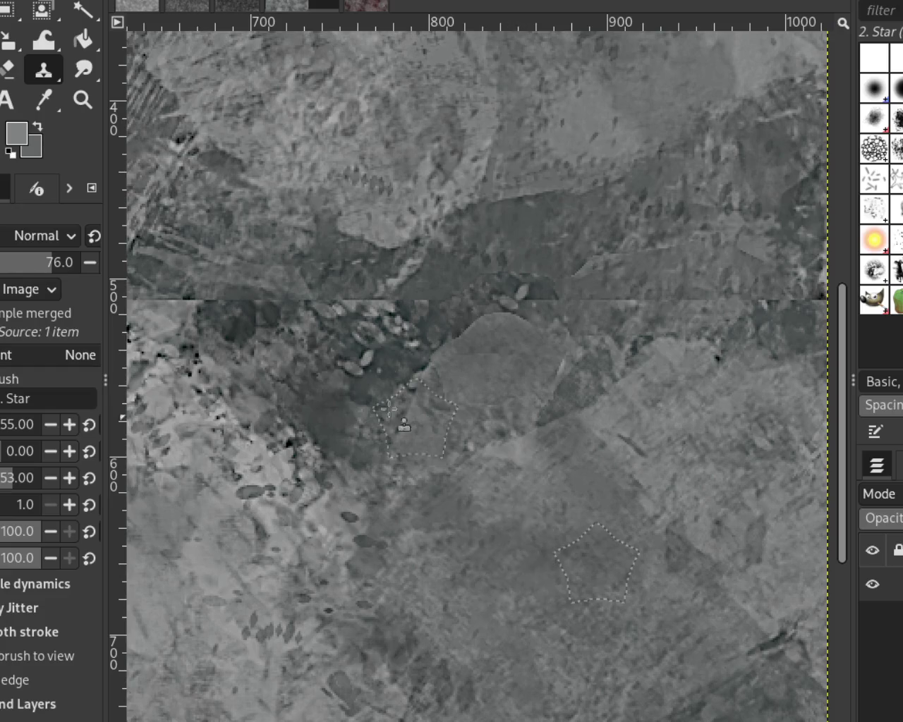
pyautogui.keyDown('ctrl'); pyautogui.click(347, 356); pyautogui.keyUp('ctrl')
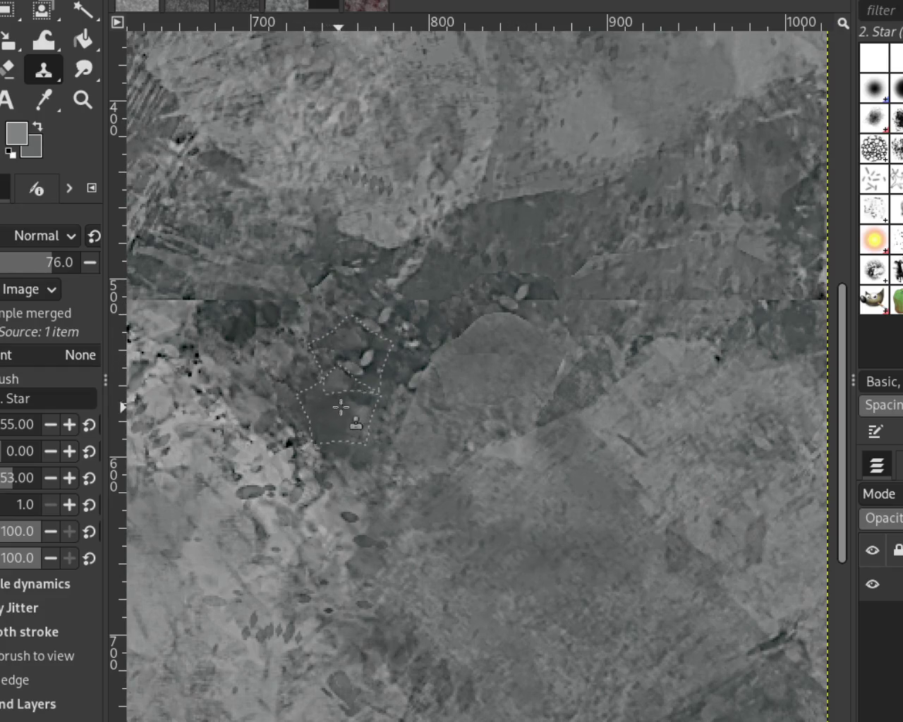
pyautogui.moveTo(397, 325)
pyautogui.mouseDown()
pyautogui.moveTo(216, 381)
pyautogui.moveTo(246, 346)
pyautogui.mouseUp()
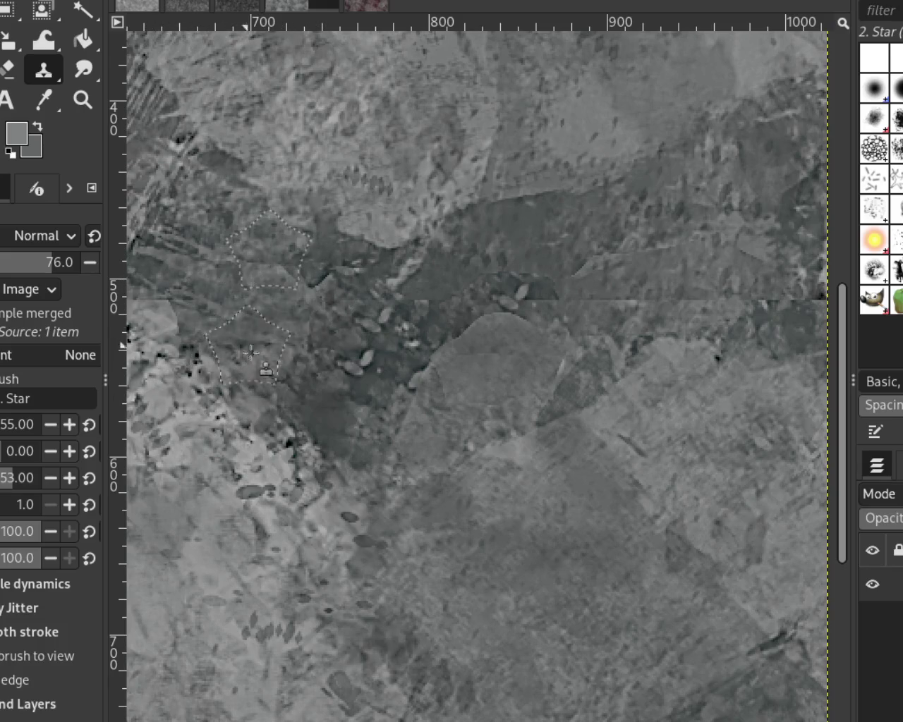
pyautogui.click(82, 100)
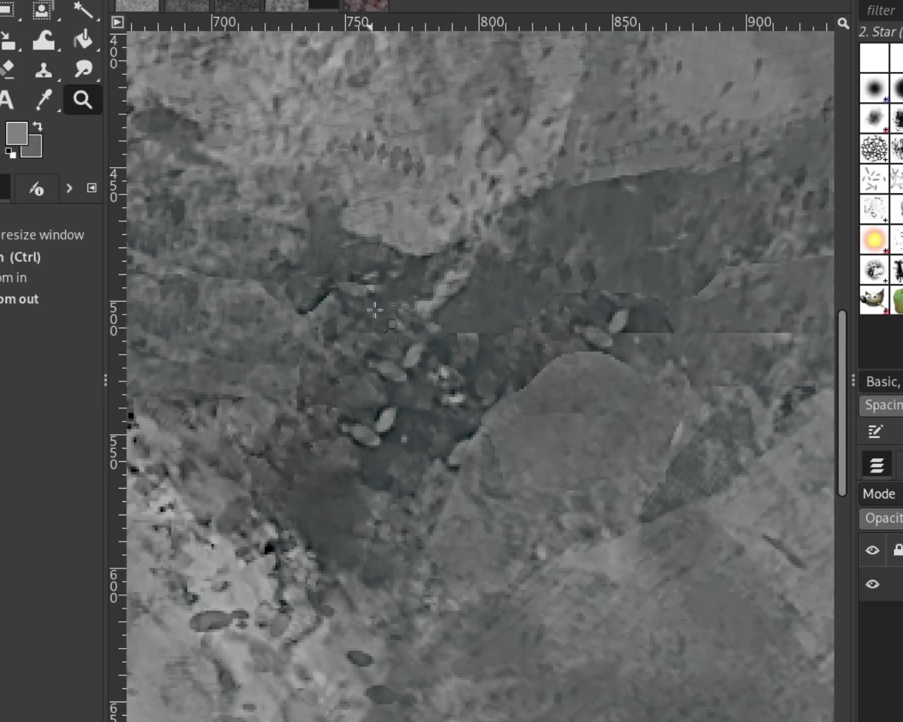
# Step: Zoom out, refocus on the centre, and clone texture over the vertical seam, redoing the first stroke
pyautogui.keyDown('ctrl'); pyautogui.click(407, 366); pyautogui.keyUp('ctrl')
pyautogui.keyDown('ctrl'); pyautogui.click(406, 366); pyautogui.keyUp('ctrl')
pyautogui.keyDown('ctrl'); pyautogui.click(446, 381); pyautogui.keyUp('ctrl')
pyautogui.keyDown('ctrl'); pyautogui.click(487, 378); pyautogui.keyUp('ctrl')
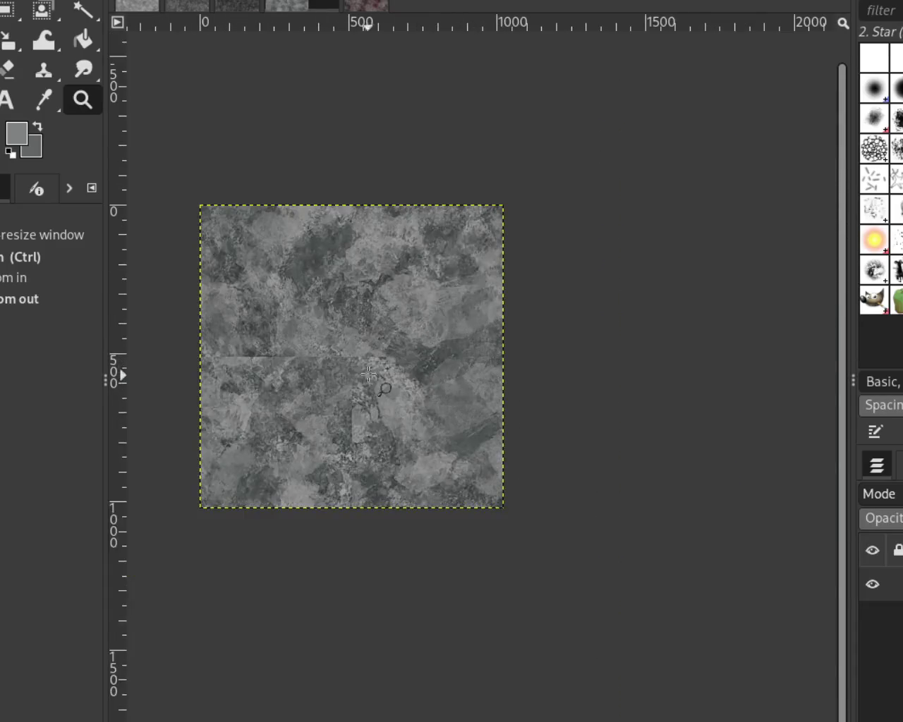
pyautogui.click(350, 366)
pyautogui.click(381, 380)
pyautogui.keyDown('ctrl'); pyautogui.click(561, 379); pyautogui.keyUp('ctrl')
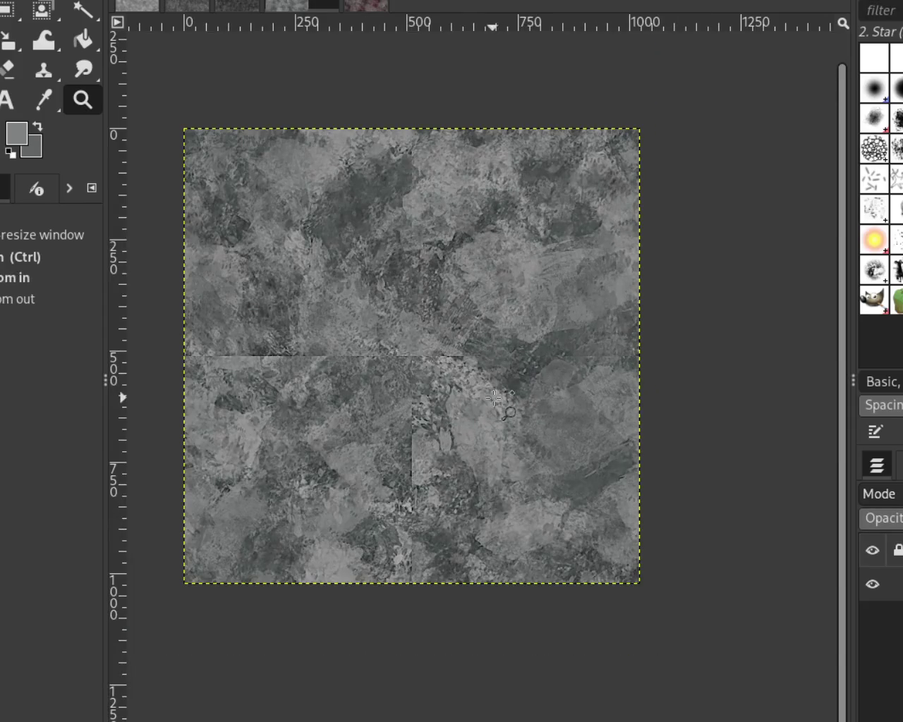
pyautogui.click(494, 400)
pyautogui.click(392, 535)
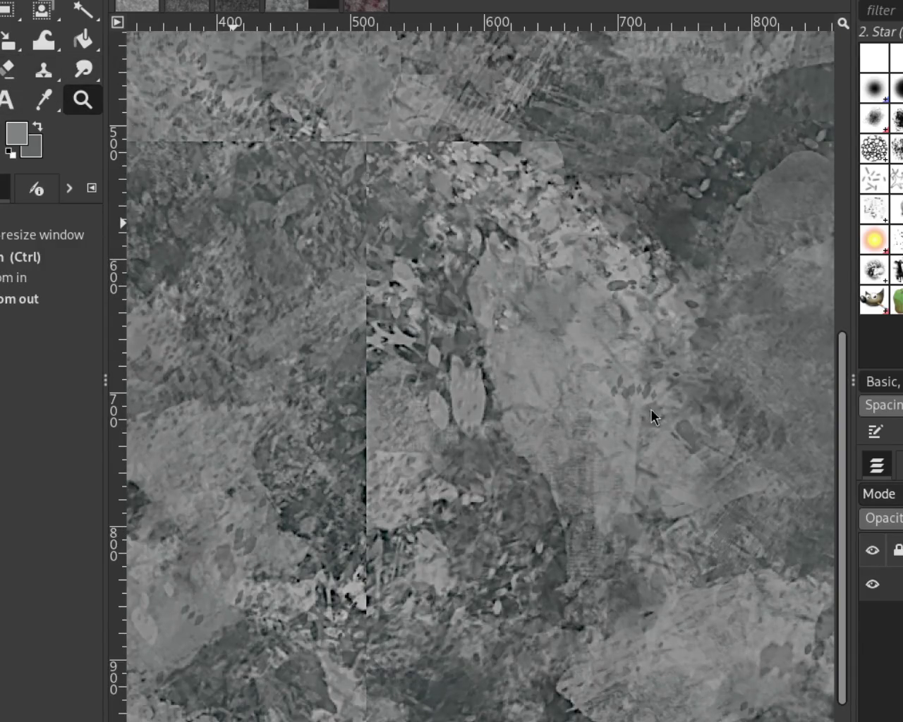
pyautogui.click(43, 69)
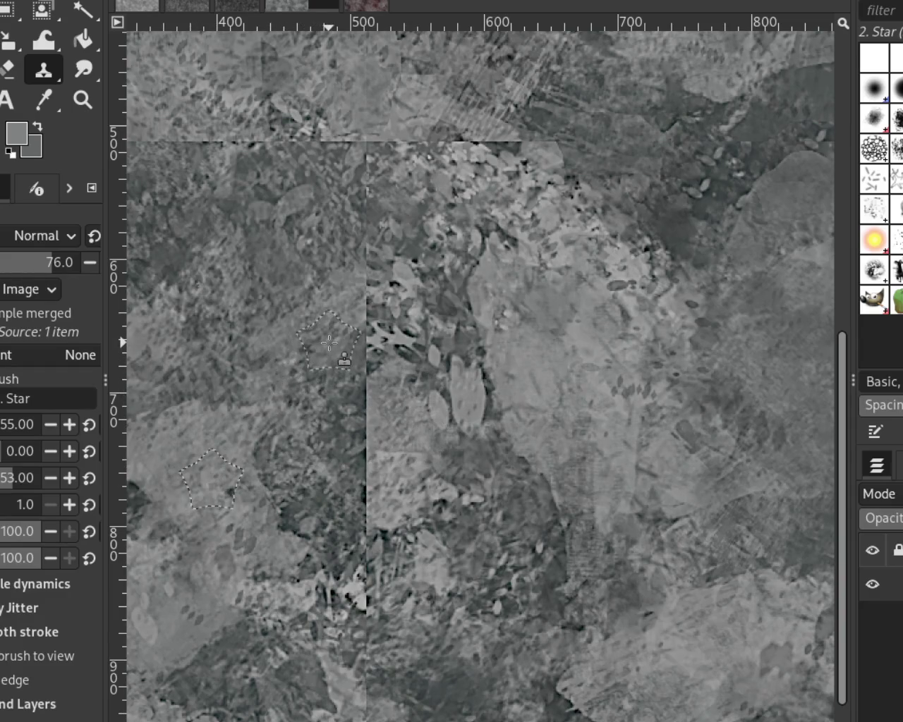
pyautogui.keyDown('ctrl'); pyautogui.click(280, 337); pyautogui.keyUp('ctrl')
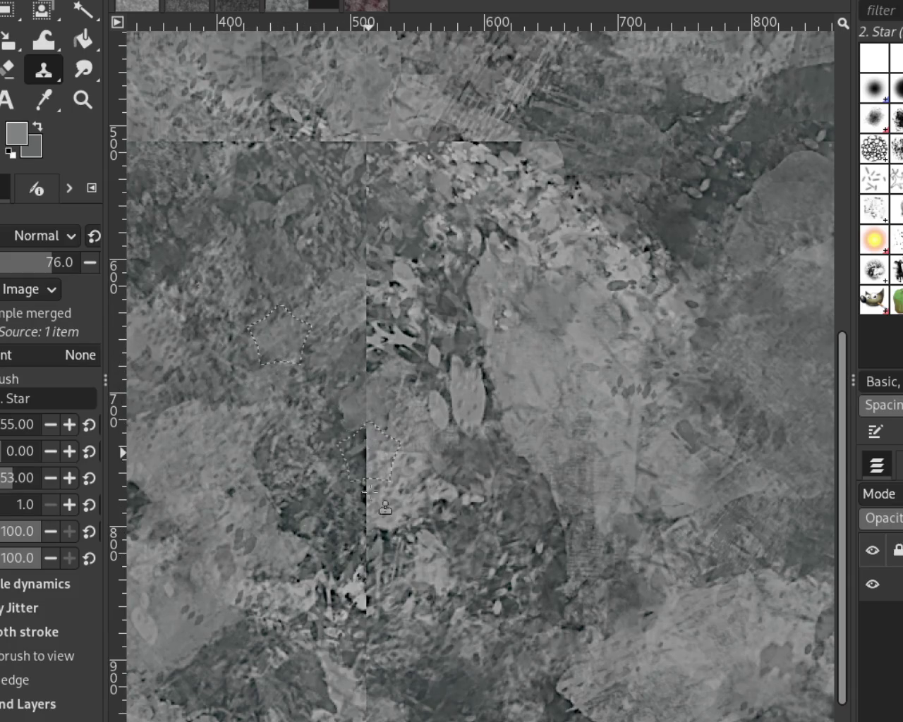
pyautogui.moveTo(353, 444); pyautogui.dragTo(362, 550)
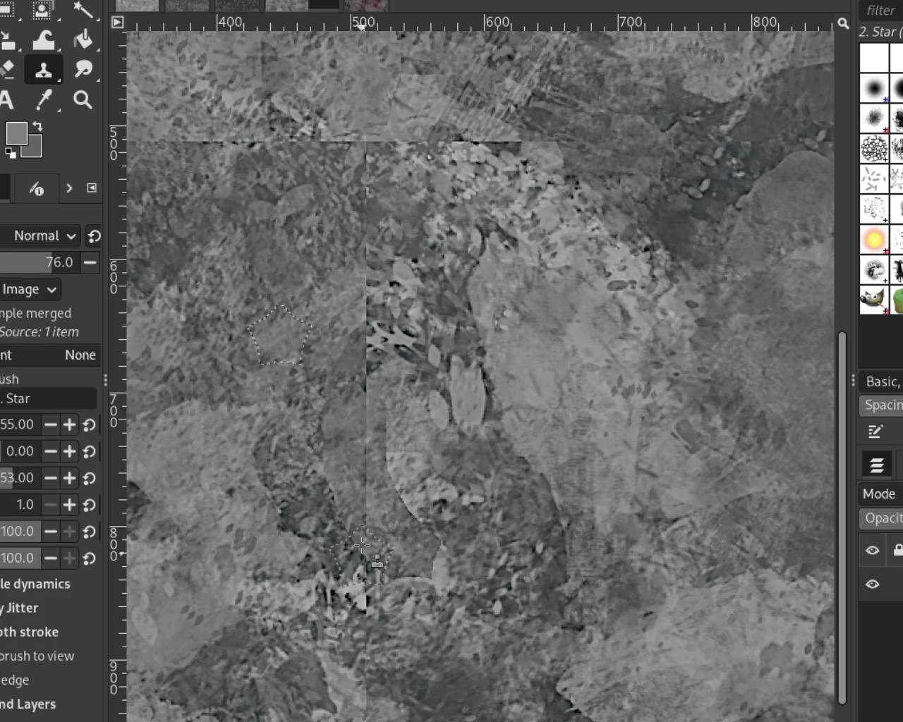
pyautogui.hotkey('ctrl', 'z')
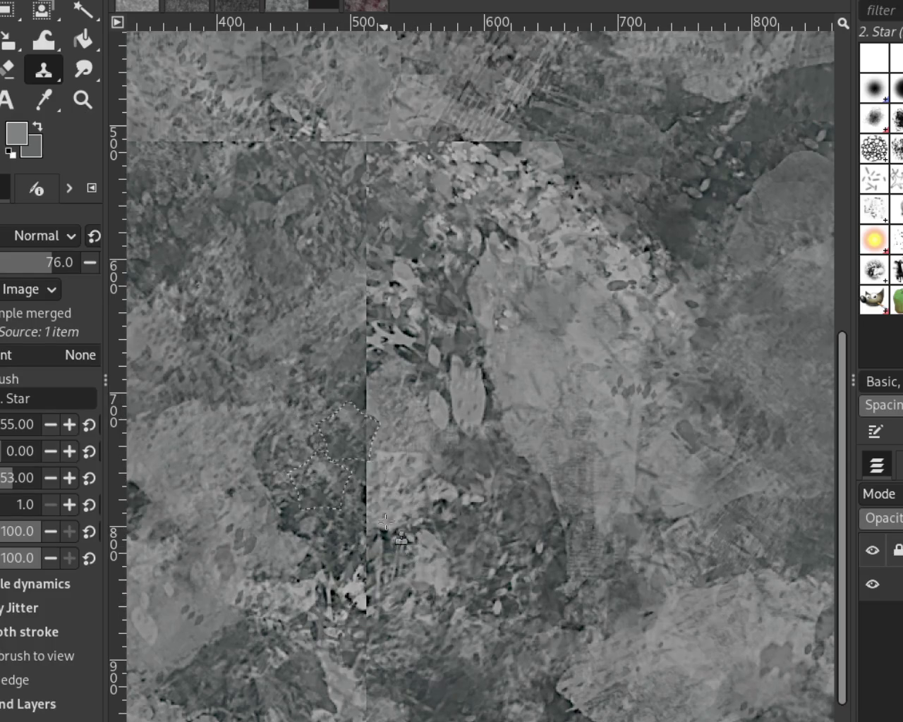
pyautogui.moveTo(384, 458); pyautogui.dragTo(388, 529)
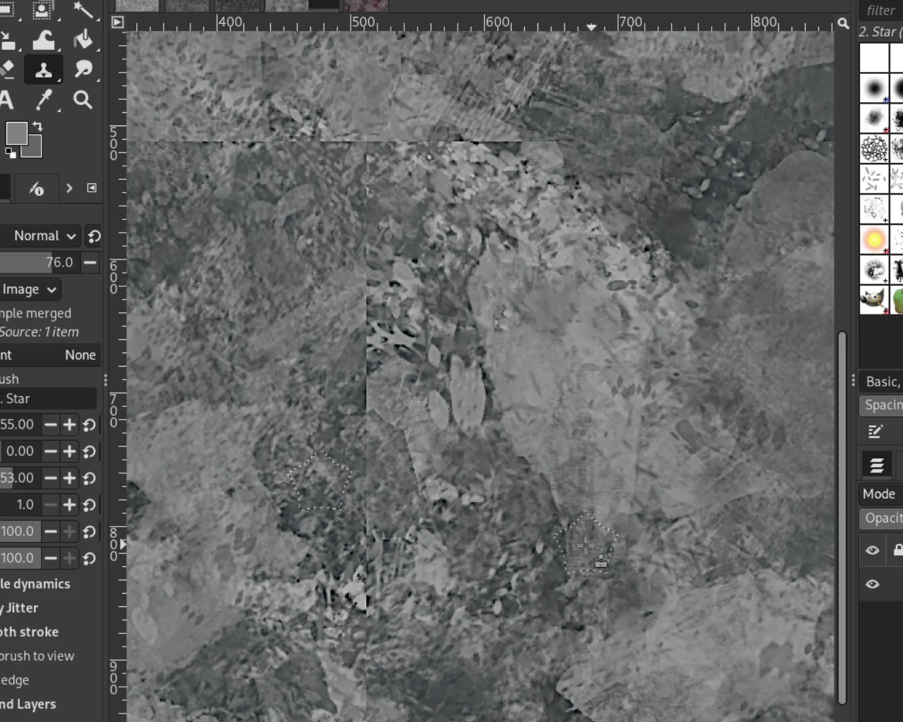
# Step: Clone lighter stone from a new source over the seam and toggle undo/redo to compare
pyautogui.keyDown('ctrl'); pyautogui.click(568, 398); pyautogui.keyUp('ctrl')
pyautogui.keyDown('ctrl'); pyautogui.click(612, 346); pyautogui.keyUp('ctrl')
pyautogui.moveTo(398, 402); pyautogui.dragTo(404, 466)
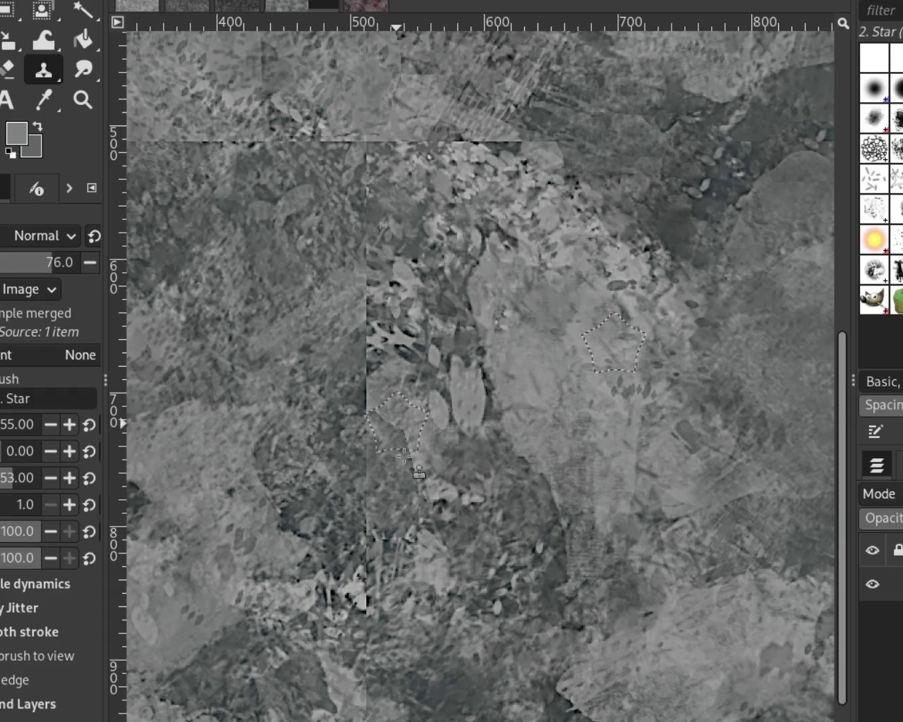
pyautogui.hotkey('ctrl', 'z')
pyautogui.hotkey('ctrl', 'y')
pyautogui.hotkey('ctrl', 'z')
pyautogui.hotkey('ctrl', 'y')
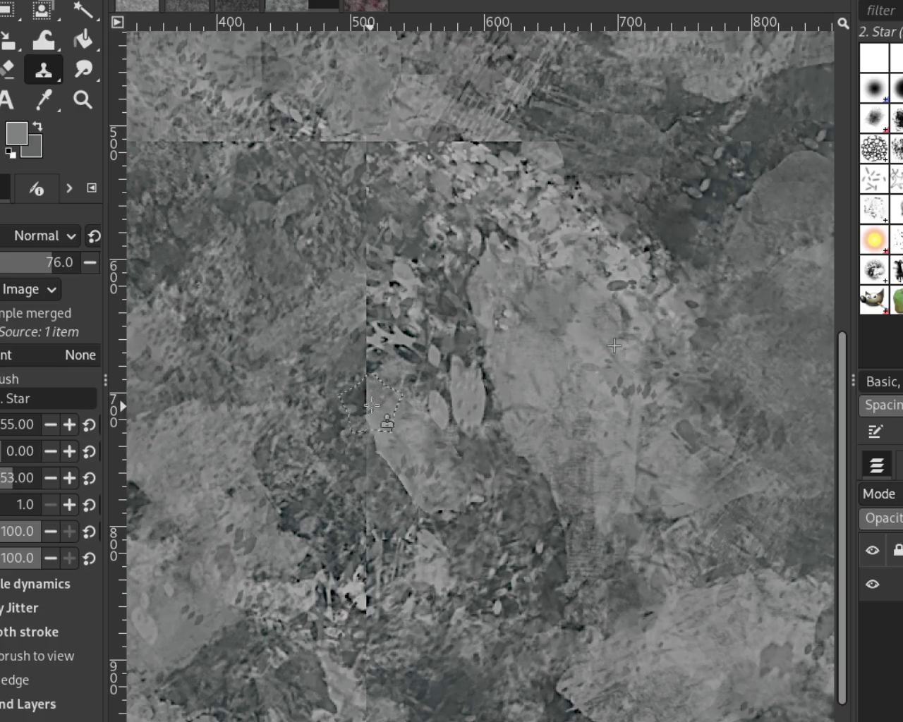
pyautogui.hotkey('ctrl', 'z')
pyautogui.hotkey('ctrl', 'y')
pyautogui.hotkey('ctrl', 'z')
pyautogui.hotkey('ctrl', 'y')
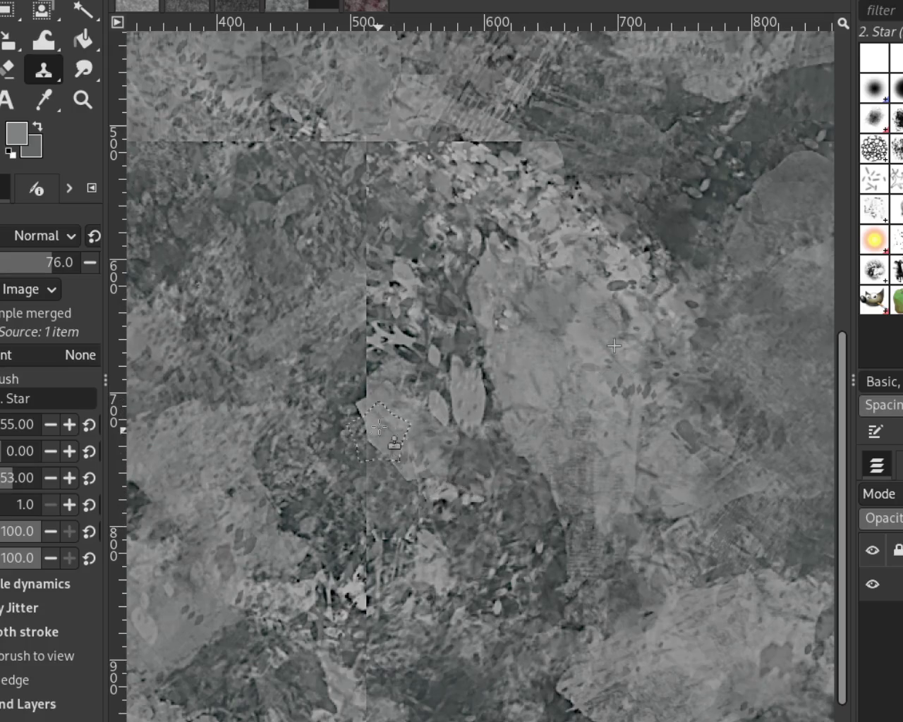
pyautogui.hotkey('ctrl', 'z')
pyautogui.hotkey('ctrl', 'y')
pyautogui.hotkey('ctrl', 'z')
pyautogui.hotkey('ctrl', 'y')
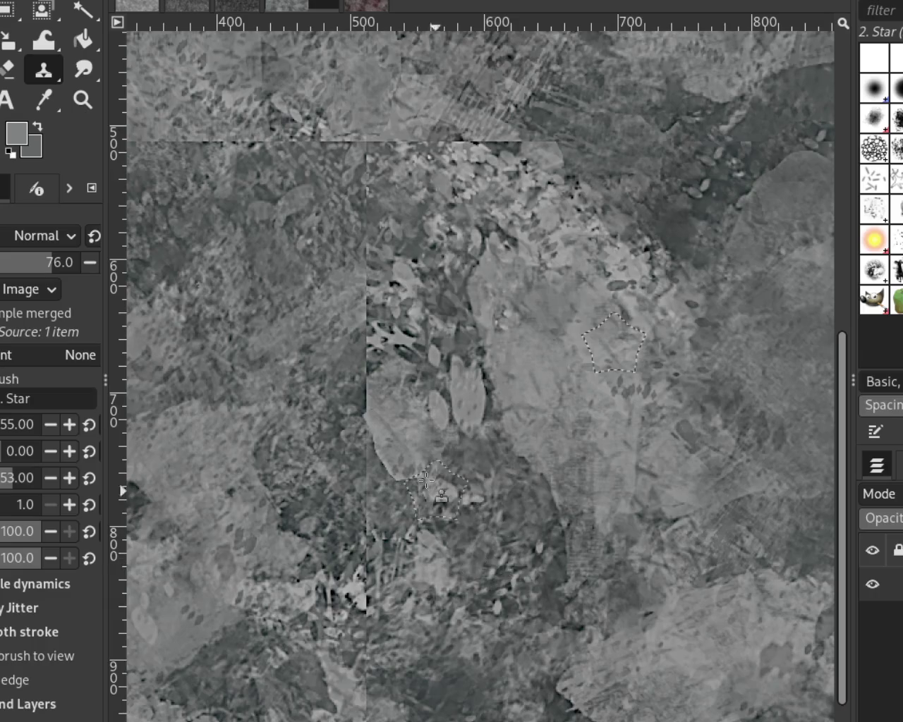
pyautogui.click(83, 99)
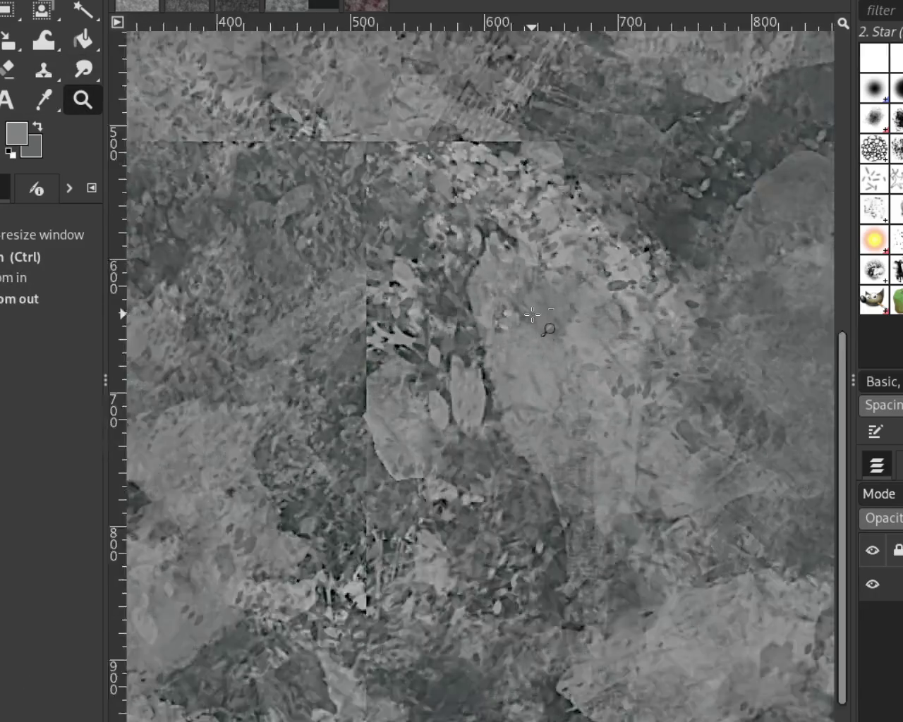
# Step: Stamp cloned stone over the vertical seam near the bottom edge and higher up its lower stretch
pyautogui.scroll(-5, 517, 383)
pyautogui.scroll(4, 517, 384)
pyautogui.scroll(1, 466, 484)
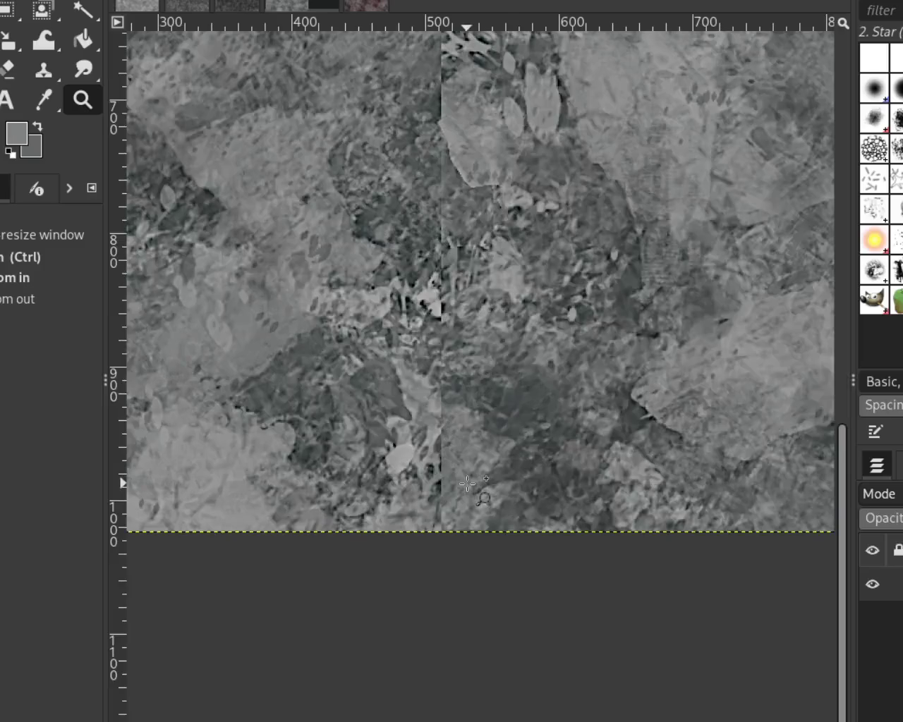
pyautogui.click(47, 79)
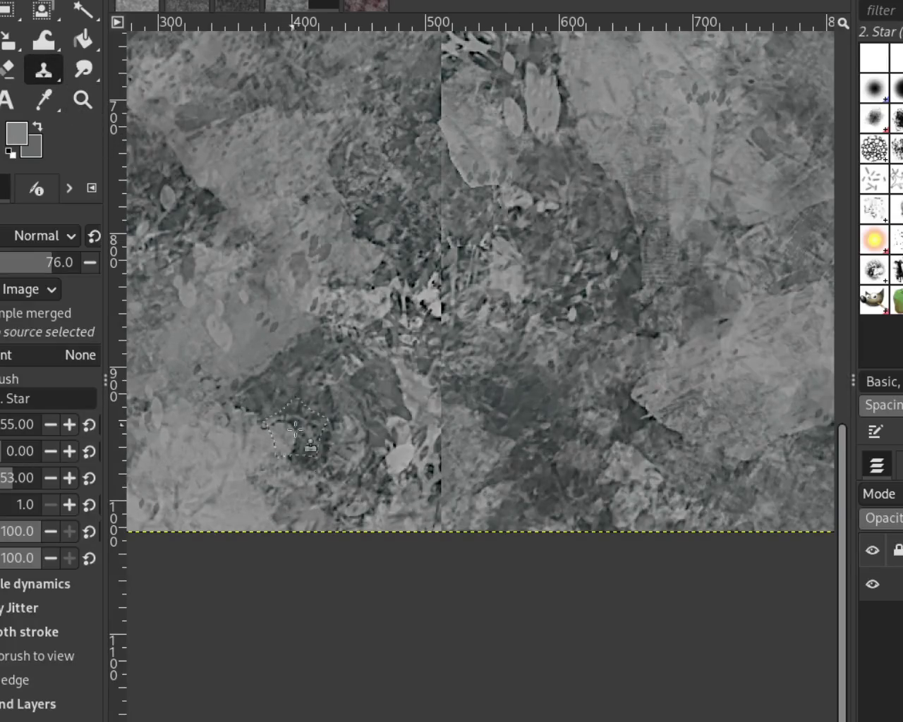
pyautogui.keyDown('ctrl'); pyautogui.click(255, 493); pyautogui.keyUp('ctrl')
pyautogui.keyDown('ctrl'); pyautogui.click(460, 457); pyautogui.keyUp('ctrl')
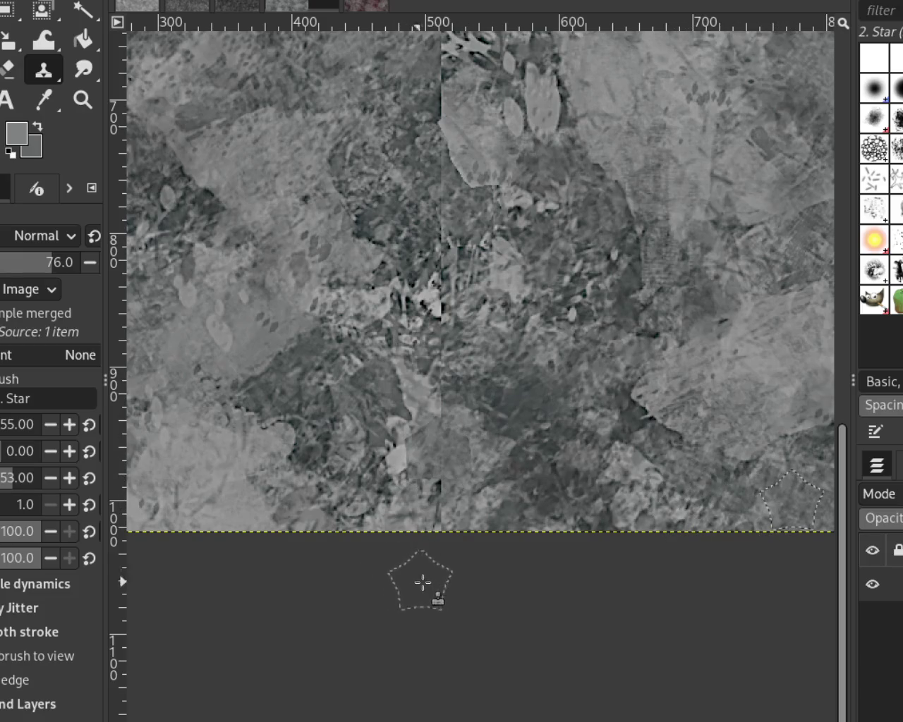
pyautogui.click(441, 443)
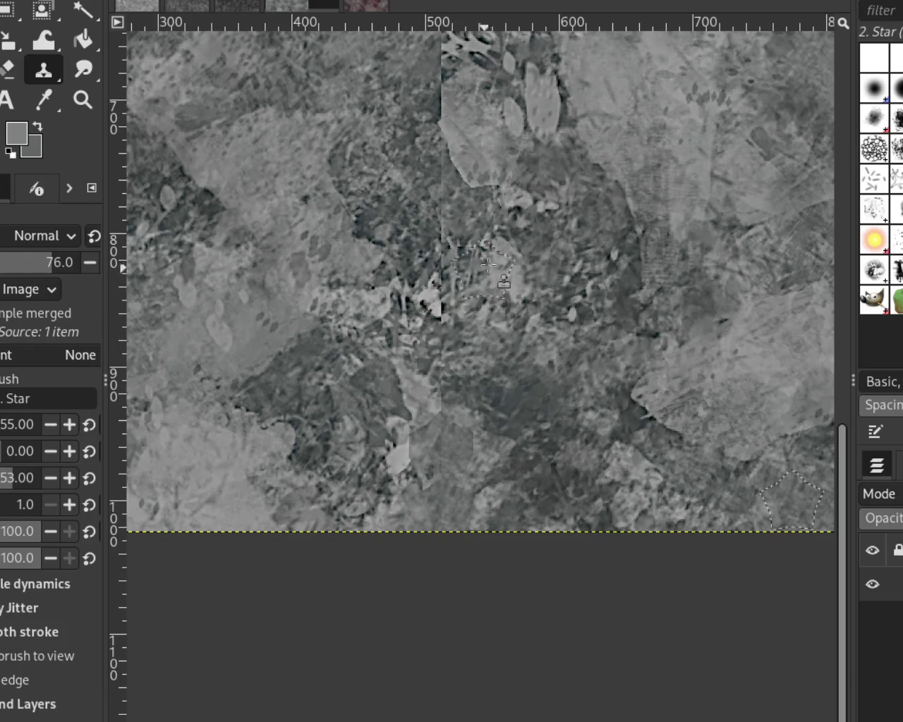
pyautogui.moveTo(434, 201); pyautogui.dragTo(431, 264)
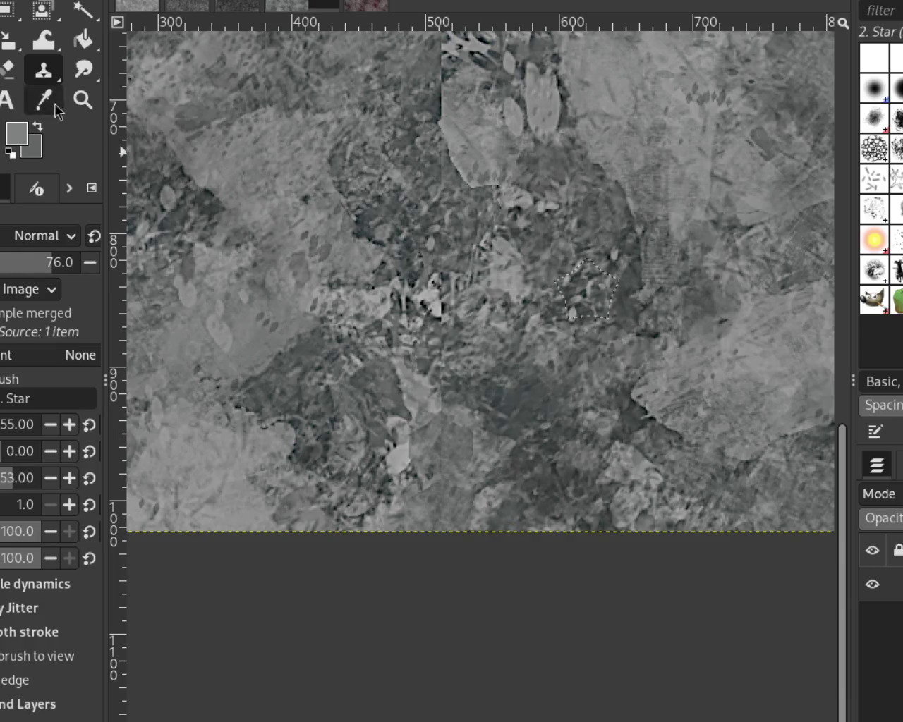
# Step: Zoom in and clone stone from above over two stretches of the horizontal seam
pyautogui.press('z')
pyautogui.scroll(-3, 427, 339)
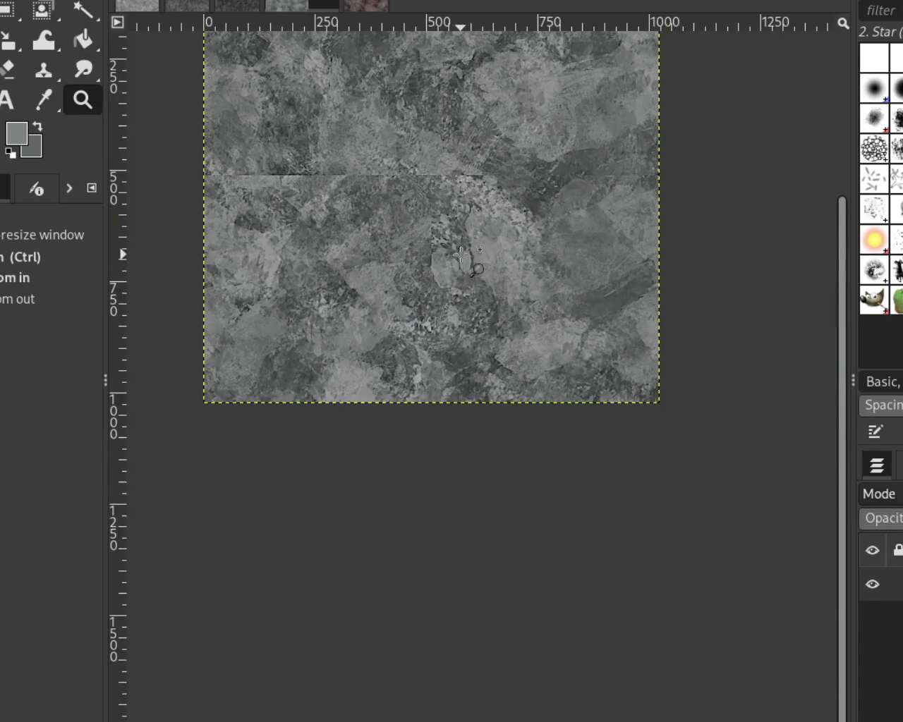
pyautogui.scroll(1, 461, 254)
pyautogui.scroll(1, 356, 204)
pyautogui.scroll(1, 434, 223)
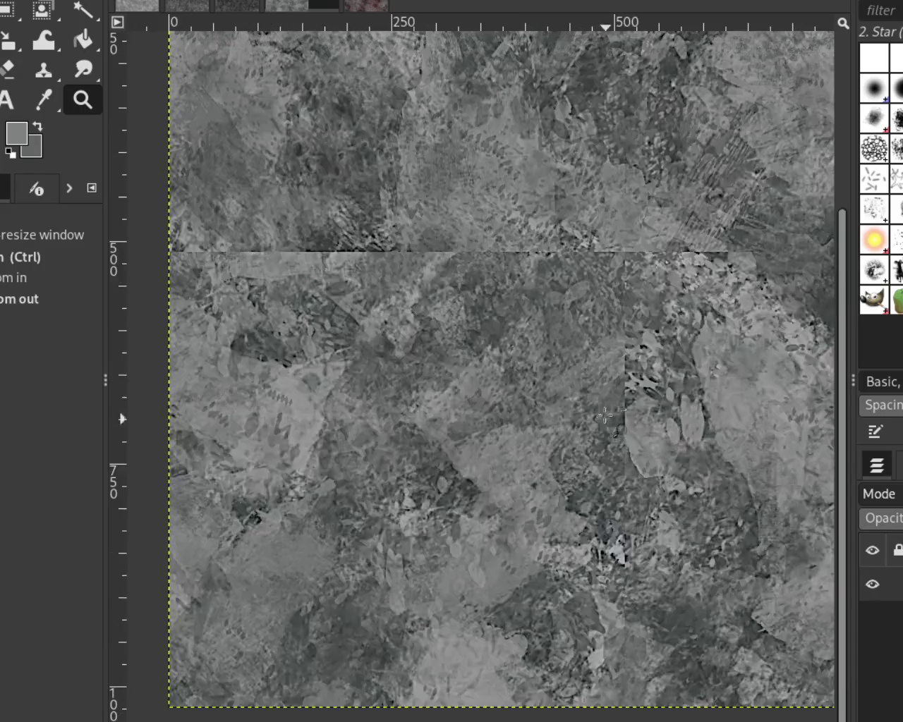
pyautogui.scroll(1, 513, 243)
pyautogui.click(43, 69)
pyautogui.keyDown('ctrl'); pyautogui.click(393, 201); pyautogui.keyUp('ctrl')
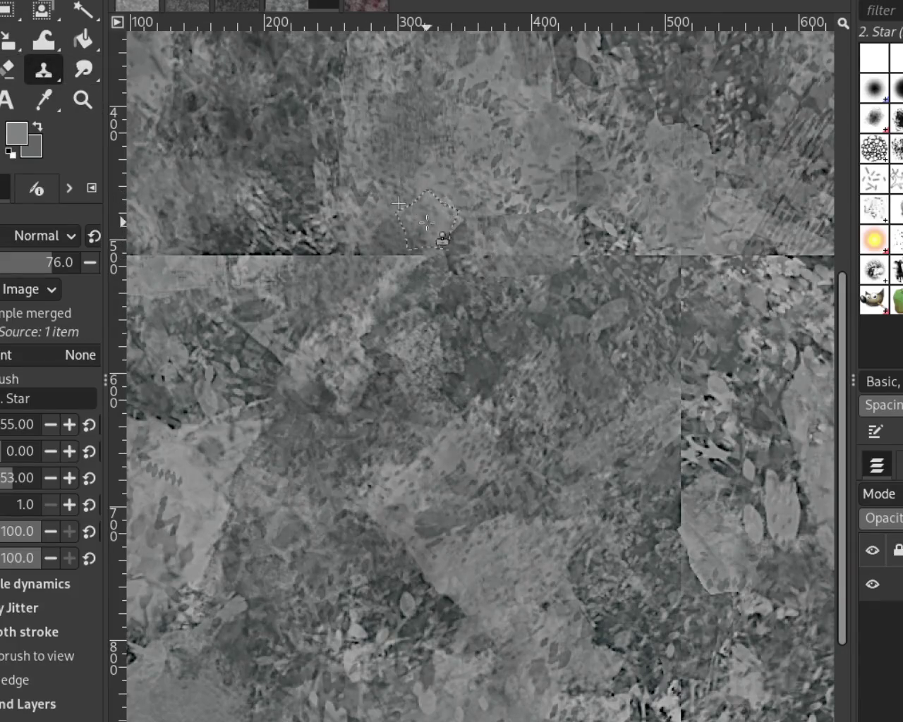
pyautogui.moveTo(402, 247); pyautogui.dragTo(435, 249)
pyautogui.moveTo(384, 266); pyautogui.dragTo(439, 278)
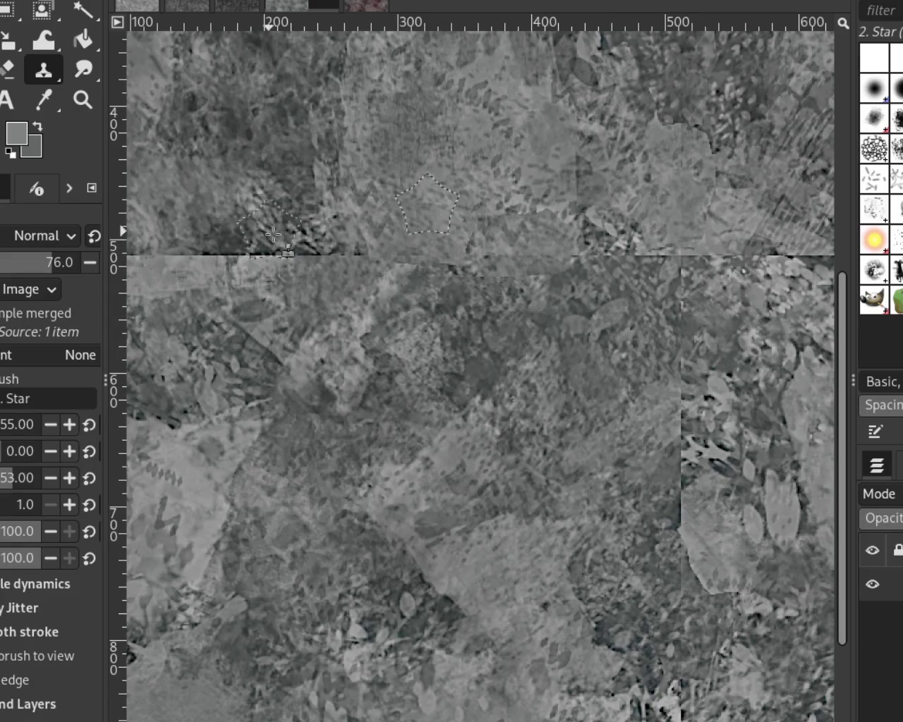
# Step: Clone texture over the right-hand seam junction and the top of the vertical seam
pyautogui.moveTo(643, 298)
pyautogui.mouseDown()
pyautogui.moveTo(682, 292)
pyautogui.moveTo(681, 339)
pyautogui.mouseUp()
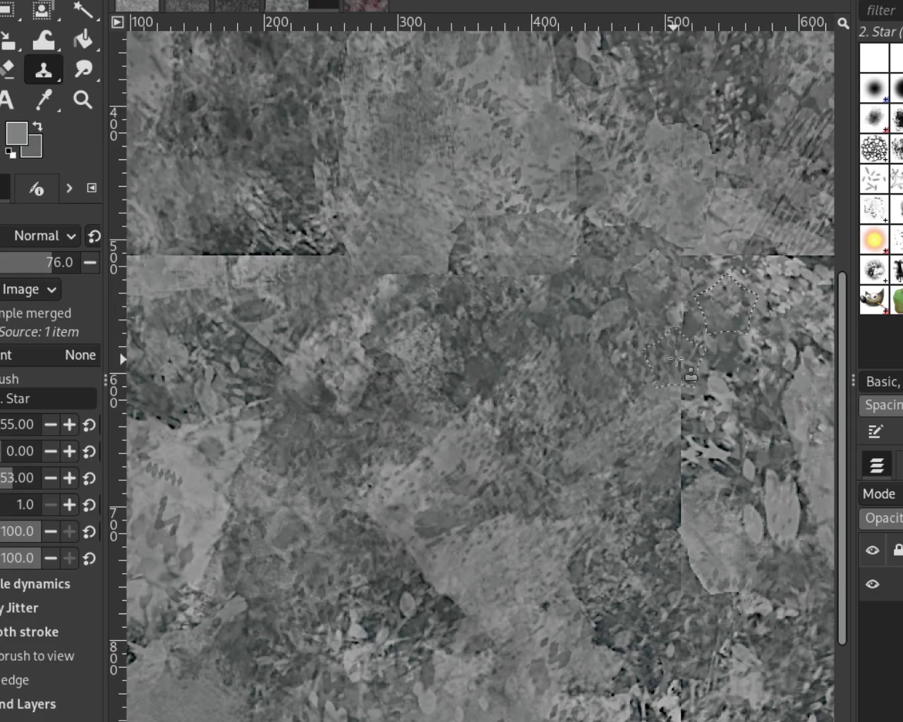
pyautogui.moveTo(681, 409)
pyautogui.mouseDown()
pyautogui.moveTo(675, 500)
pyautogui.moveTo(741, 357)
pyautogui.moveTo(656, 607)
pyautogui.mouseUp()
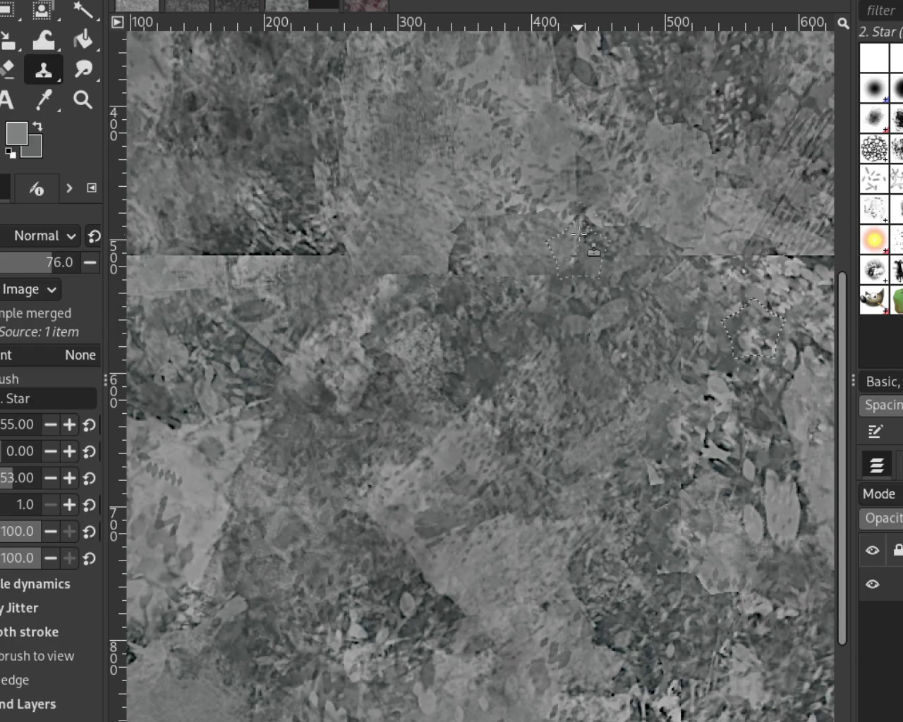
pyautogui.keyDown('ctrl'); pyautogui.click(510, 147); pyautogui.keyUp('ctrl')
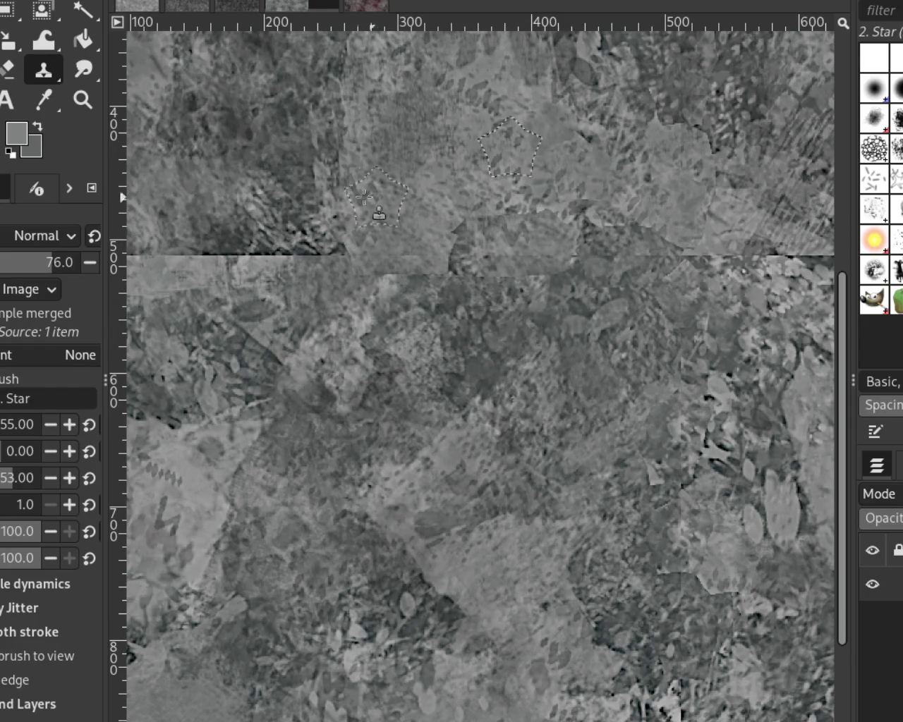
pyautogui.click(83, 106)
pyautogui.keyDown('ctrl'); pyautogui.click(416, 340); pyautogui.keyUp('ctrl')
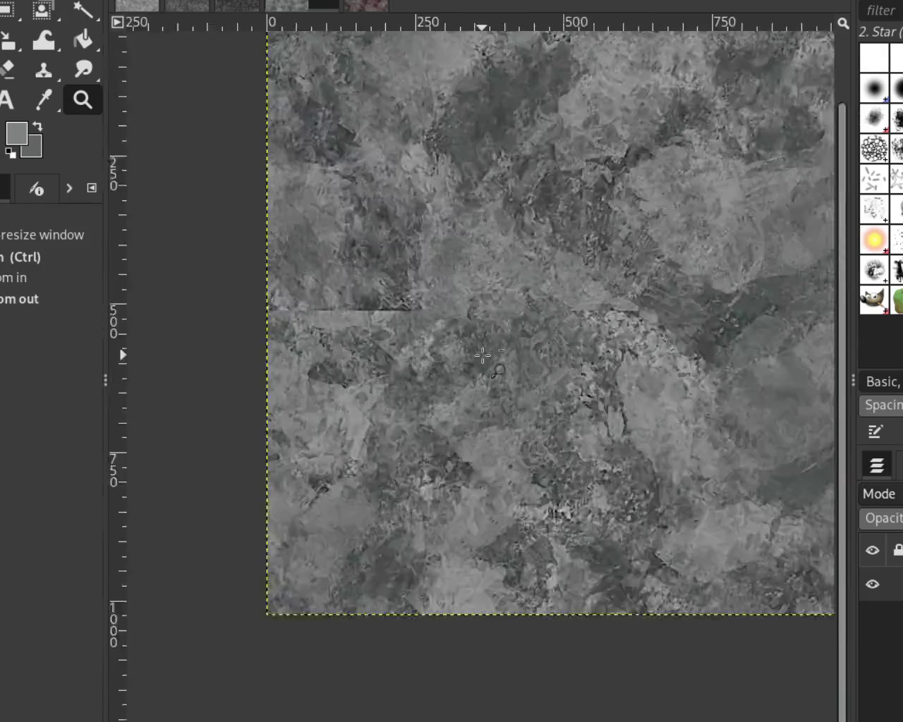
# Step: Reframe the view on the upper texture and clone a small stone patch into the upper middle
pyautogui.keyDown('ctrl'); pyautogui.click(416, 340); pyautogui.keyUp('ctrl')
pyautogui.keyDown('ctrl'); pyautogui.click(416, 340); pyautogui.keyUp('ctrl')
pyautogui.click(583, 305)
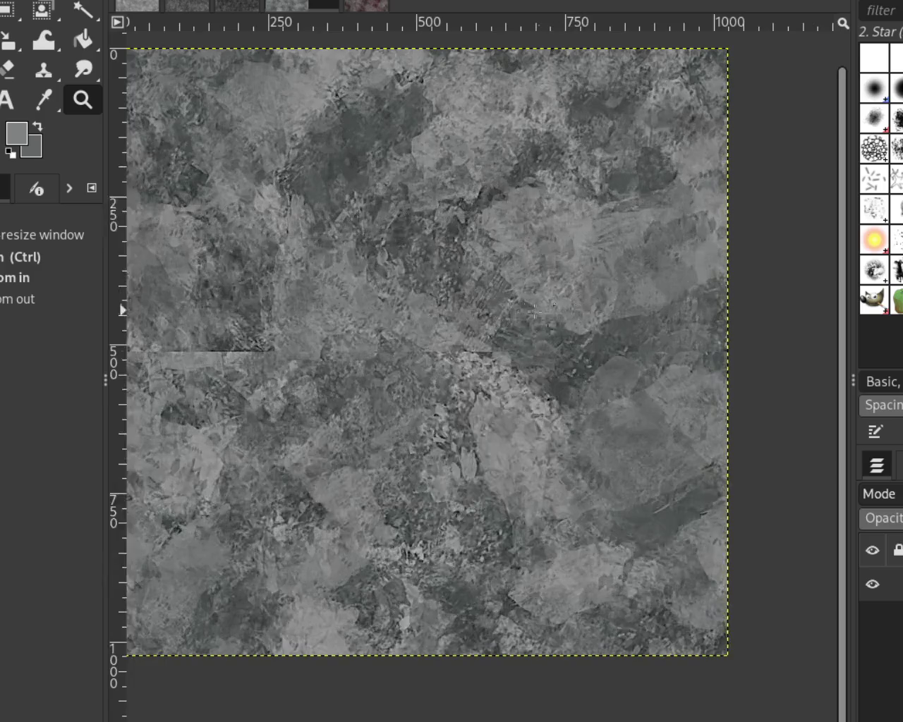
pyautogui.keyDown('ctrl'); pyautogui.click(517, 318); pyautogui.keyUp('ctrl')
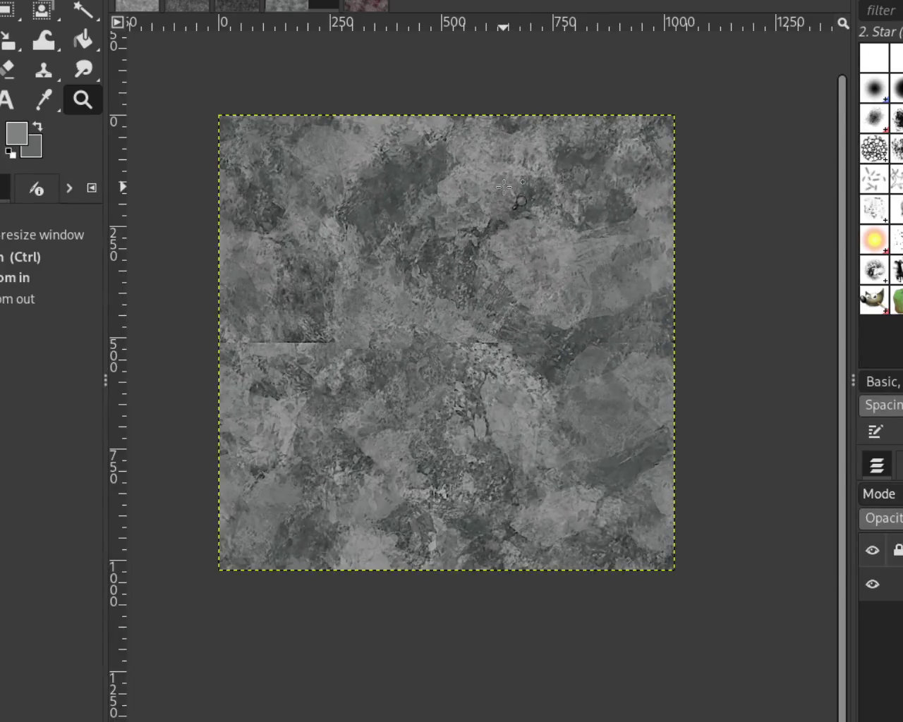
pyautogui.click(505, 186)
pyautogui.keyDown('ctrl'); pyautogui.click(504, 187); pyautogui.keyUp('ctrl')
pyautogui.click(471, 267)
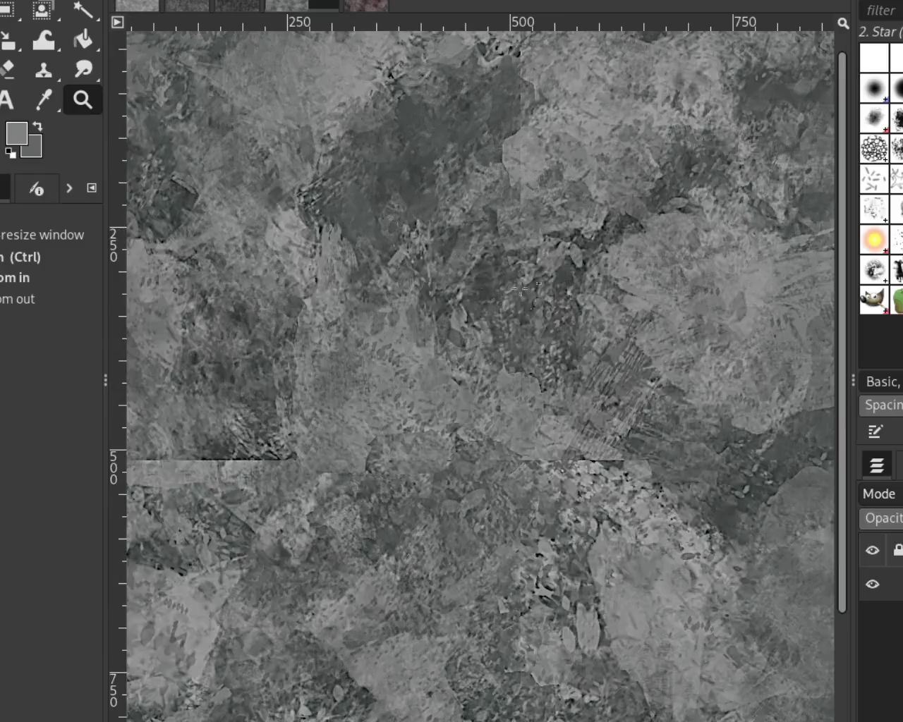
pyautogui.click(43, 69)
pyautogui.keyDown('ctrl'); pyautogui.click(493, 332); pyautogui.keyUp('ctrl')
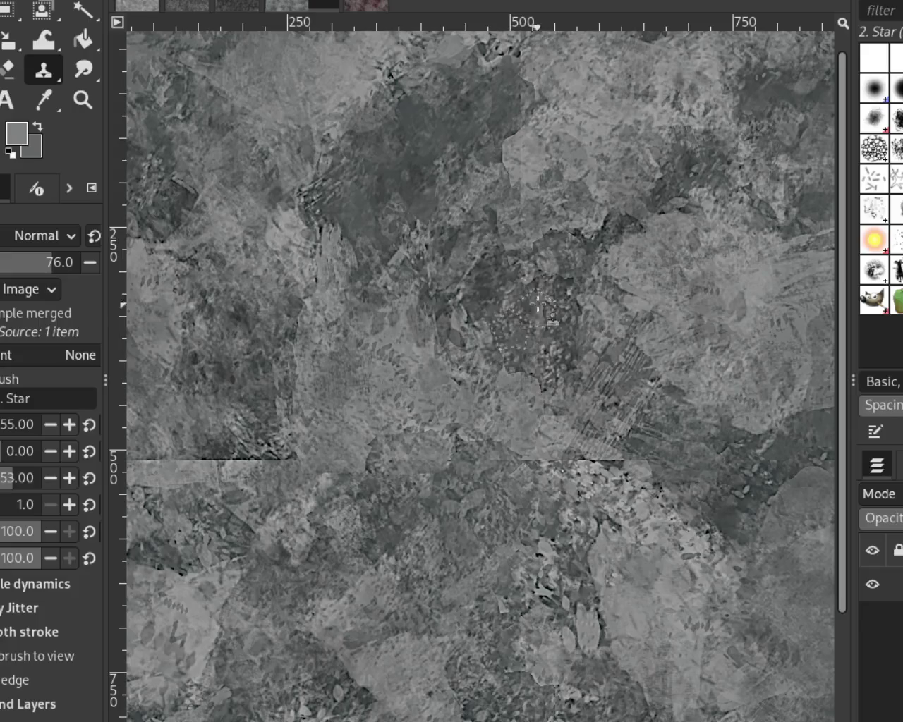
pyautogui.moveTo(551, 295); pyautogui.dragTo(543, 311)
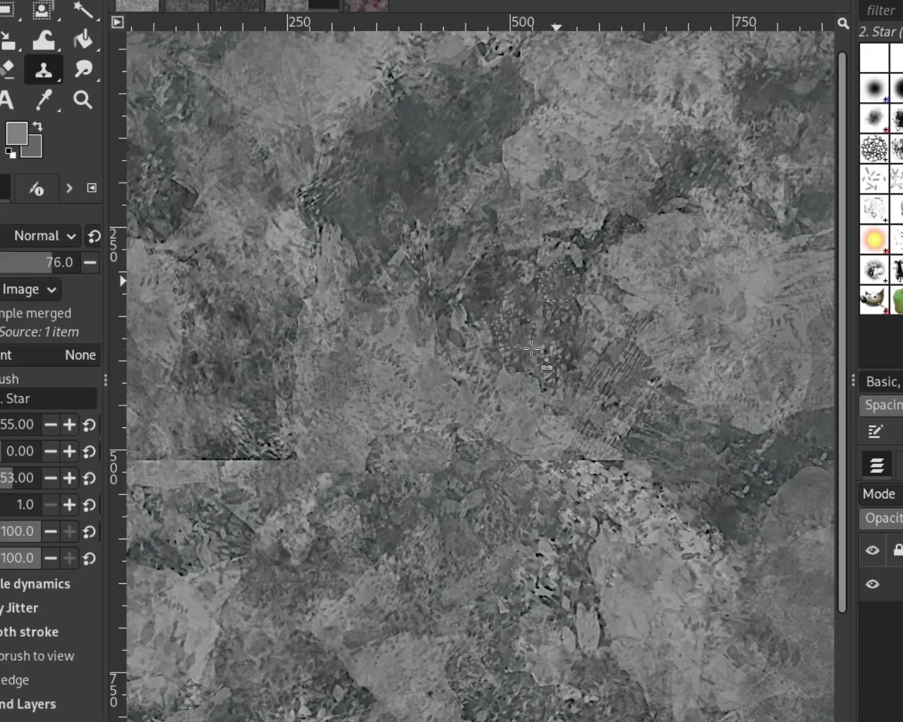
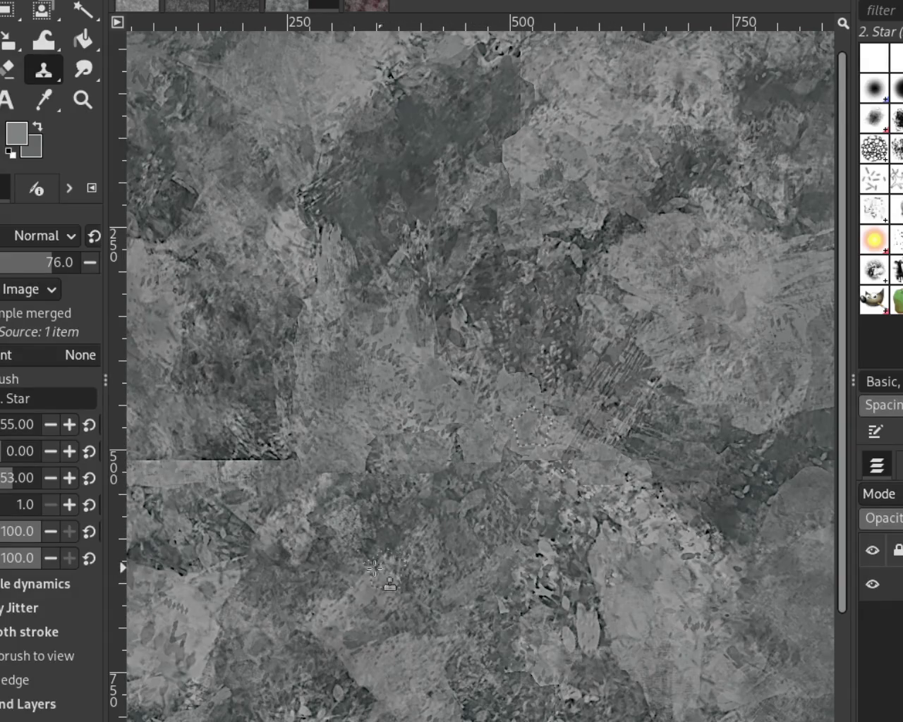
# Step: Clone stone texture from just above the seam over the seam's left end
pyautogui.keyDown('ctrl'); pyautogui.click(242, 425); pyautogui.keyUp('ctrl')
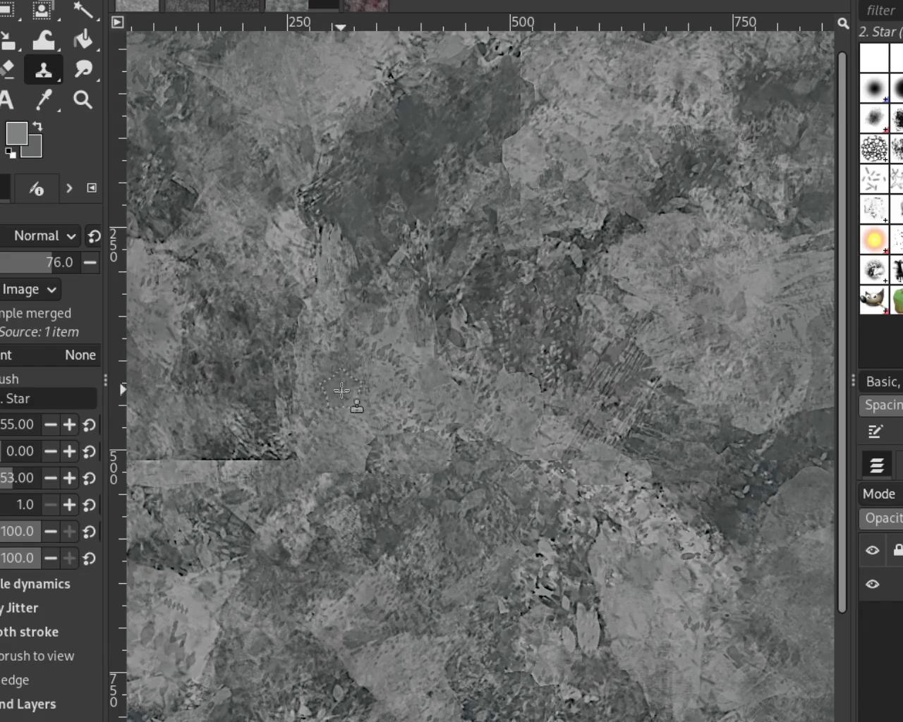
pyautogui.moveTo(286, 446)
pyautogui.mouseDown()
pyautogui.moveTo(244, 471)
pyautogui.moveTo(251, 434)
pyautogui.mouseUp()
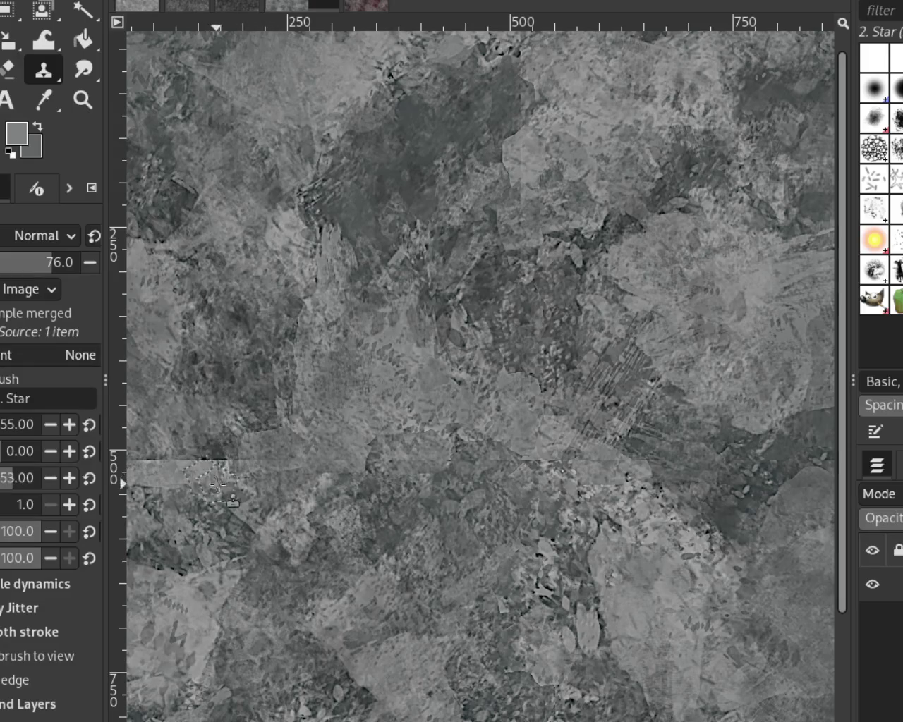
pyautogui.keyDown('ctrl'); pyautogui.click(205, 478); pyautogui.keyUp('ctrl')
pyautogui.click(174, 498)
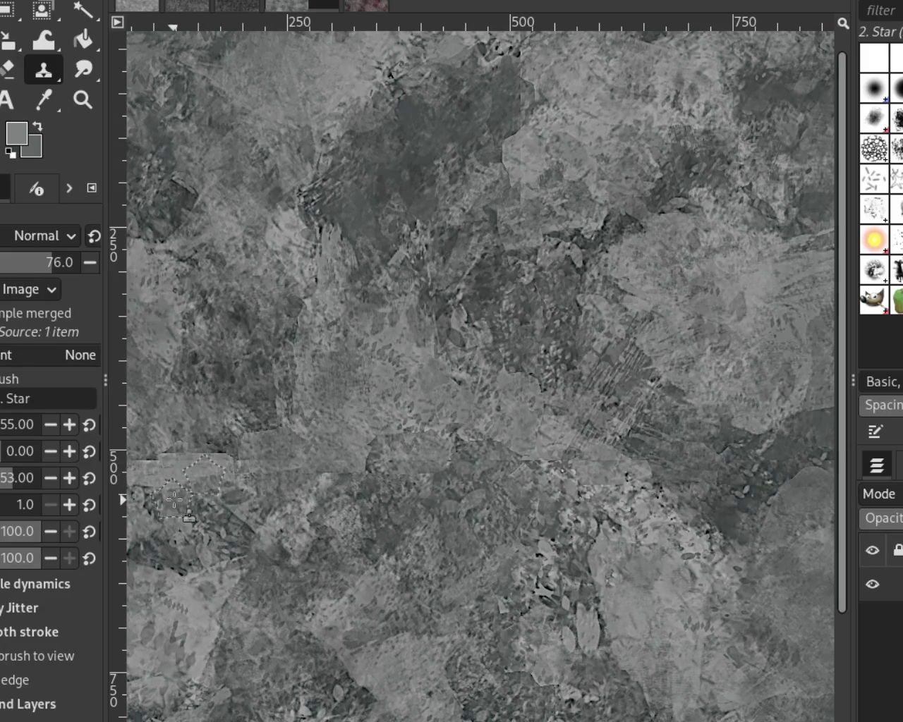
# Step: Zoom in on the seam and clone a darker band of texture along it
pyautogui.click(79, 96)
pyautogui.keyDown('ctrl'); pyautogui.click(503, 303); pyautogui.keyUp('ctrl')
pyautogui.click(316, 421)
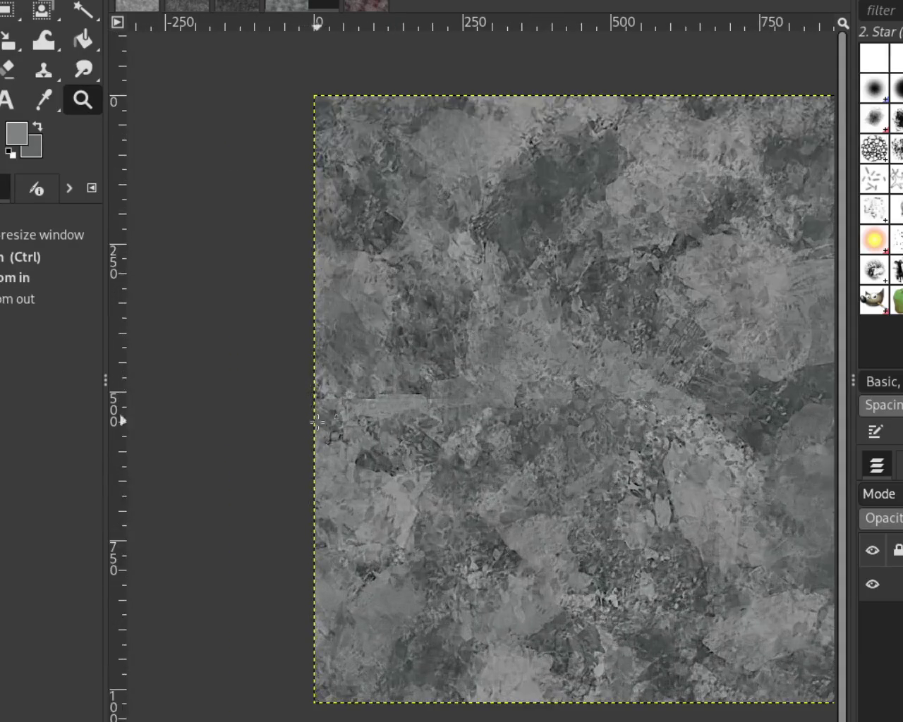
pyautogui.click(316, 421)
pyautogui.click(405, 457)
pyautogui.click(43, 69)
pyautogui.keyDown('ctrl'); pyautogui.click(544, 258); pyautogui.keyUp('ctrl')
pyautogui.moveTo(522, 339); pyautogui.dragTo(430, 338)
pyautogui.moveTo(485, 342); pyautogui.dragTo(282, 359)
# Step: Re-clone the seam band from lighter sources, including its right-hand part
pyautogui.keyDown('ctrl'); pyautogui.click(337, 231); pyautogui.keyUp('ctrl')
pyautogui.keyDown('ctrl'); pyautogui.click(444, 297); pyautogui.keyUp('ctrl')
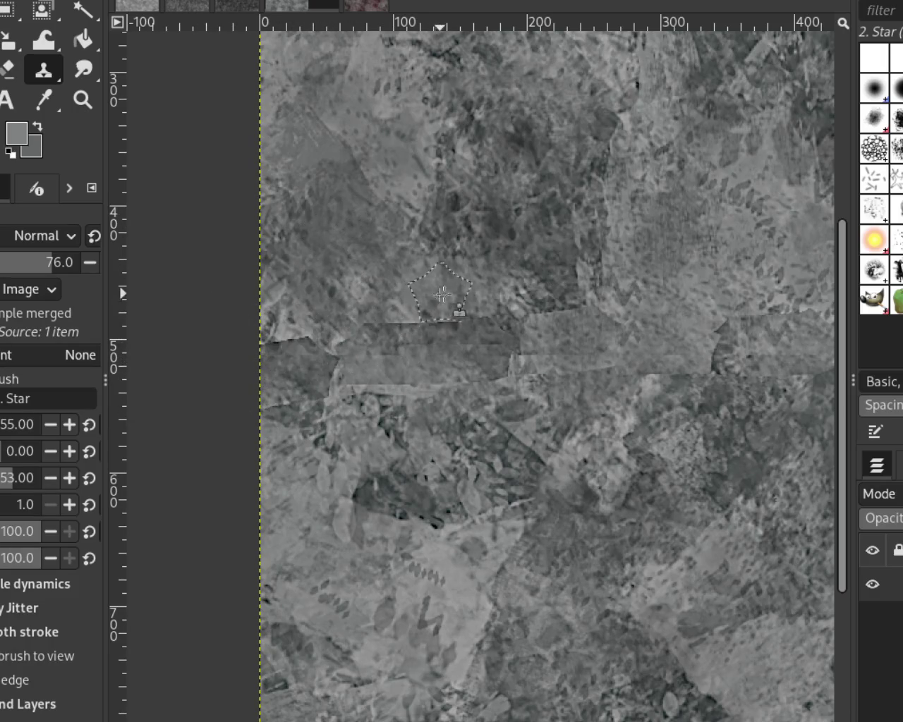
pyautogui.moveTo(486, 339); pyautogui.dragTo(302, 387)
pyautogui.moveTo(534, 316); pyautogui.dragTo(468, 397)
# Step: Clone texture from lower down over the area below the seam
pyautogui.keyDown('ctrl'); pyautogui.click(317, 500); pyautogui.keyUp('ctrl')
pyautogui.moveTo(382, 458)
pyautogui.mouseDown()
pyautogui.moveTo(504, 457)
pyautogui.moveTo(511, 352)
pyautogui.mouseUp()
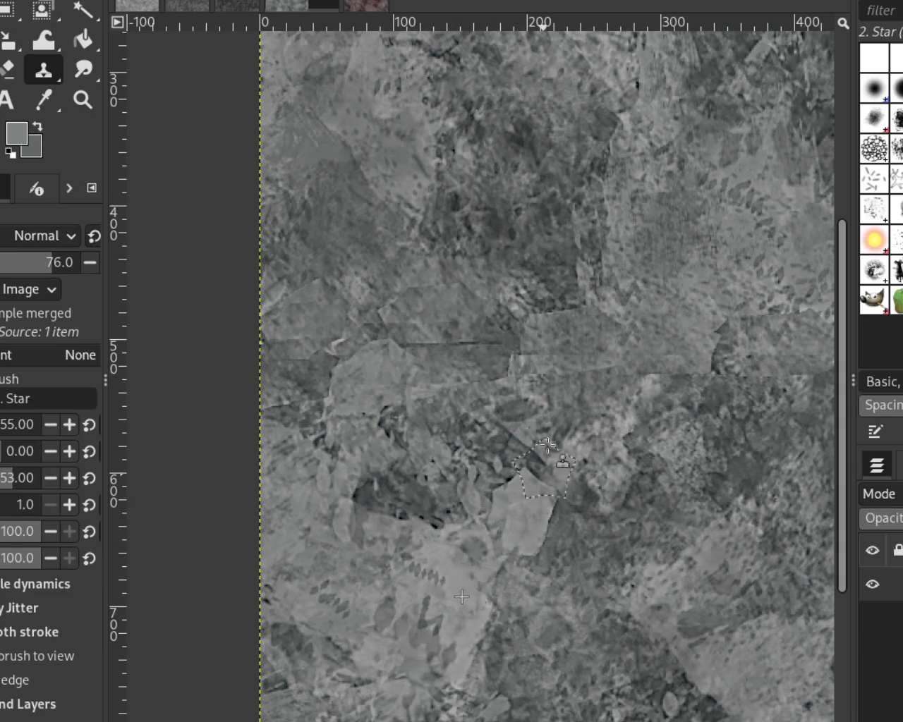
pyautogui.moveTo(565, 464); pyautogui.dragTo(545, 461)
pyautogui.moveTo(457, 556)
pyautogui.mouseDown()
pyautogui.moveTo(462, 508)
pyautogui.moveTo(447, 578)
pyautogui.mouseUp()
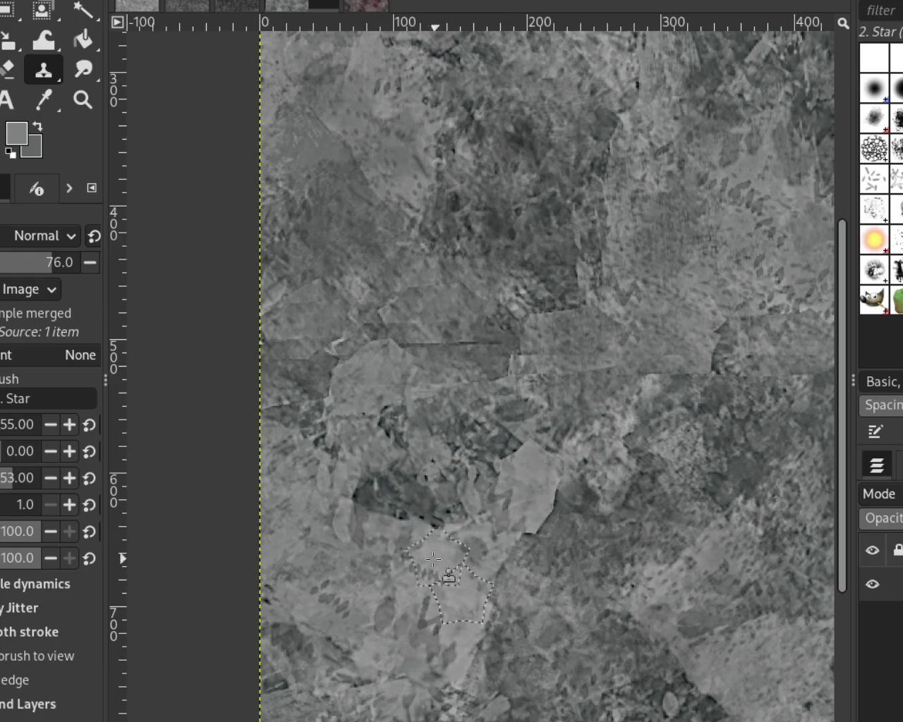
# Step: Zoom in and clone texture from left of the seam over its middle
pyautogui.press('z')
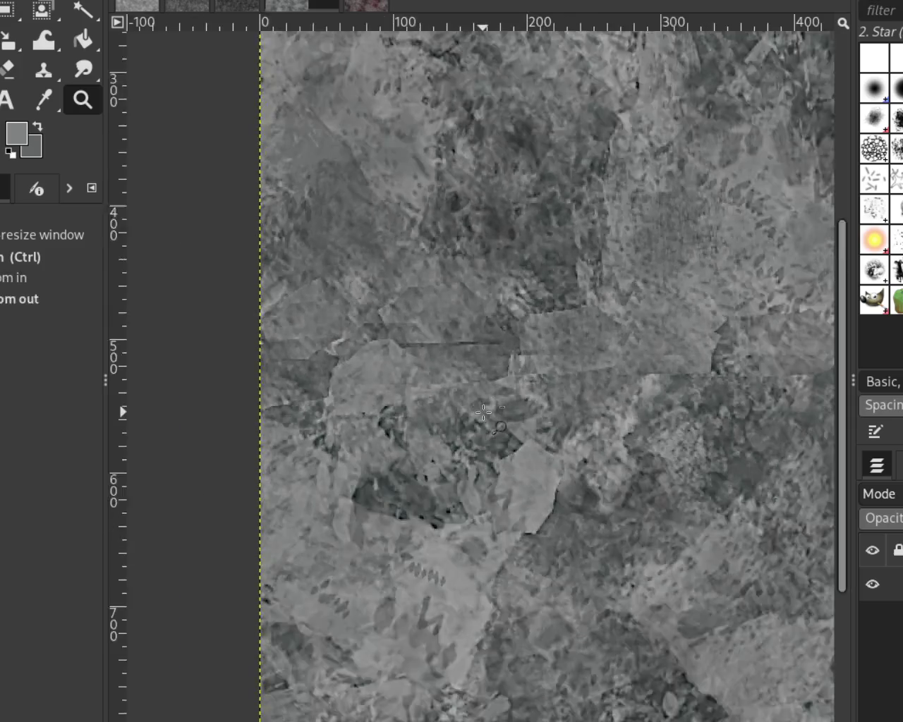
pyautogui.keyDown('ctrl'); pyautogui.click(489, 416); pyautogui.keyUp('ctrl')
pyautogui.click(619, 536)
pyautogui.click(399, 404)
pyautogui.click(399, 403)
pyautogui.keyDown('ctrl'); pyautogui.click(398, 404); pyautogui.keyUp('ctrl')
pyautogui.keyDown('ctrl'); pyautogui.click(398, 403); pyautogui.keyUp('ctrl')
pyautogui.click(398, 403)
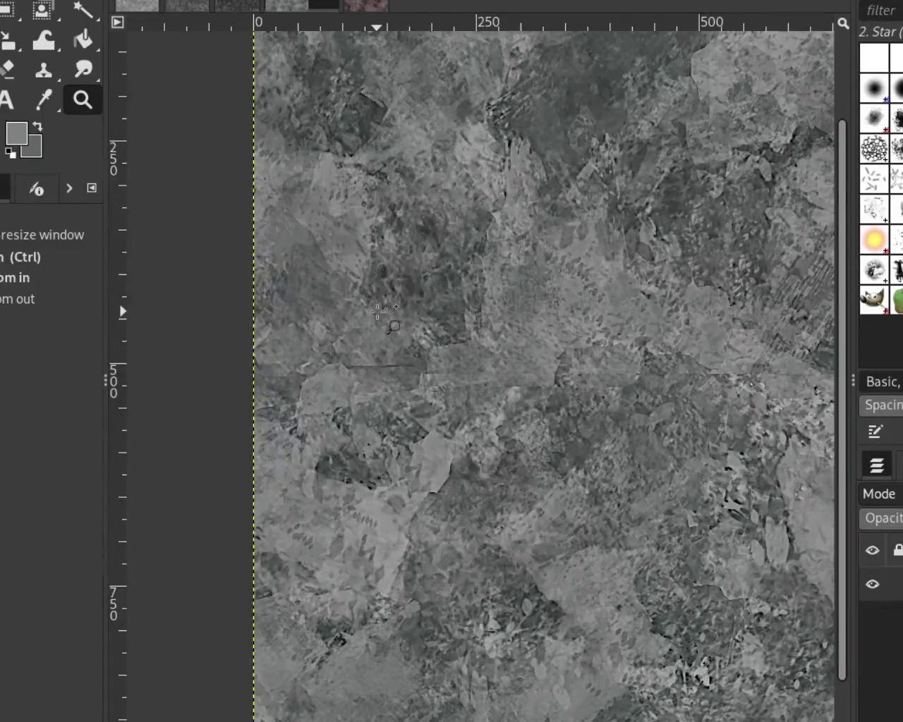
pyautogui.click(398, 403)
pyautogui.click(43, 69)
pyautogui.keyDown('ctrl'); pyautogui.click(532, 367); pyautogui.keyUp('ctrl')
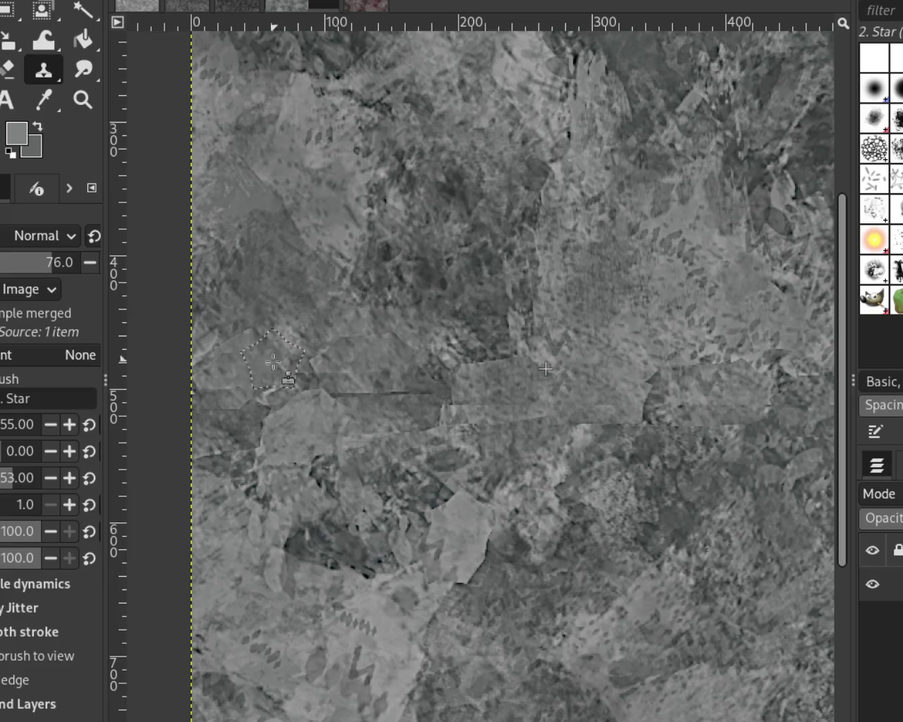
pyautogui.keyDown('ctrl'); pyautogui.click(322, 362); pyautogui.keyUp('ctrl')
pyautogui.moveTo(437, 428); pyautogui.dragTo(455, 462)
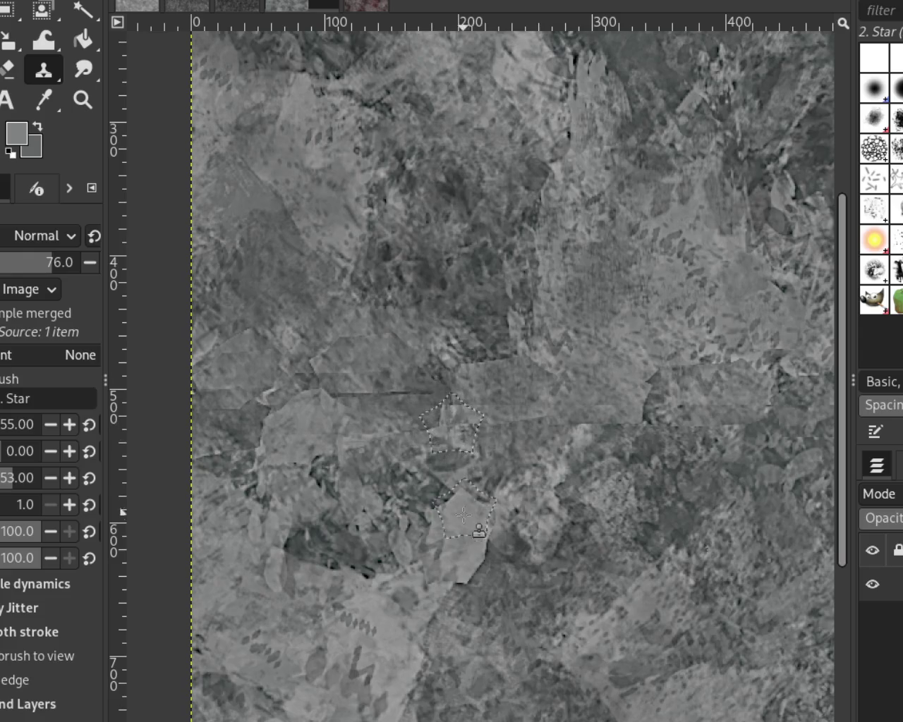
# Step: Try stamping patches below the seam, undoing the misplaced ones
pyautogui.click(435, 384)
pyautogui.hotkey('ctrl', 'z')
pyautogui.hotkey('ctrl', 'y')
pyautogui.hotkey('ctrl', 'z')
pyautogui.click(438, 485)
pyautogui.hotkey('ctrl', 'z')
pyautogui.hotkey('ctrl', 'y')
pyautogui.hotkey('ctrl', 'z')
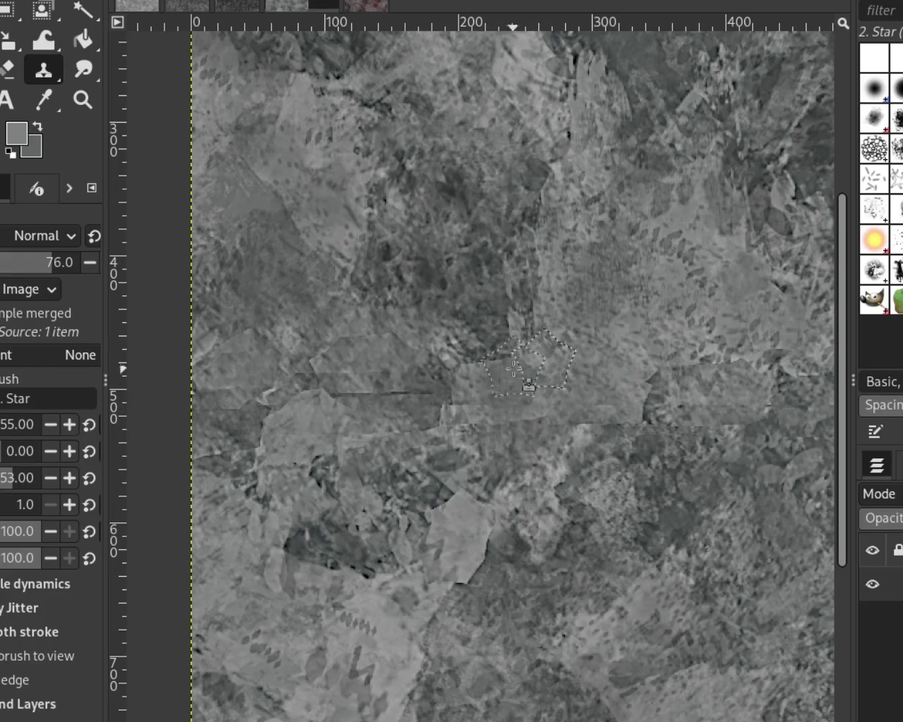
# Step: Clone from above the seam to lighten the dark area and cover its lower left
pyautogui.keyDown('ctrl'); pyautogui.click(575, 295); pyautogui.keyUp('ctrl')
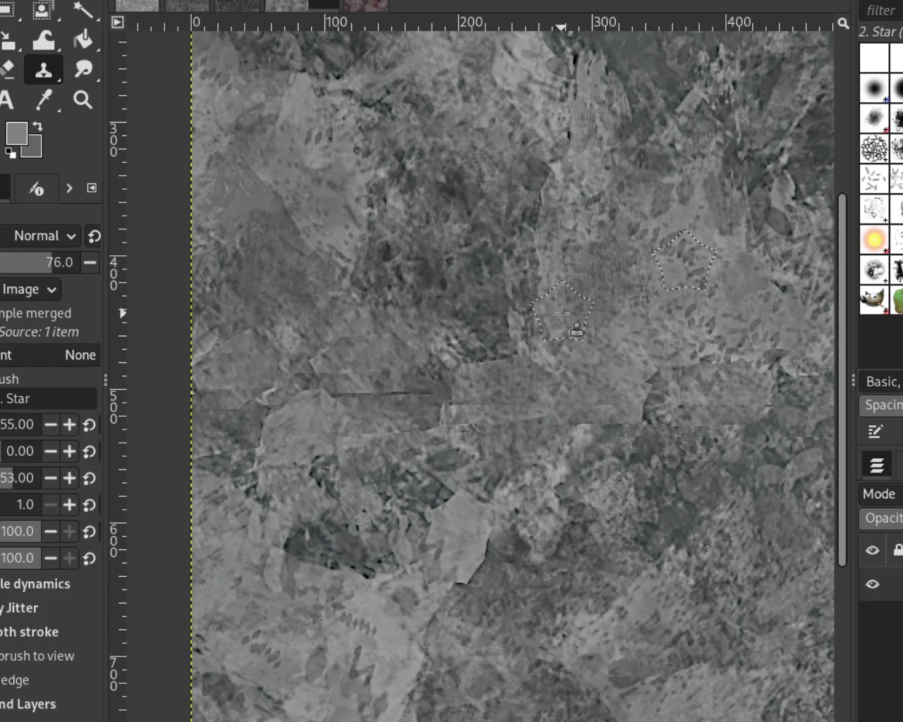
pyautogui.moveTo(562, 313); pyautogui.dragTo(503, 406)
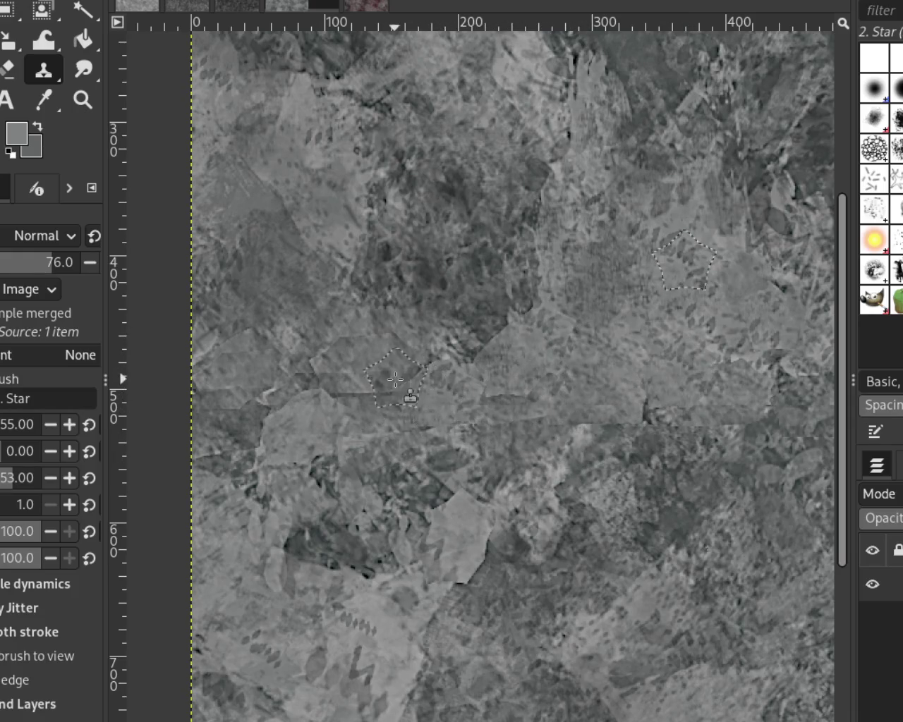
pyautogui.moveTo(416, 402); pyautogui.dragTo(328, 503)
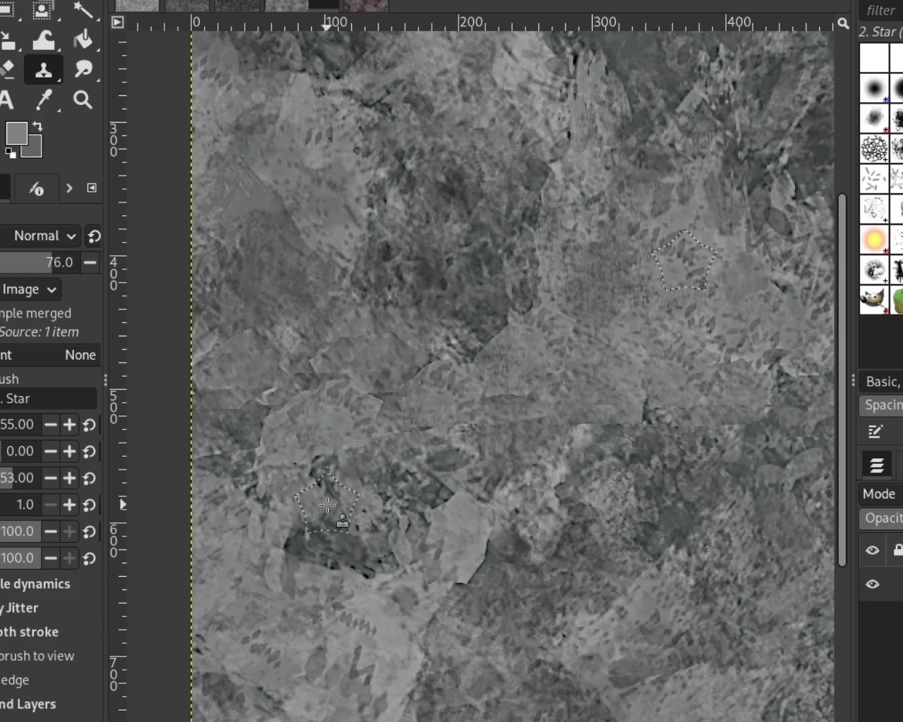
pyautogui.click(82, 99)
pyautogui.scroll(-4, 489, 386)
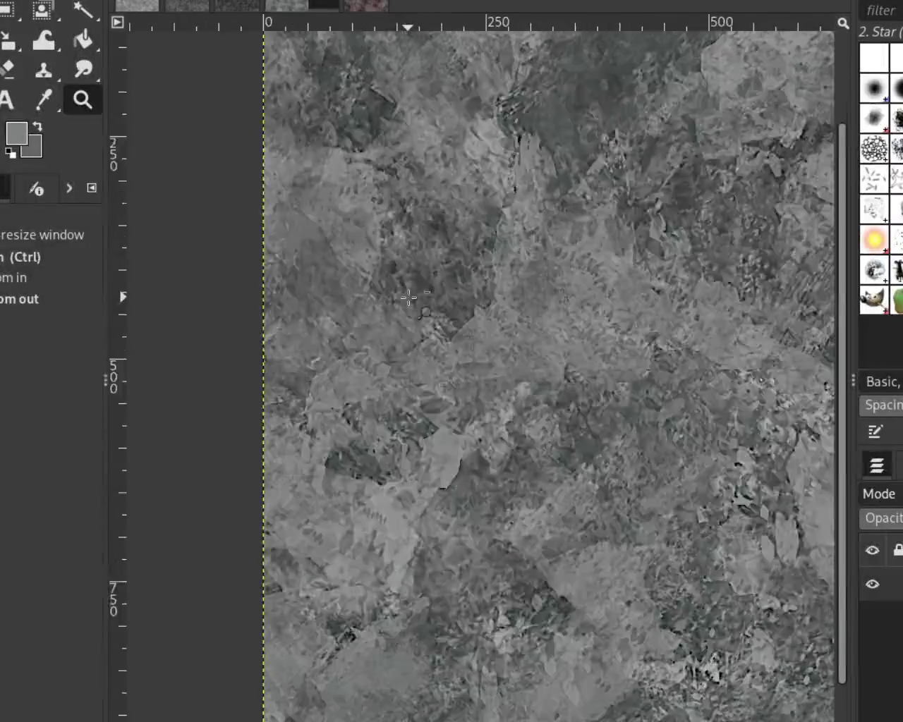
# Step: Zoom out and back in to inspect the seams, then set a new clone source
pyautogui.scroll(1, 437, 423)
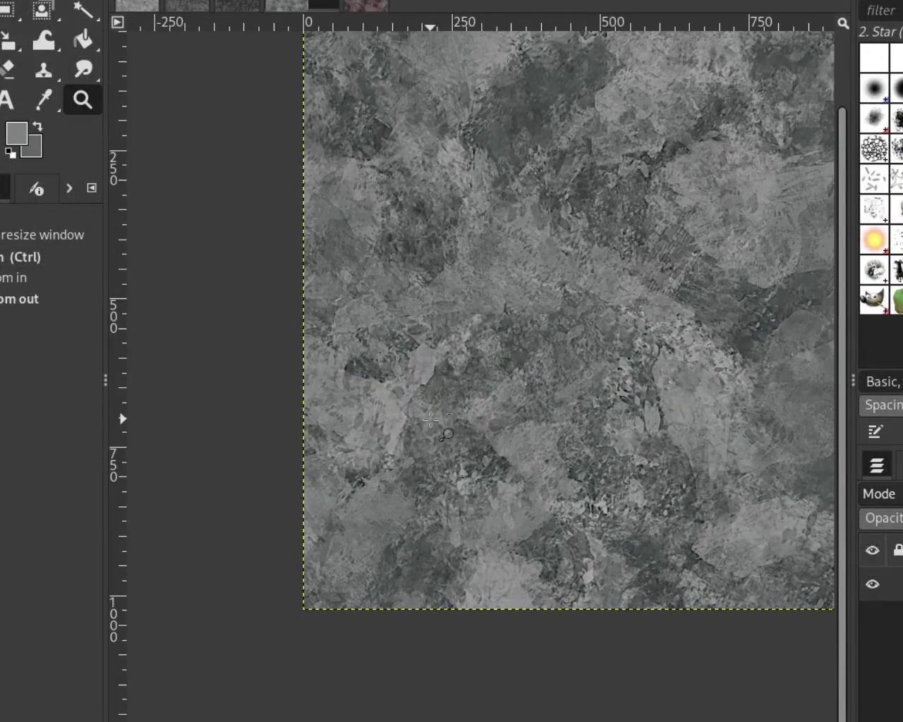
pyautogui.scroll(-1, 430, 421)
pyautogui.scroll(1, 688, 328)
pyautogui.scroll(-1, 689, 328)
pyautogui.scroll(1, 667, 269)
pyautogui.click(693, 562)
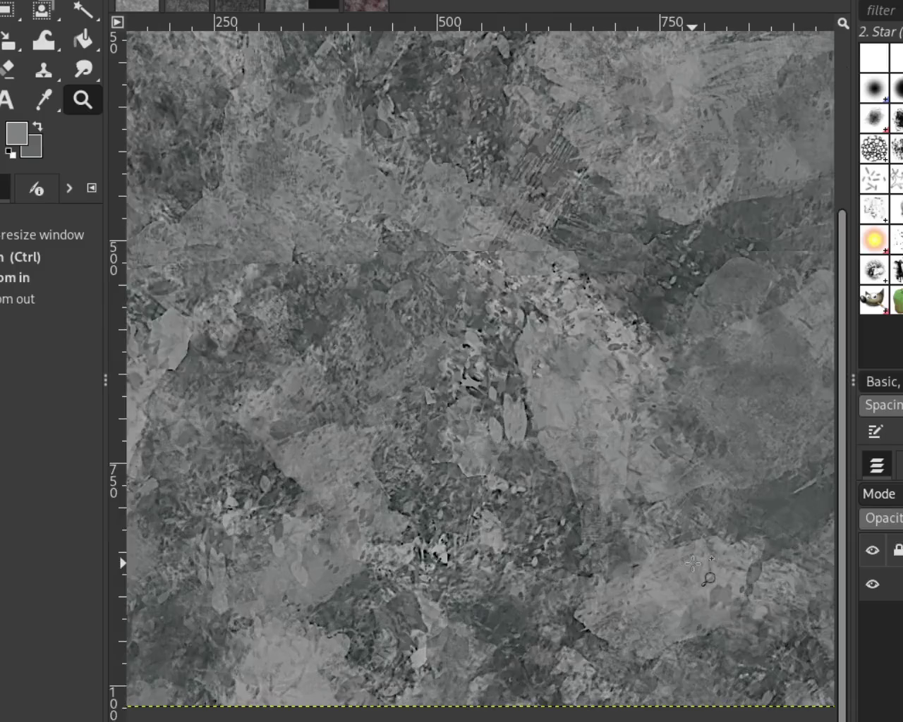
pyautogui.keyDown('ctrl'); pyautogui.click(620, 509); pyautogui.keyUp('ctrl')
pyautogui.click(624, 503)
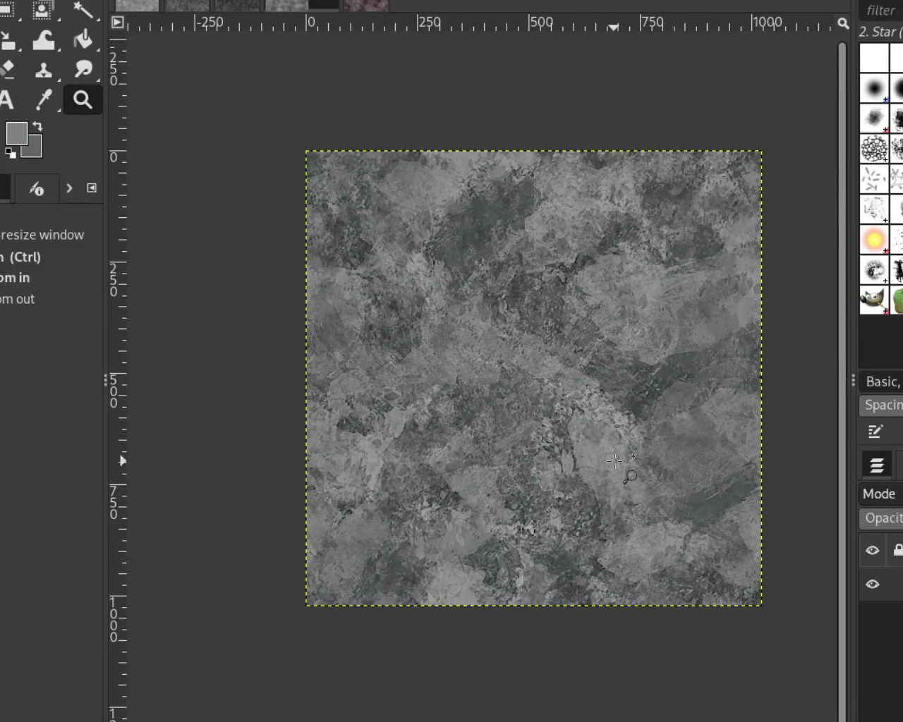
pyautogui.keyDown('ctrl'); pyautogui.click(611, 441); pyautogui.keyUp('ctrl')
pyautogui.click(586, 541)
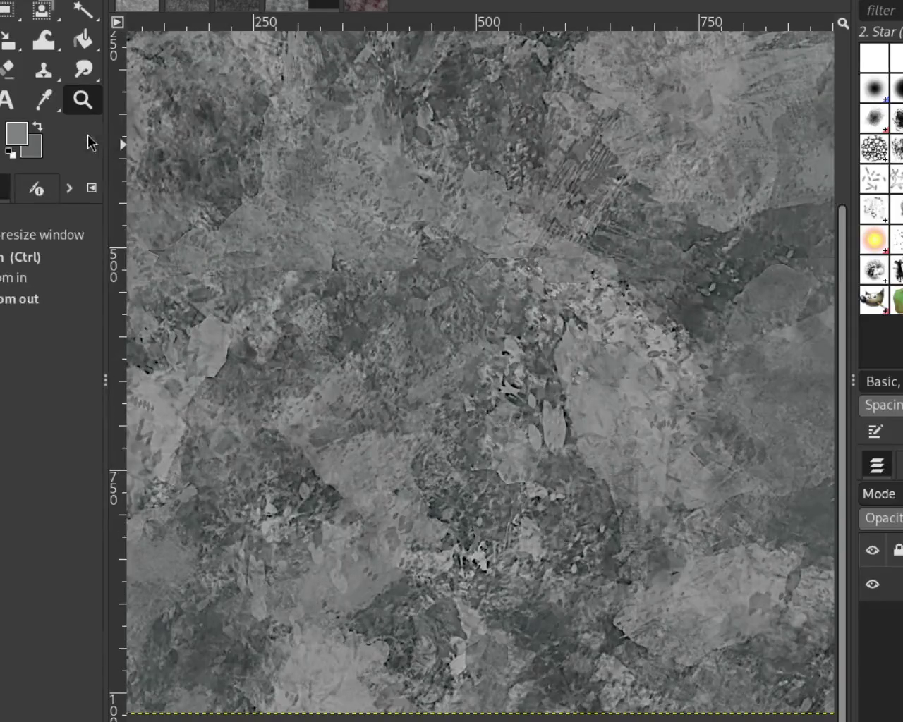
pyautogui.click(43, 70)
pyautogui.keyDown('ctrl'); pyautogui.click(446, 374); pyautogui.keyUp('ctrl')
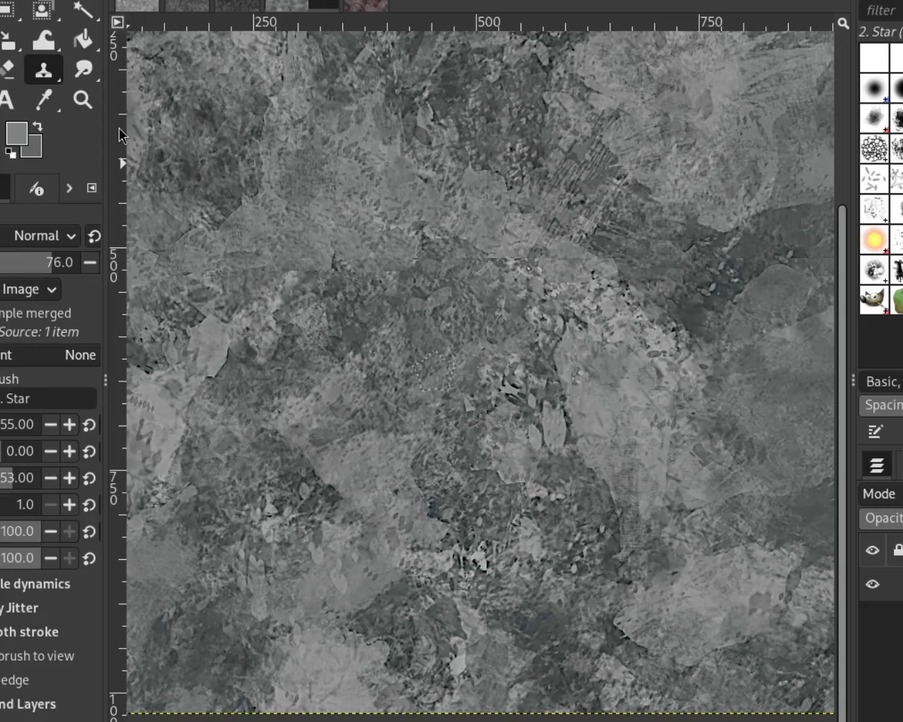
# Step: Heal a straight line along the seam with the Heal tool from a nearby source
pyautogui.press('h')
pyautogui.click(337, 351)
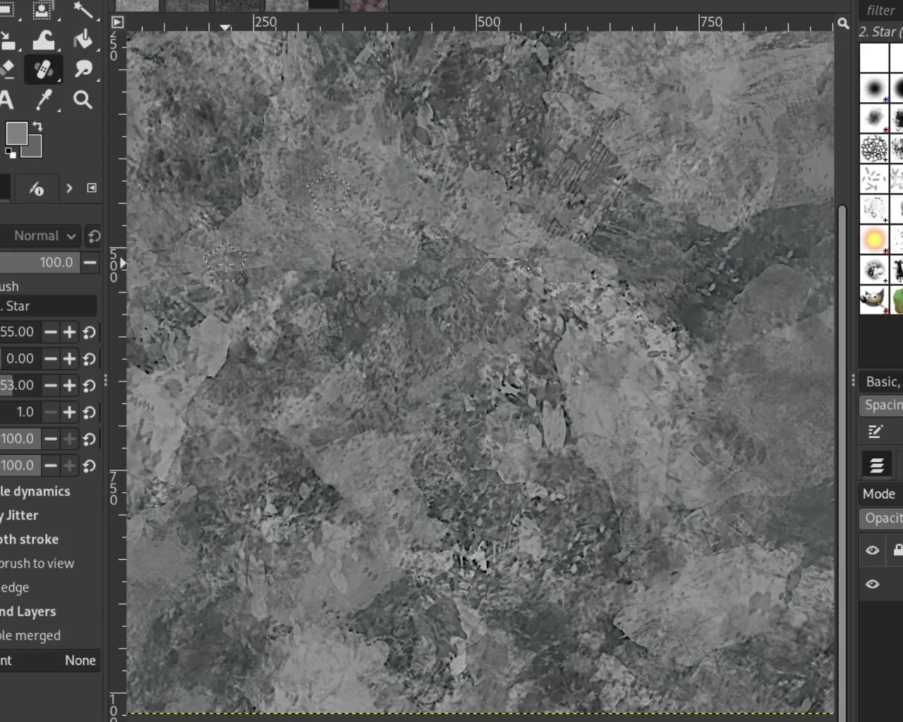
pyautogui.keyDown('shift'); pyautogui.click(577, 263); pyautogui.keyUp('shift')
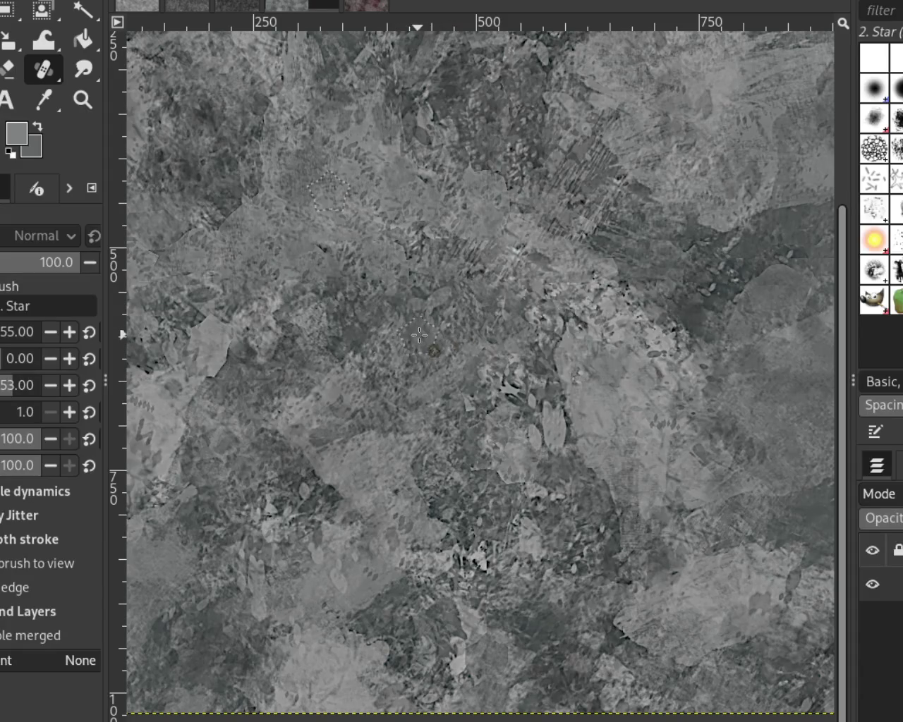
# Step: Zoom toward the left edge and heal the seam marks from an upper-middle source
pyautogui.click(83, 100)
pyautogui.click(508, 373)
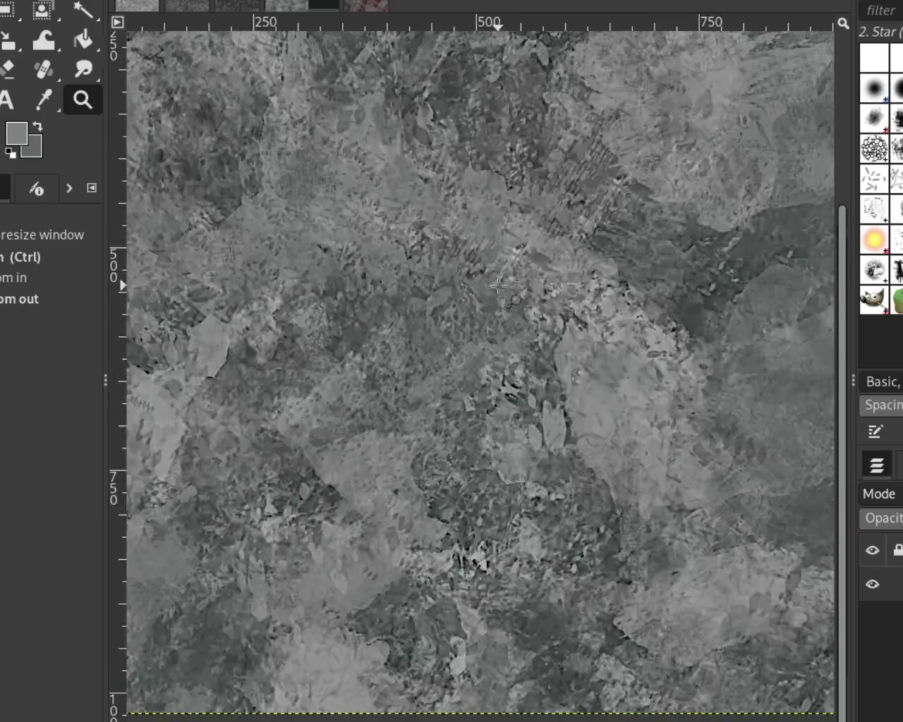
pyautogui.keyDown('ctrl'); pyautogui.click(506, 374); pyautogui.keyUp('ctrl')
pyautogui.keyDown('ctrl'); pyautogui.click(506, 374); pyautogui.keyUp('ctrl')
pyautogui.doubleClick(247, 271)
pyautogui.keyDown('ctrl'); pyautogui.click(571, 372); pyautogui.keyUp('ctrl')
pyautogui.click(208, 301)
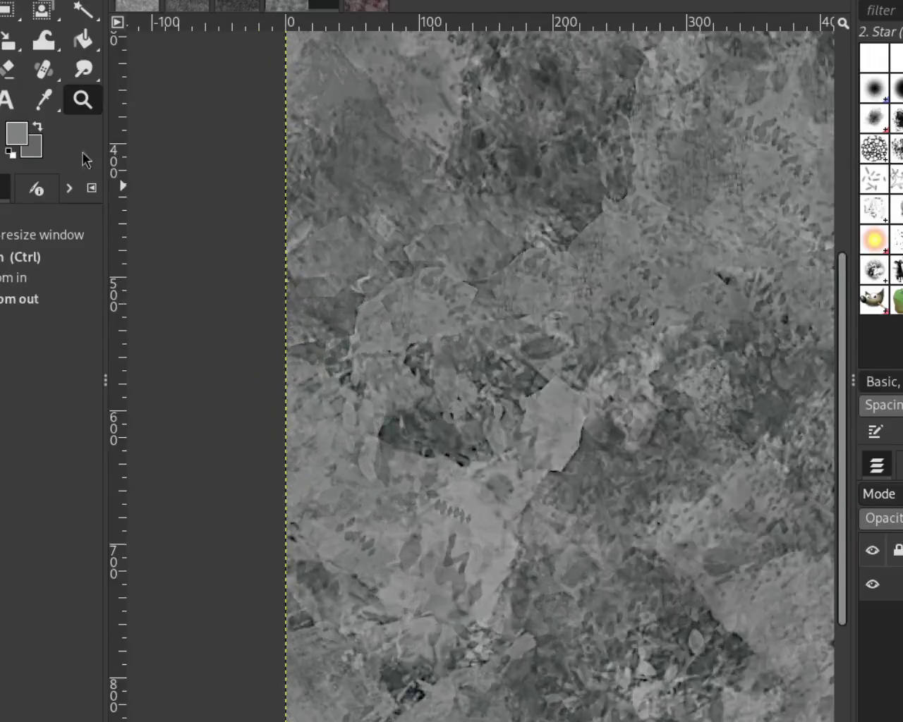
pyautogui.click(36, 76)
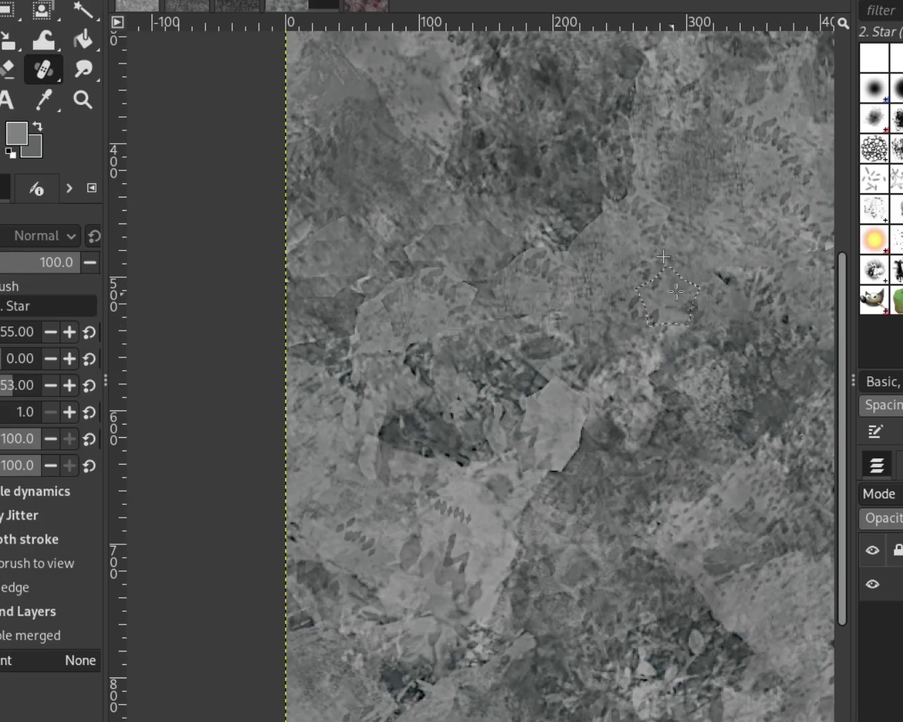
pyautogui.click(635, 230)
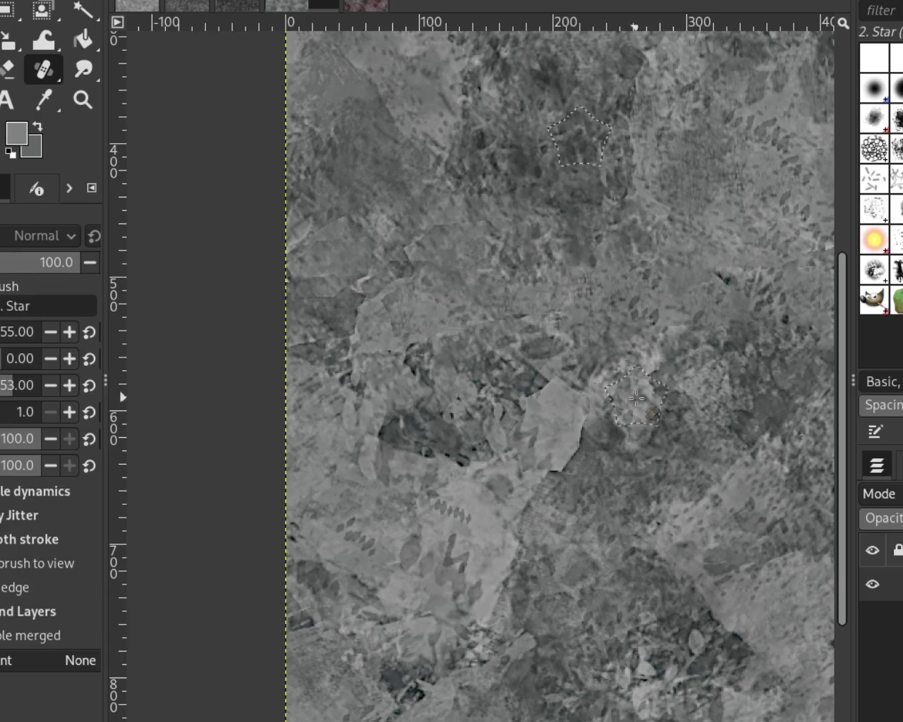
pyautogui.keyDown('ctrl'); pyautogui.click(681, 212); pyautogui.keyUp('ctrl')
pyautogui.moveTo(621, 211); pyautogui.dragTo(493, 289)
pyautogui.moveTo(423, 370); pyautogui.dragTo(549, 292)
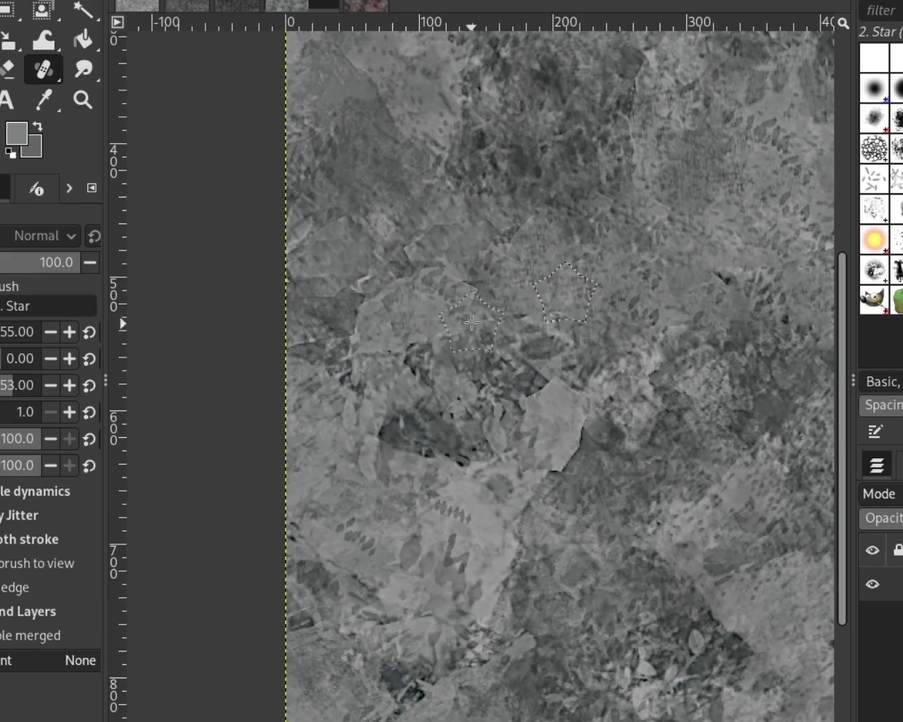
pyautogui.moveTo(549, 291); pyautogui.dragTo(414, 222)
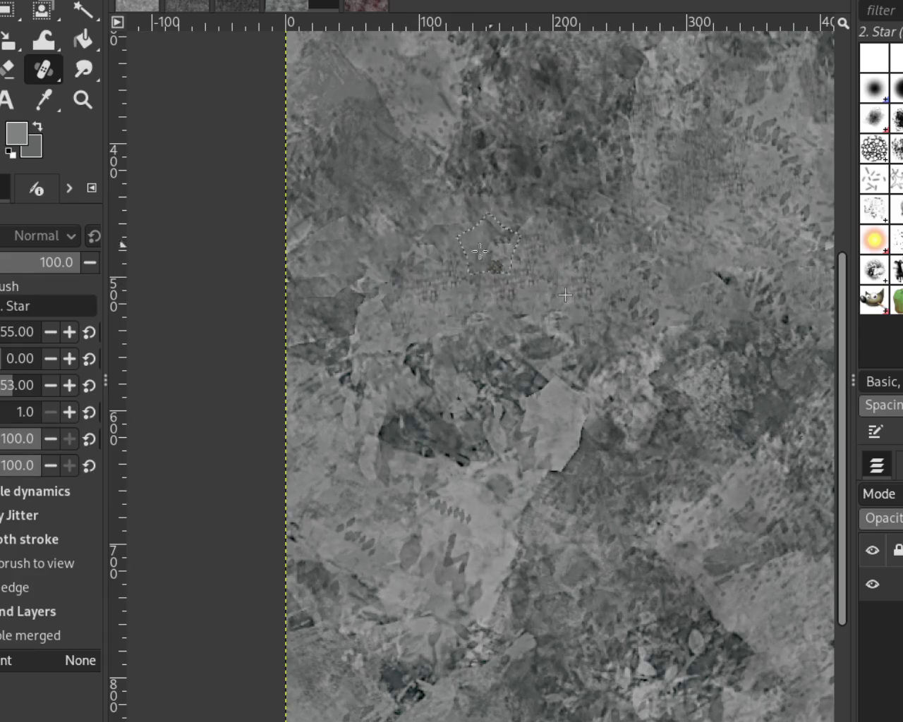
# Step: Heal the remaining left-side seam marks using fresh samples and a straight healed line
pyautogui.keyDown('ctrl'); pyautogui.click(379, 158); pyautogui.keyUp('ctrl')
pyautogui.moveTo(348, 399); pyautogui.dragTo(785, 95)
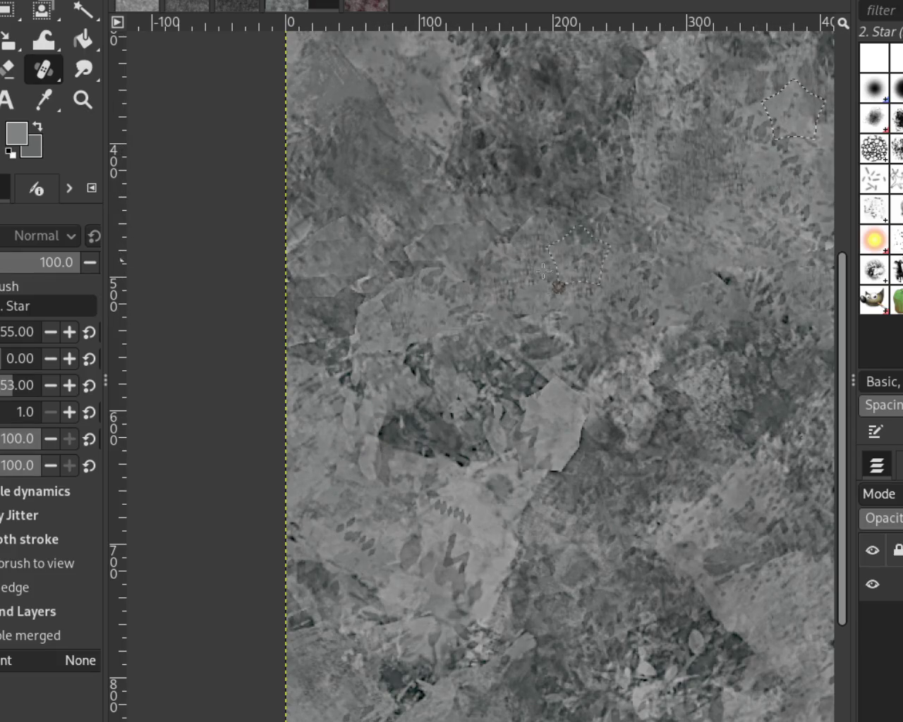
pyautogui.click(492, 273)
pyautogui.keyDown('shift'); pyautogui.click(304, 290); pyautogui.keyUp('shift')
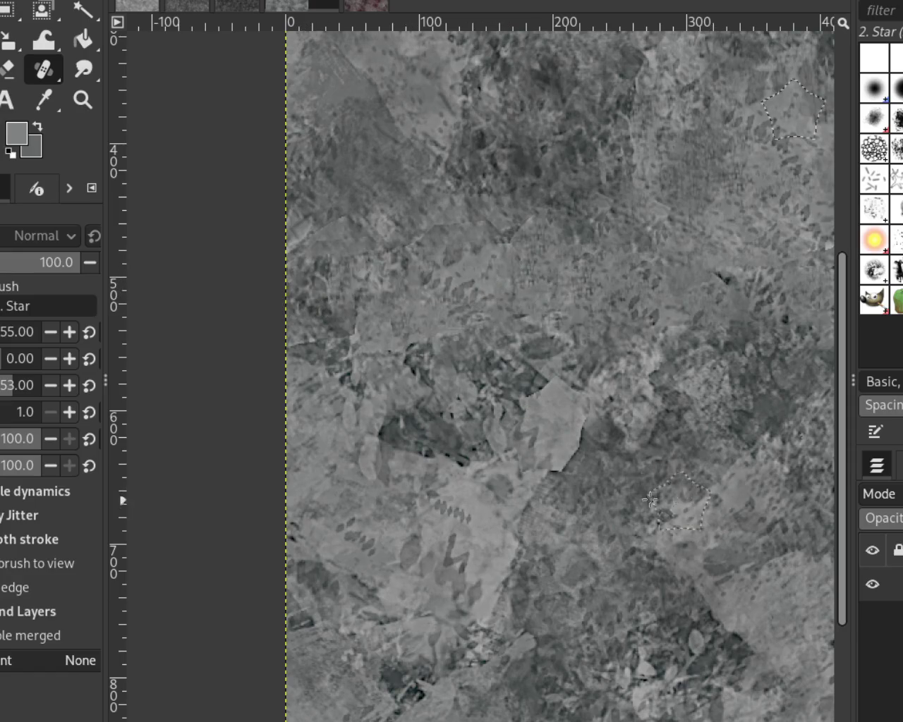
pyautogui.keyDown('ctrl'); pyautogui.click(314, 488); pyautogui.keyUp('ctrl')
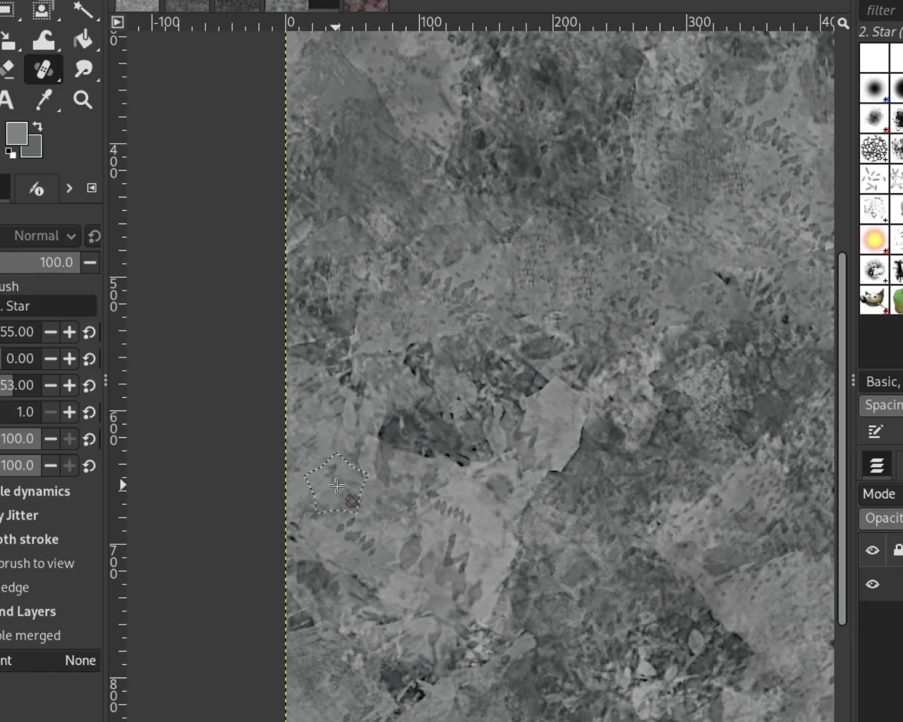
pyautogui.moveTo(351, 299); pyautogui.dragTo(374, 349)
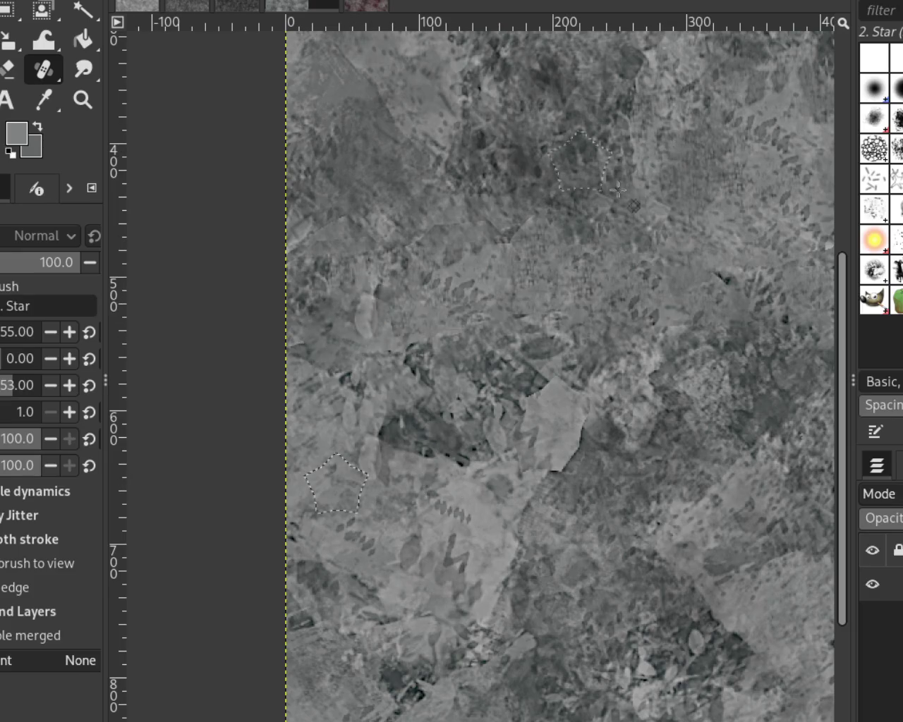
pyautogui.click(82, 100)
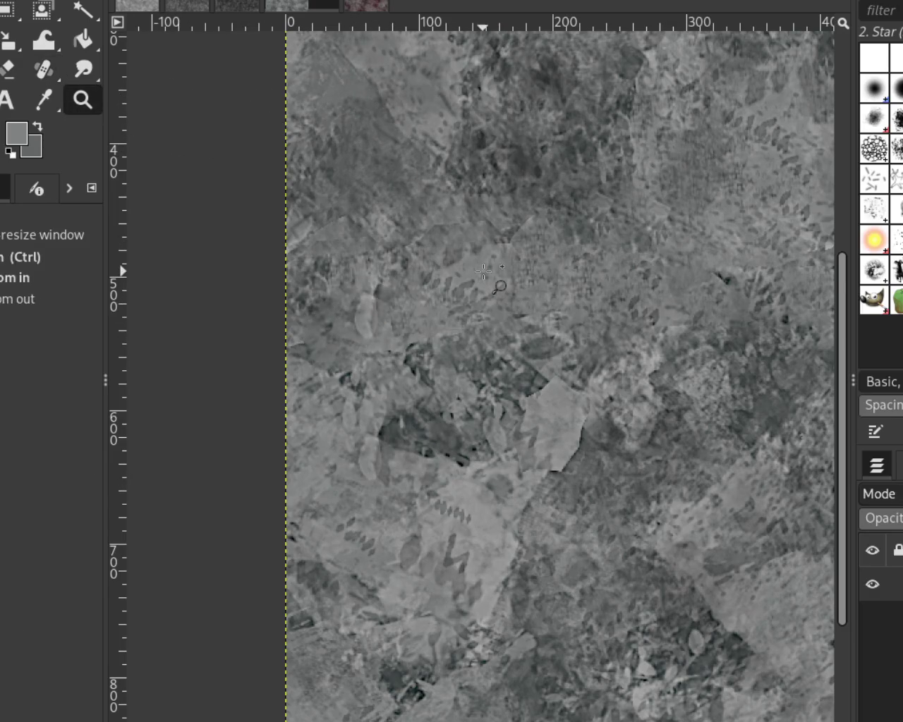
# Step: Zoom in on the top seam and heal the area near the top centre
pyautogui.click(483, 271)
pyautogui.keyDown('ctrl'); pyautogui.click(783, 99); pyautogui.keyUp('ctrl')
pyautogui.click(603, 201)
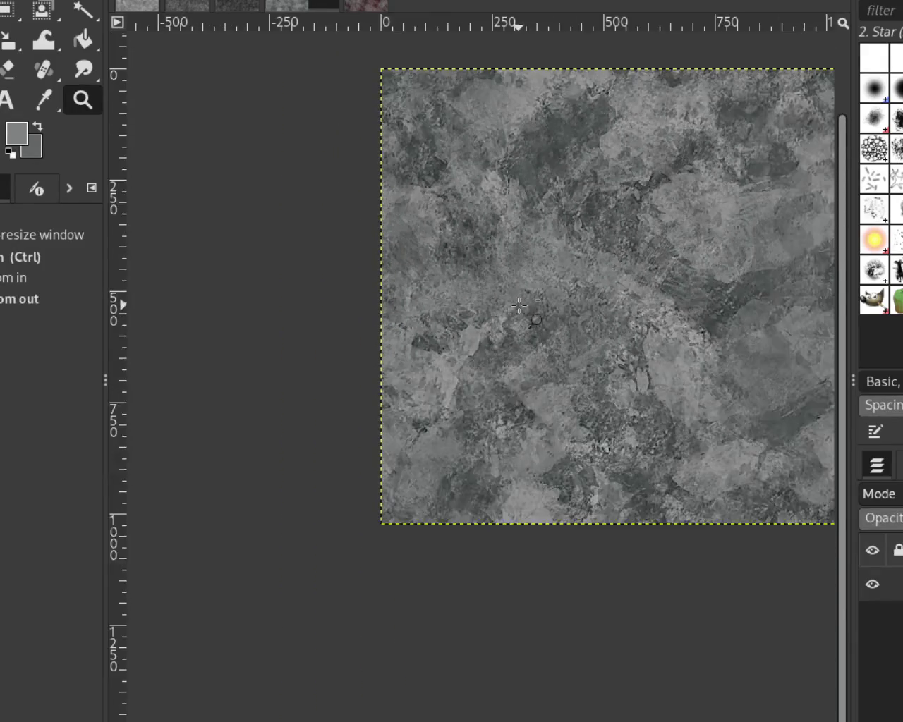
pyautogui.click(701, 160)
pyautogui.click(701, 161)
pyautogui.keyDown('ctrl'); pyautogui.click(557, 116); pyautogui.keyUp('ctrl')
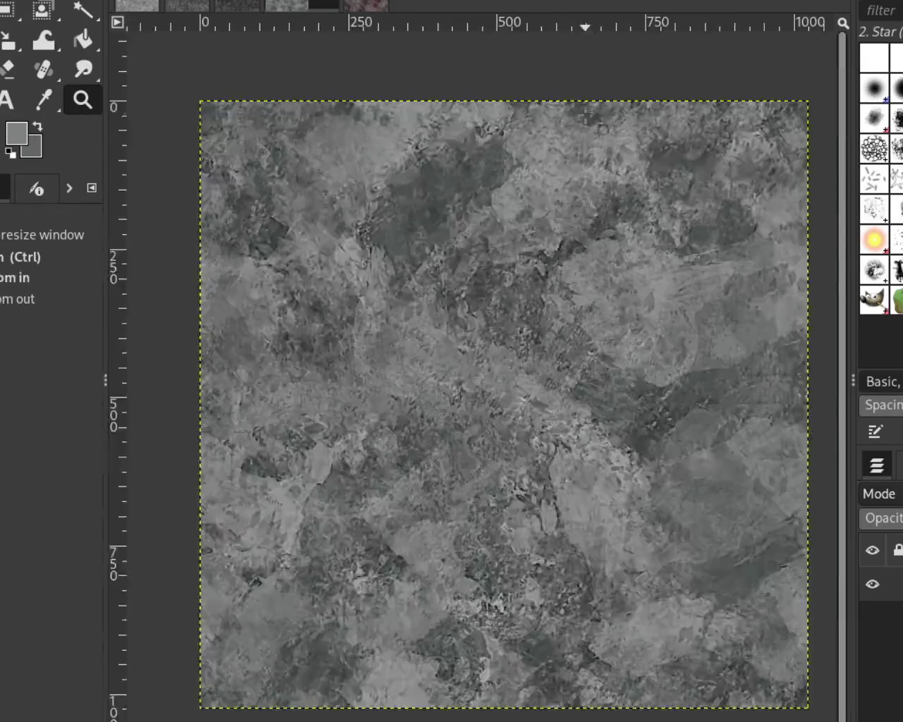
pyautogui.click(586, 112)
pyautogui.click(581, 122)
pyautogui.keyDown('ctrl'); pyautogui.click(414, 235); pyautogui.keyUp('ctrl')
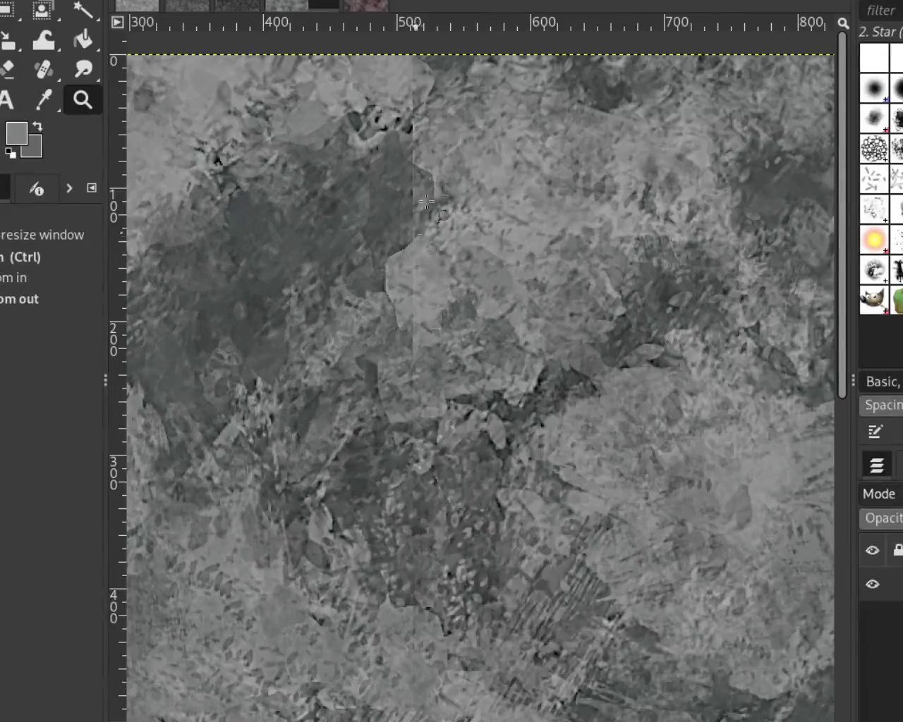
pyautogui.click(43, 70)
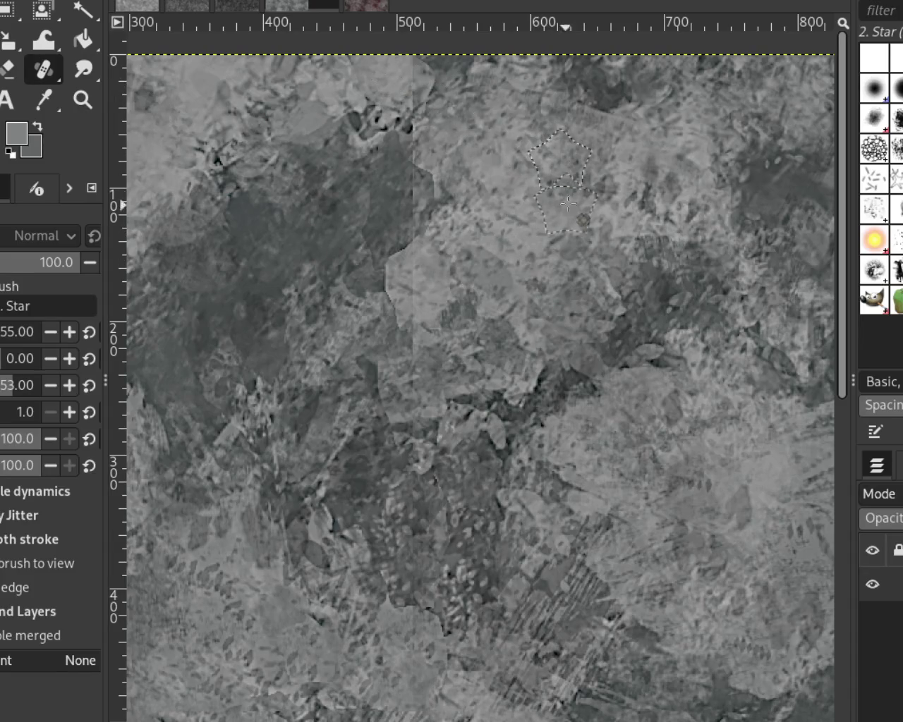
pyautogui.moveTo(363, 71); pyautogui.dragTo(423, 162)
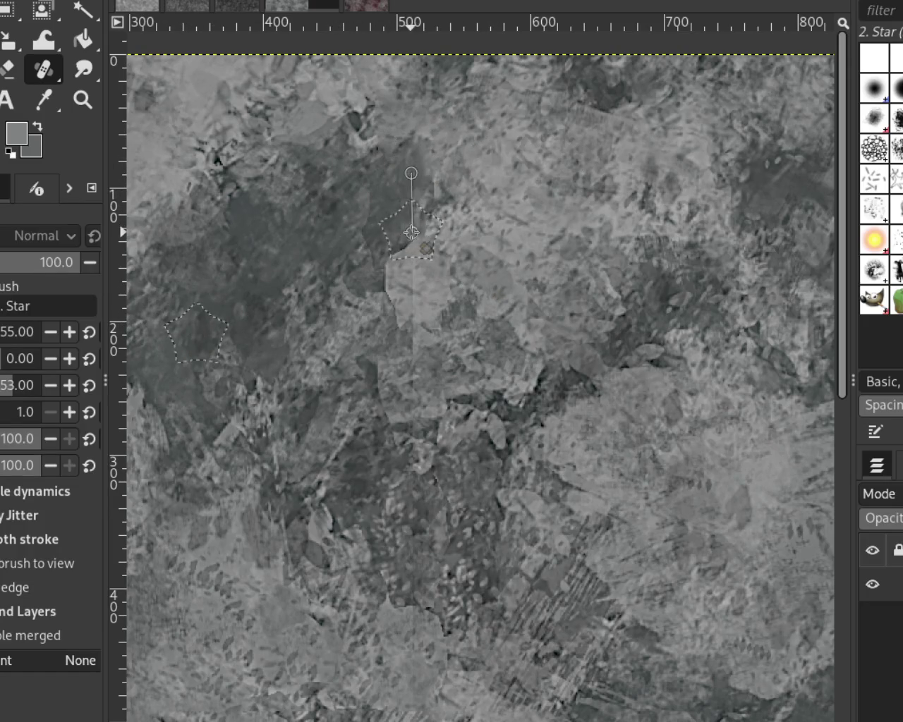
# Step: Heal straight lines down the vertical seam, undoing the unsuccessful strokes
pyautogui.keyDown('shift'); pyautogui.click(411, 213); pyautogui.keyUp('shift')
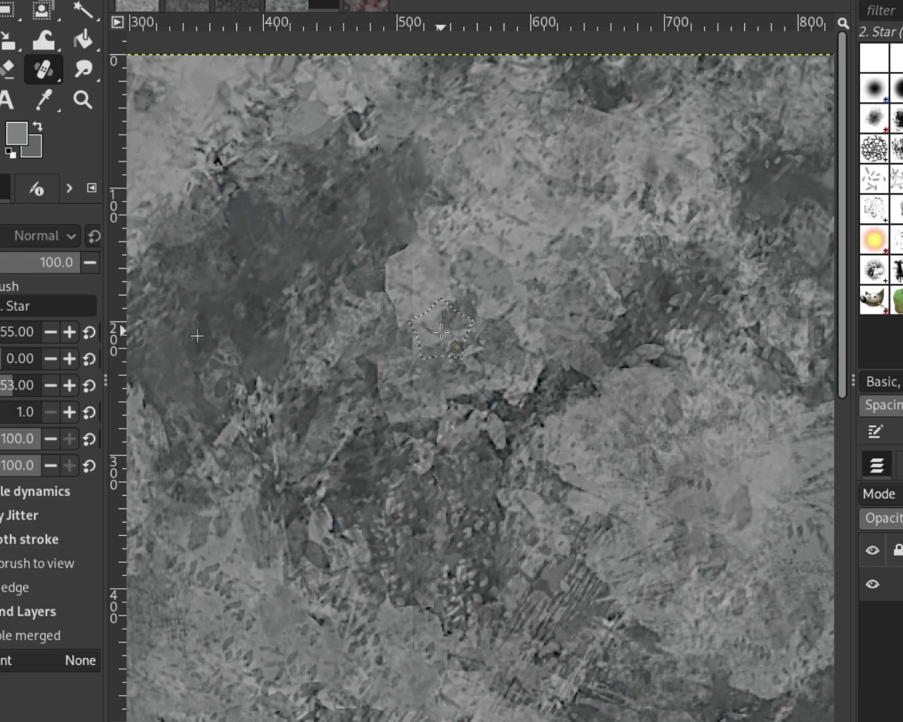
pyautogui.keyDown('shift'); pyautogui.click(414, 267); pyautogui.keyUp('shift')
pyautogui.keyDown('shift'); pyautogui.click(406, 195); pyautogui.keyUp('shift')
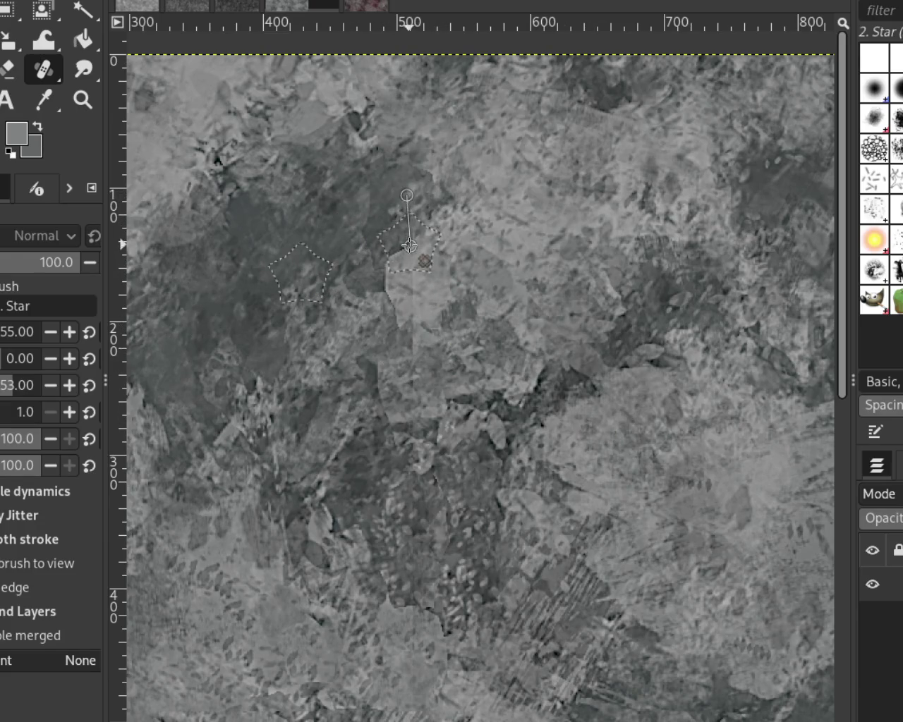
pyautogui.keyDown('shift'); pyautogui.click(414, 397); pyautogui.keyUp('shift')
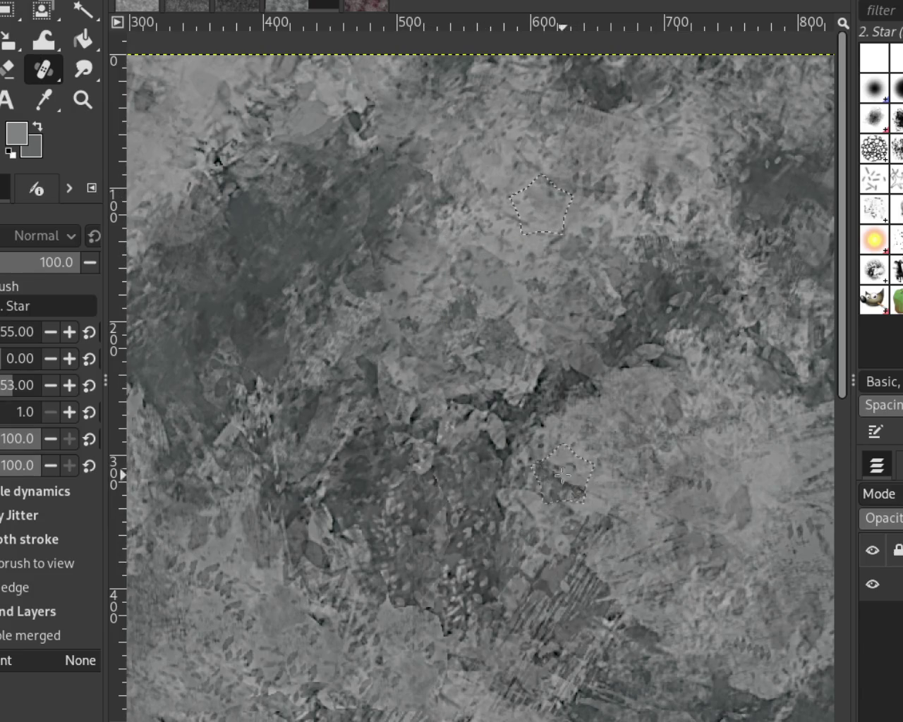
pyautogui.hotkey('ctrl', 'z')
pyautogui.moveTo(415, 224); pyautogui.dragTo(422, 413)
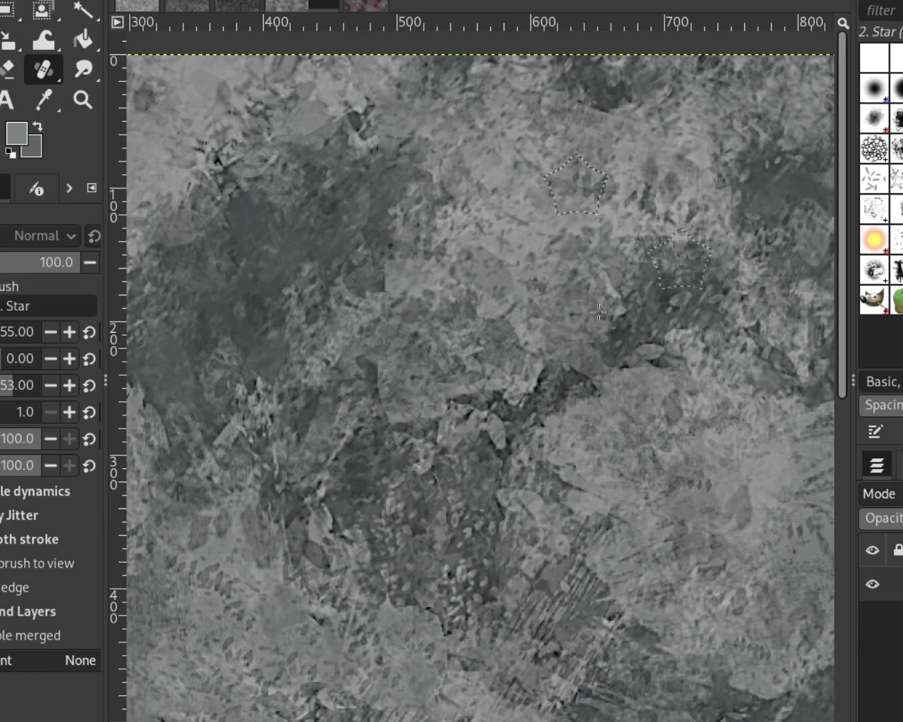
pyautogui.hotkey('ctrl', 'z')
# Step: Pick a new sample spot and heal the lower vertical seam band
pyautogui.keyDown('ctrl'); pyautogui.click(352, 179); pyautogui.keyUp('ctrl')
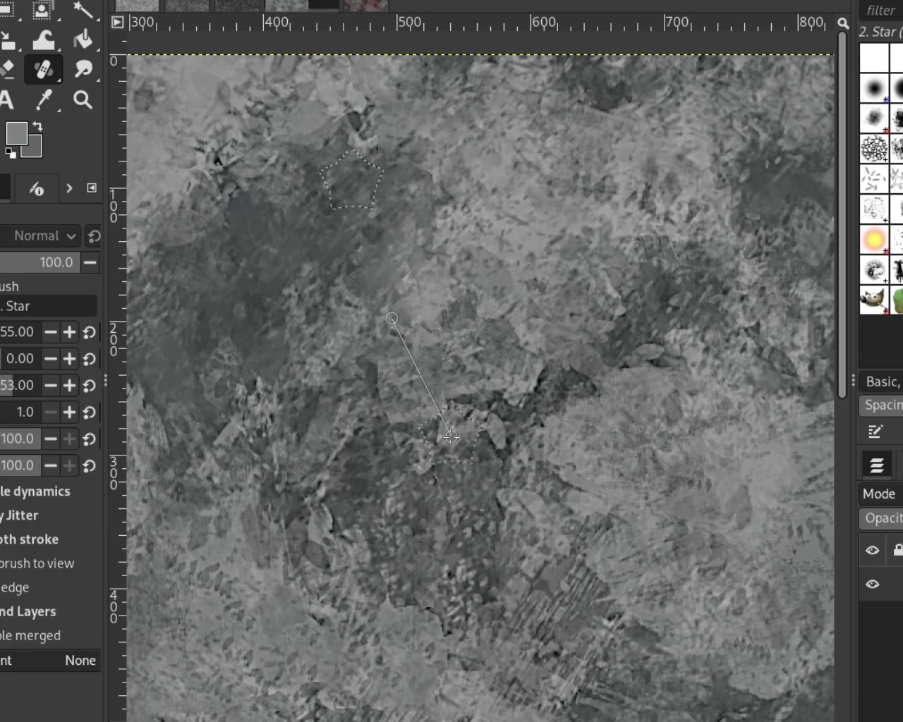
pyautogui.keyDown('ctrl'); pyautogui.click(551, 162); pyautogui.keyUp('ctrl')
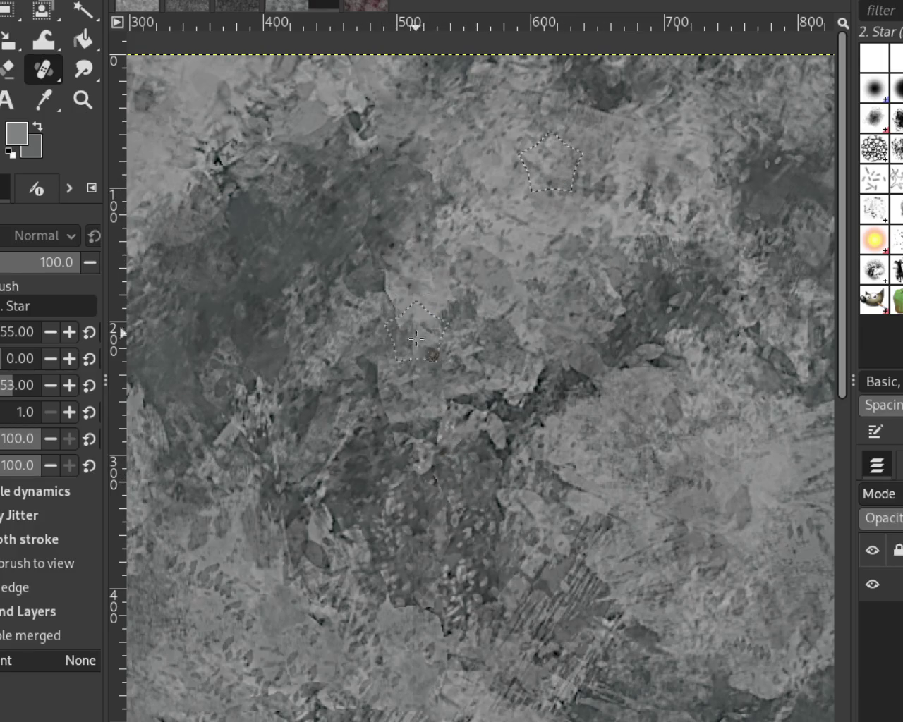
pyautogui.moveTo(417, 325); pyautogui.dragTo(420, 416)
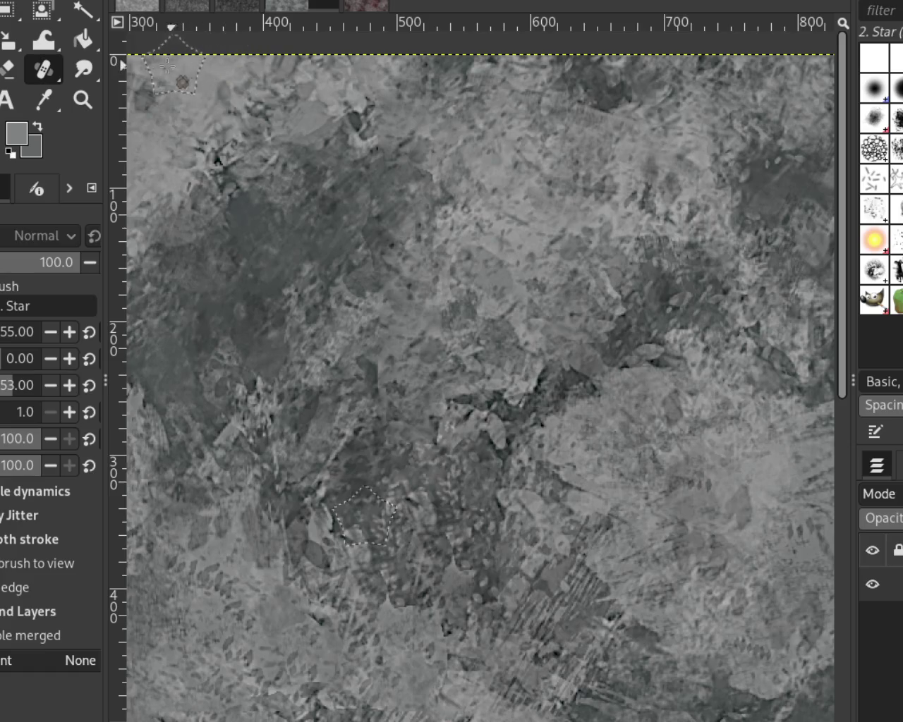
pyautogui.click(81, 101)
# Step: Zoom in on the seam at the right edge and set a healing sample spot
pyautogui.keyDown('ctrl'); pyautogui.click(486, 511); pyautogui.keyUp('ctrl')
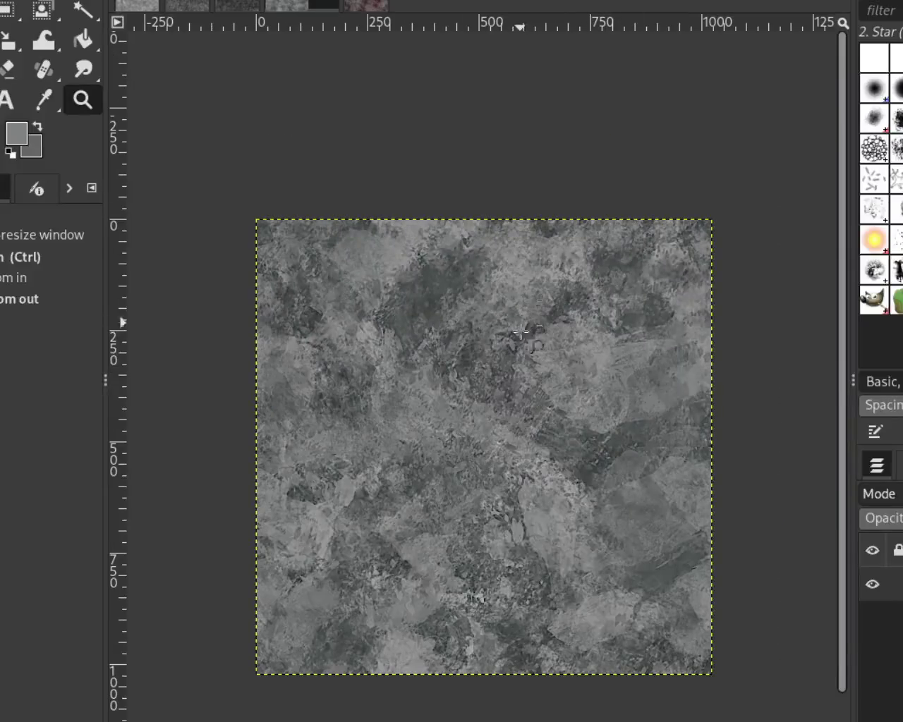
pyautogui.click(487, 512)
pyautogui.click(775, 497)
pyautogui.click(775, 497)
pyautogui.keyDown('ctrl'); pyautogui.click(663, 402); pyautogui.keyUp('ctrl')
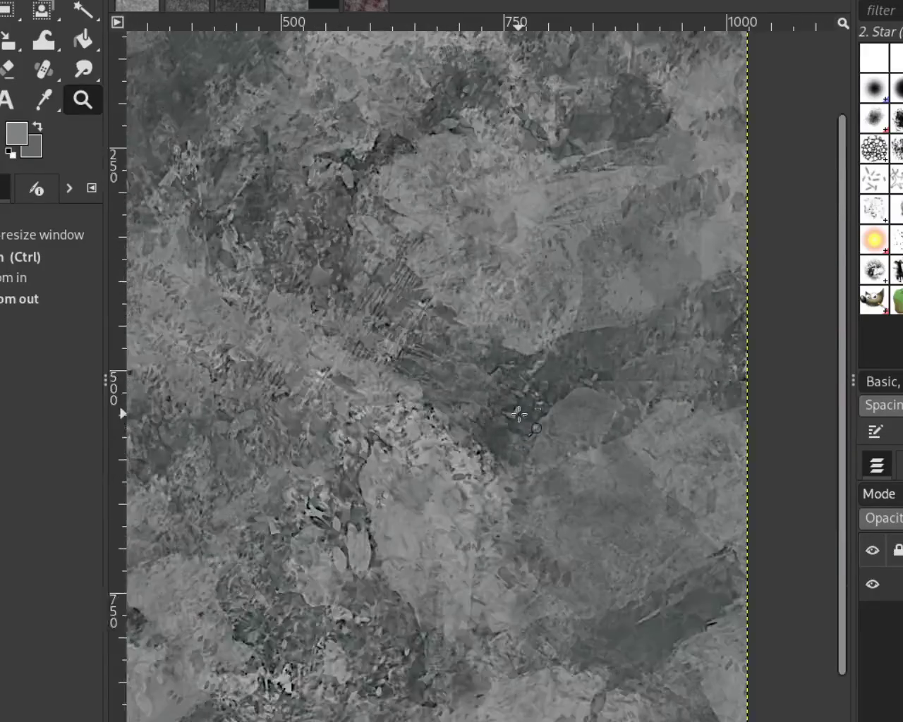
pyautogui.keyDown('ctrl'); pyautogui.click(663, 402); pyautogui.keyUp('ctrl')
pyautogui.click(663, 402)
pyautogui.click(663, 402)
pyautogui.click(41, 72)
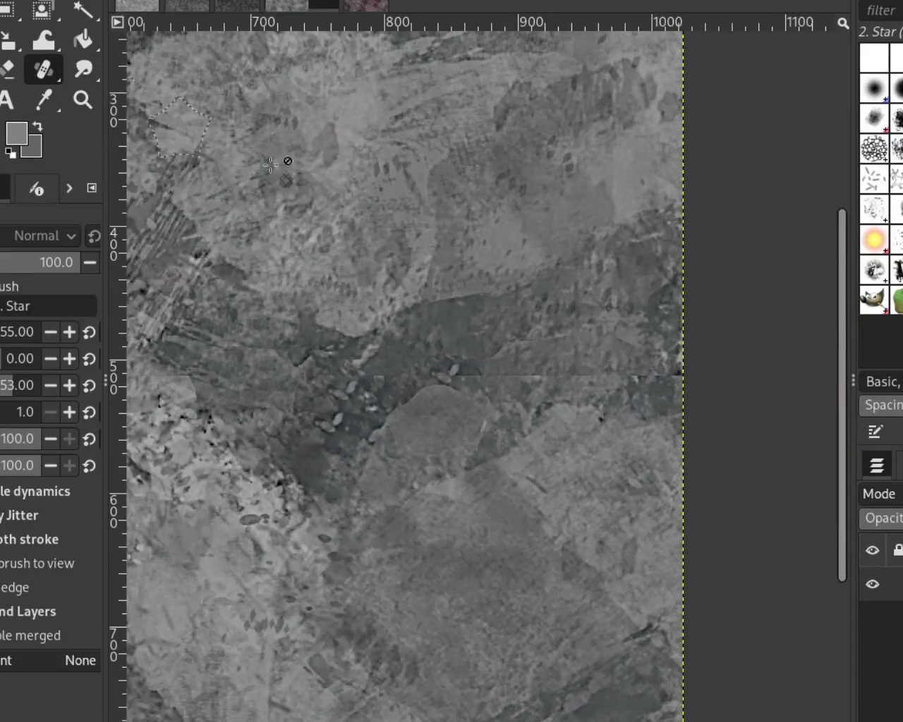
pyautogui.keyDown('ctrl'); pyautogui.click(630, 289); pyautogui.keyUp('ctrl')
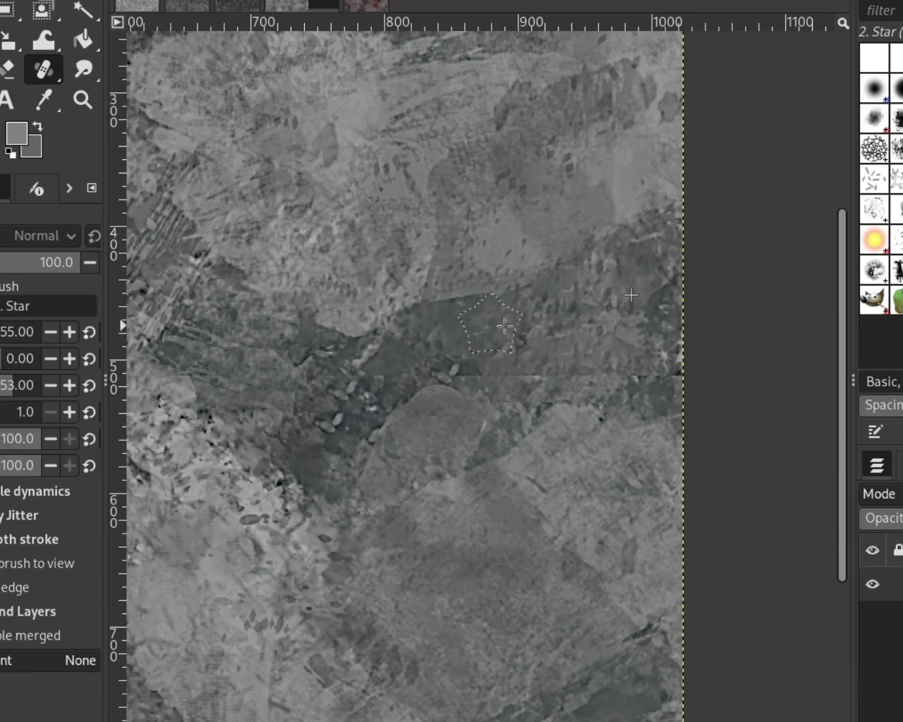
pyautogui.keyDown('ctrl'); pyautogui.click(541, 314); pyautogui.keyUp('ctrl')
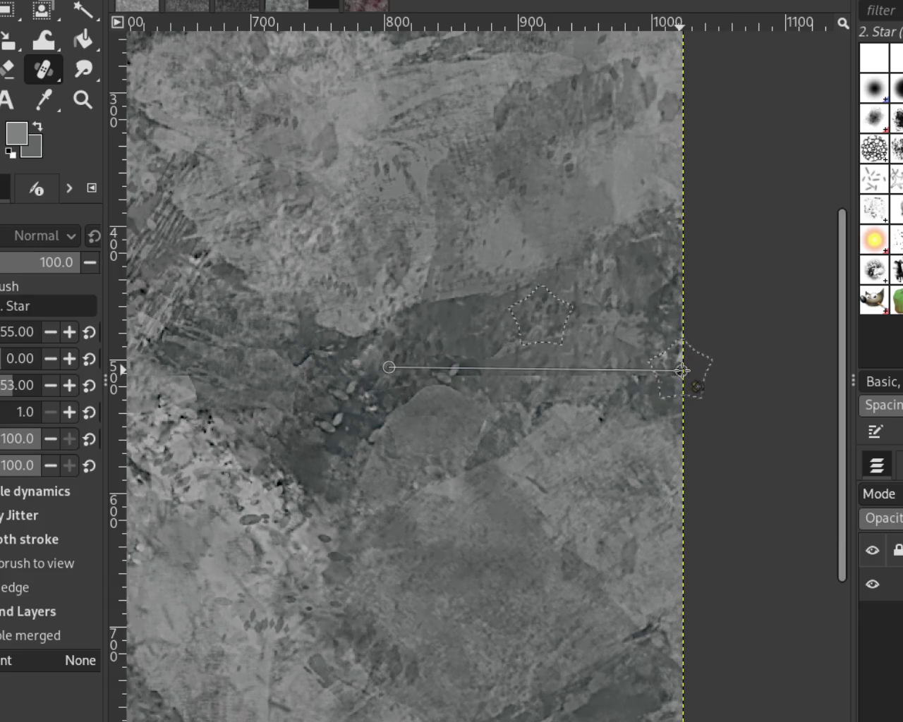
# Step: Heal straight lines and dabs along the horizontal seam toward the right
pyautogui.keyDown('ctrl'); pyautogui.click(510, 331); pyautogui.keyUp('ctrl')
pyautogui.click(444, 375)
pyautogui.keyDown('shift'); pyautogui.click(649, 379); pyautogui.keyUp('shift')
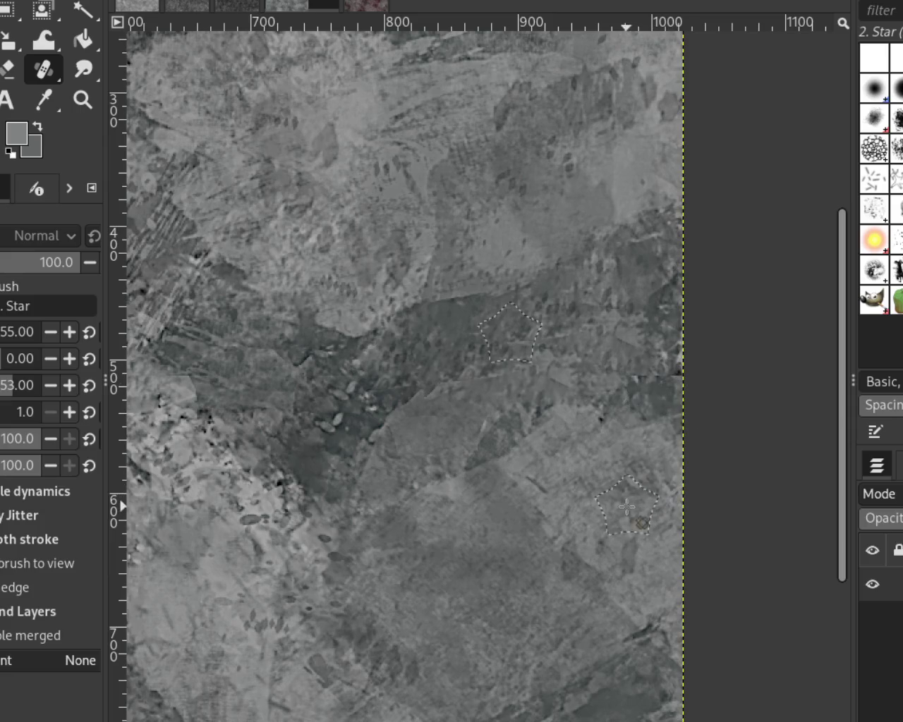
pyautogui.click(602, 325)
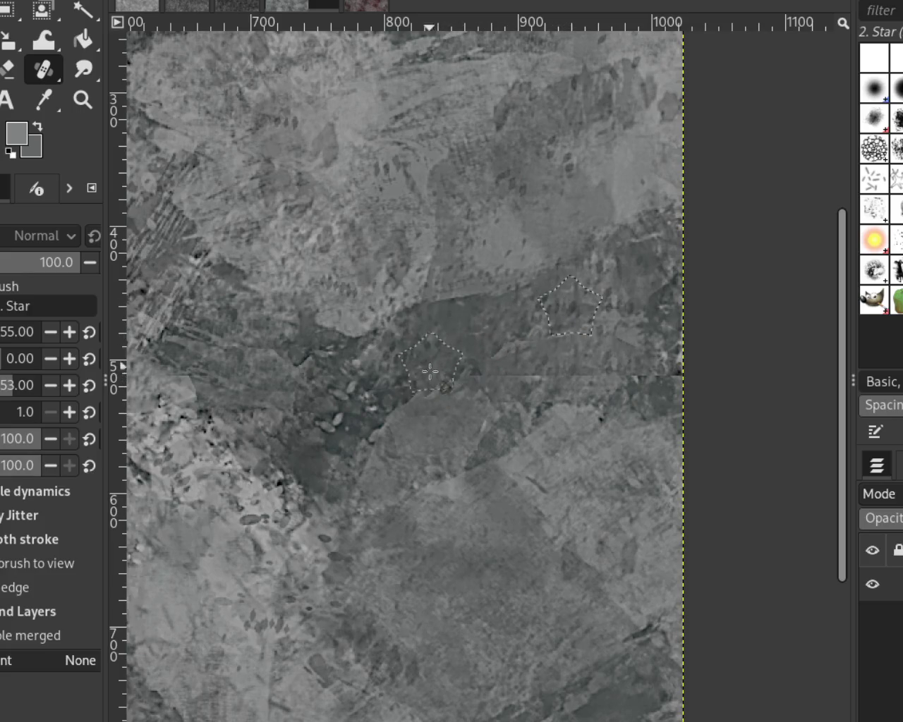
pyautogui.click(419, 377)
pyautogui.keyDown('shift'); pyautogui.click(563, 377); pyautogui.keyUp('shift')
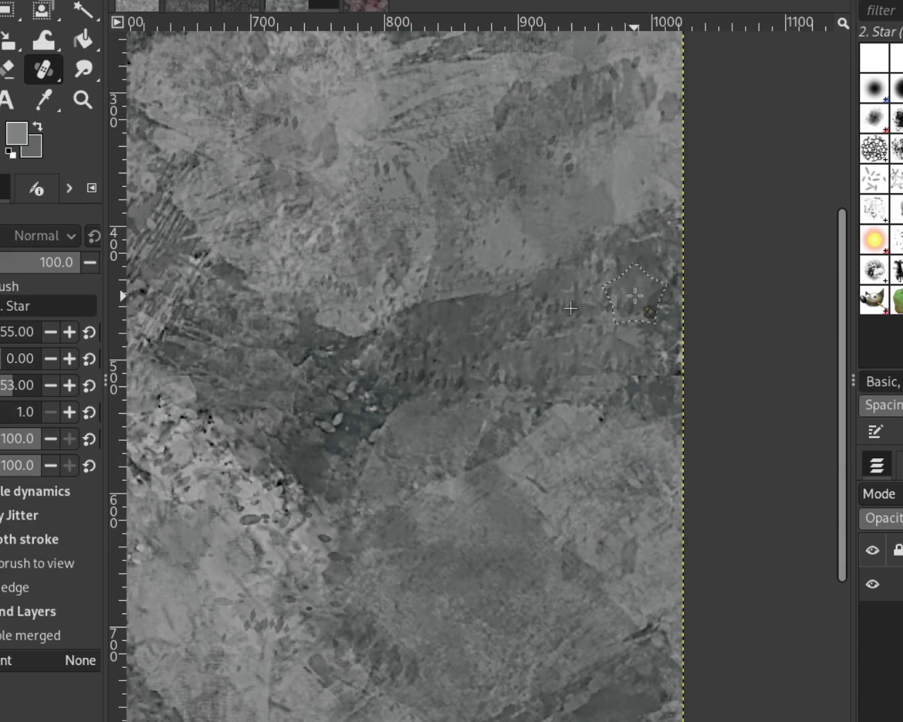
# Step: Heal the seam out to the right edge from a sample on the left
pyautogui.keyDown('ctrl'); pyautogui.click(240, 345); pyautogui.keyUp('ctrl')
pyautogui.click(547, 374)
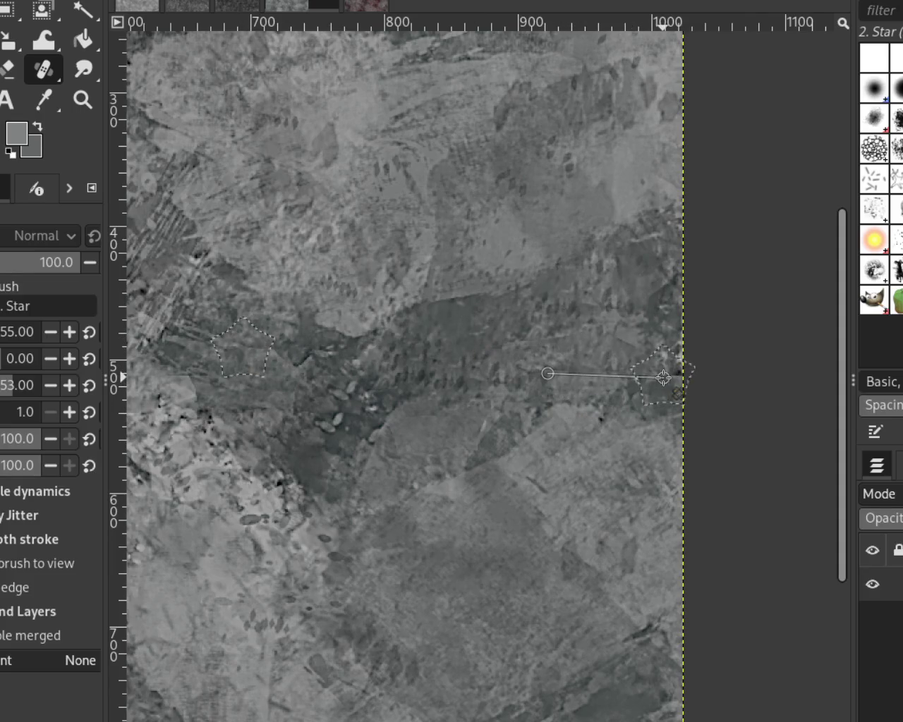
pyautogui.keyDown('shift'); pyautogui.click(663, 378); pyautogui.keyUp('shift')
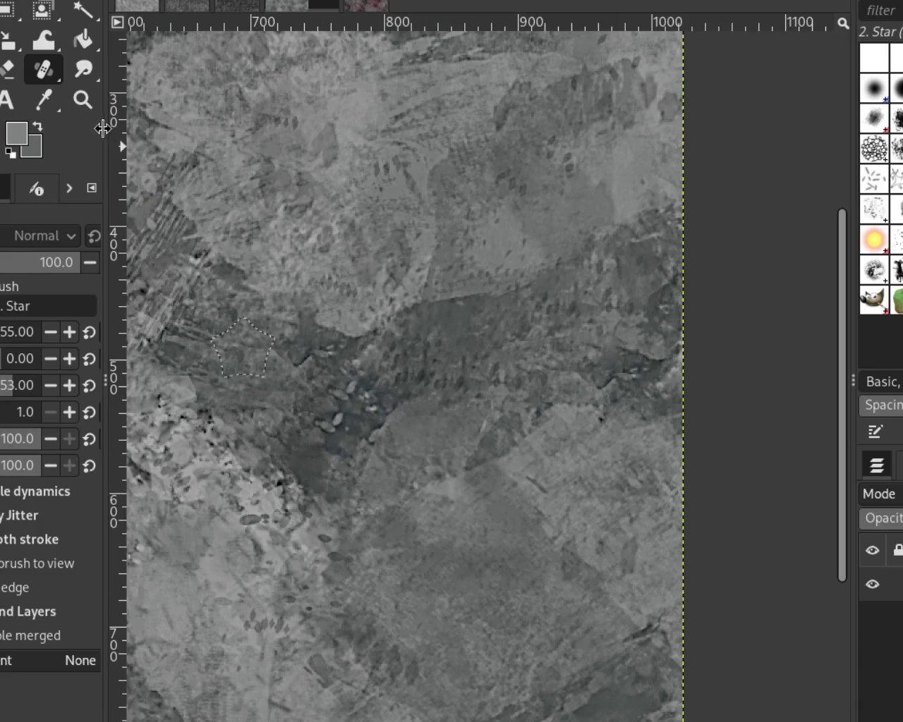
pyautogui.click(82, 99)
pyautogui.click(621, 314)
# Step: Zoom in and out across the texture to locate the remaining seams near the bottom edge
pyautogui.keyDown('ctrl'); pyautogui.click(621, 314); pyautogui.keyUp('ctrl')
pyautogui.click(621, 314)
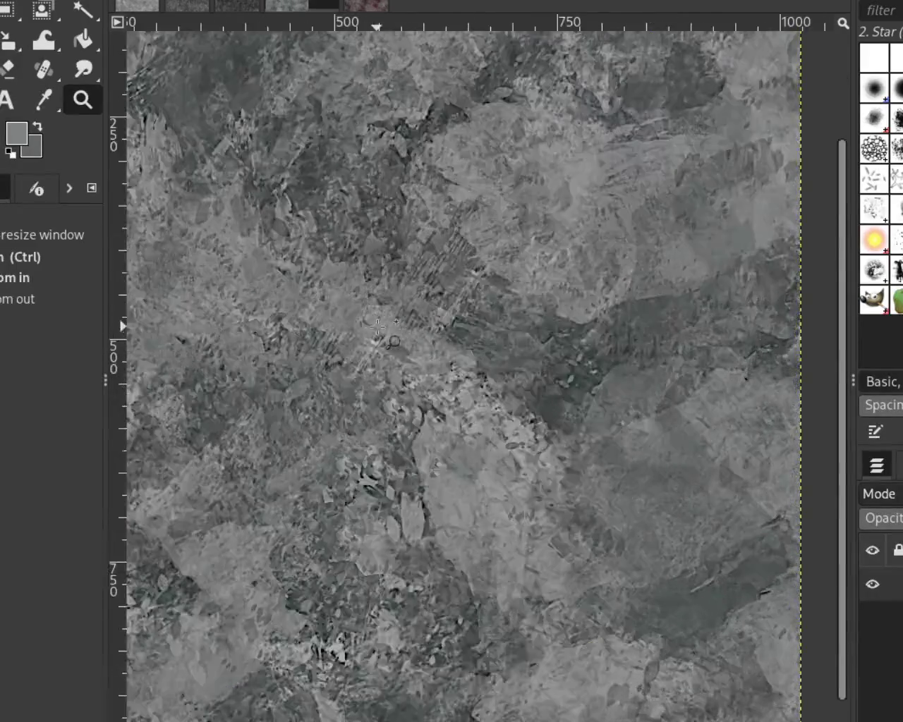
pyautogui.click(556, 317)
pyautogui.keyDown('ctrl'); pyautogui.click(537, 294); pyautogui.keyUp('ctrl')
pyautogui.click(529, 65)
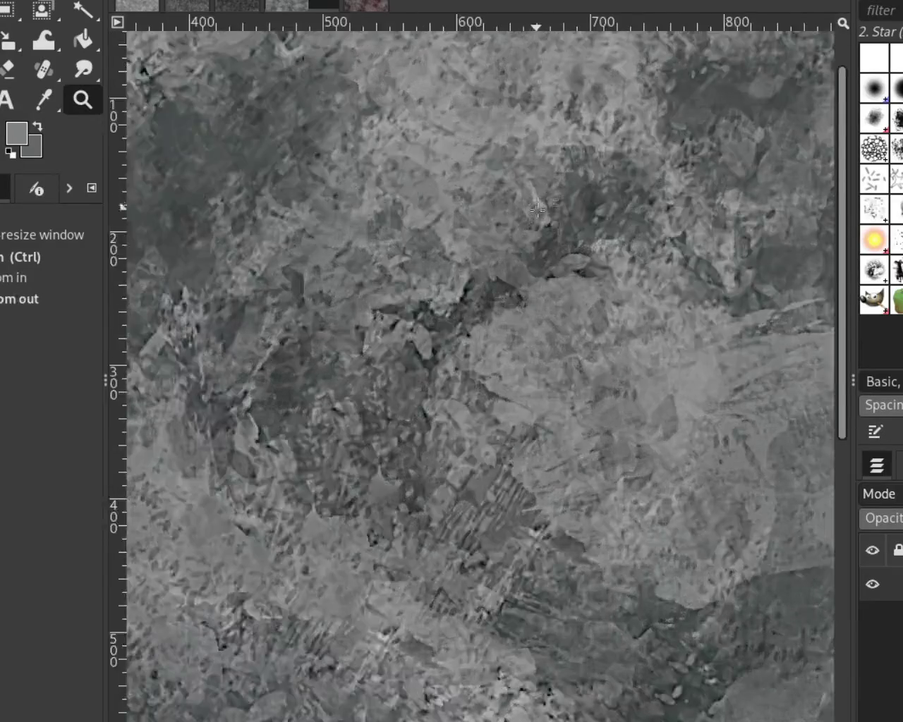
pyautogui.keyDown('ctrl'); pyautogui.click(543, 80); pyautogui.keyUp('ctrl')
pyautogui.keyDown('ctrl'); pyautogui.click(476, 296); pyautogui.keyUp('ctrl')
pyautogui.click(490, 306)
pyautogui.click(490, 305)
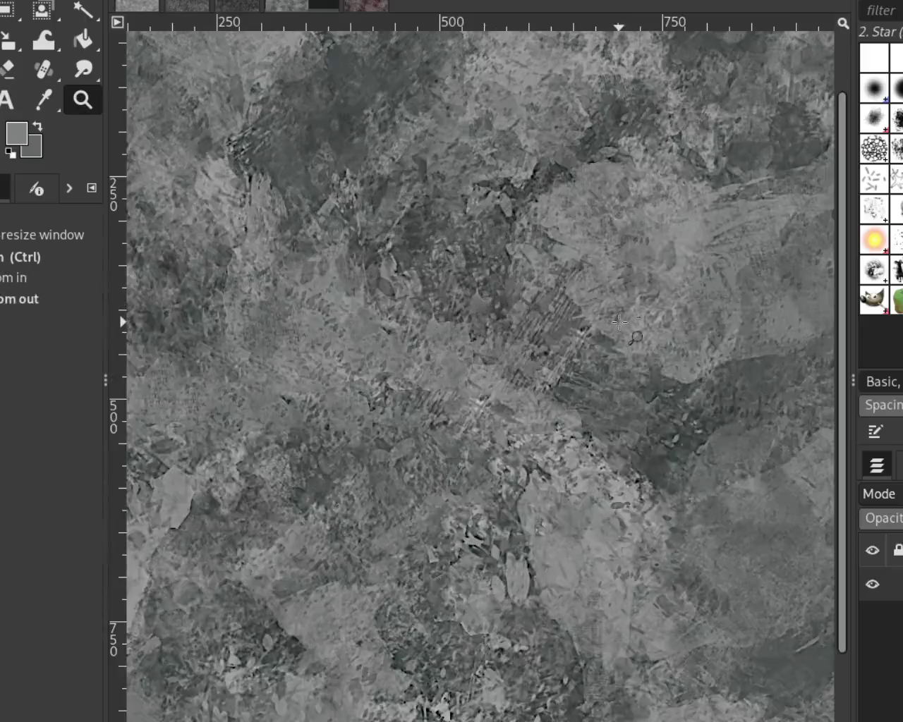
pyautogui.keyDown('ctrl'); pyautogui.click(617, 321); pyautogui.keyUp('ctrl')
pyautogui.click(519, 237)
pyautogui.click(520, 237)
pyautogui.keyDown('ctrl'); pyautogui.click(509, 239); pyautogui.keyUp('ctrl')
pyautogui.keyDown('ctrl'); pyautogui.click(509, 238); pyautogui.keyUp('ctrl')
pyautogui.click(515, 154)
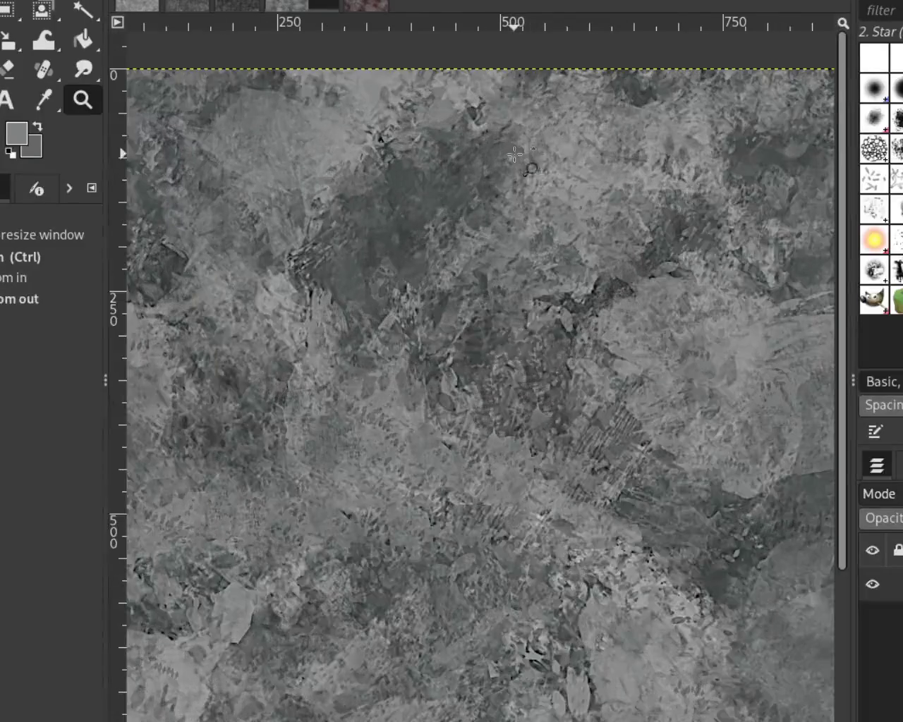
pyautogui.keyDown('ctrl'); pyautogui.click(564, 362); pyautogui.keyUp('ctrl')
pyautogui.keyDown('ctrl'); pyautogui.click(565, 362); pyautogui.keyUp('ctrl')
pyautogui.click(613, 572)
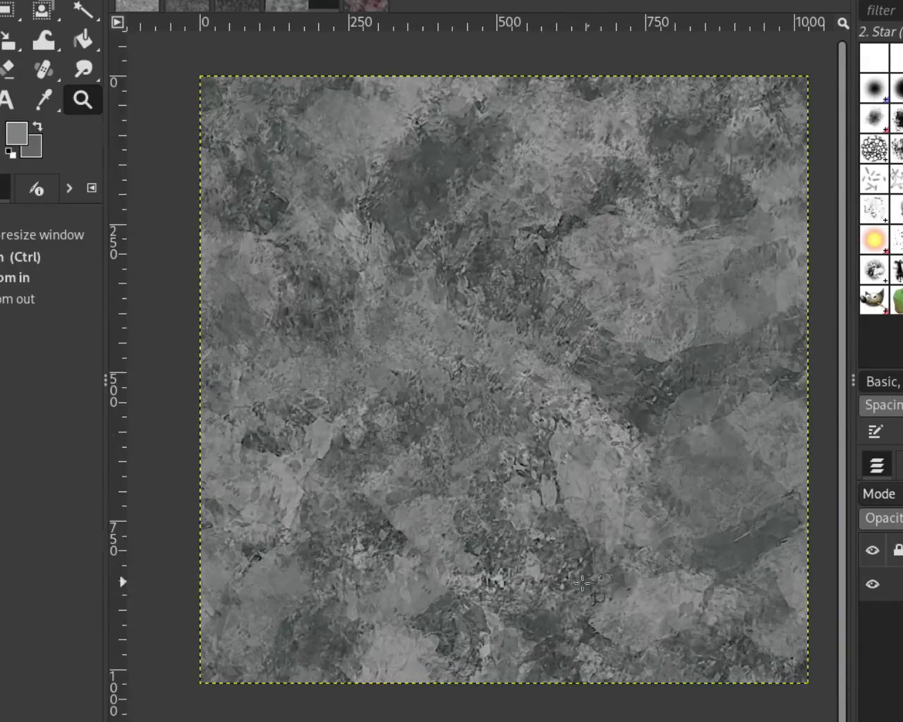
pyautogui.click(585, 600)
pyautogui.click(586, 599)
pyautogui.keyDown('ctrl'); pyautogui.click(523, 414); pyautogui.keyUp('ctrl')
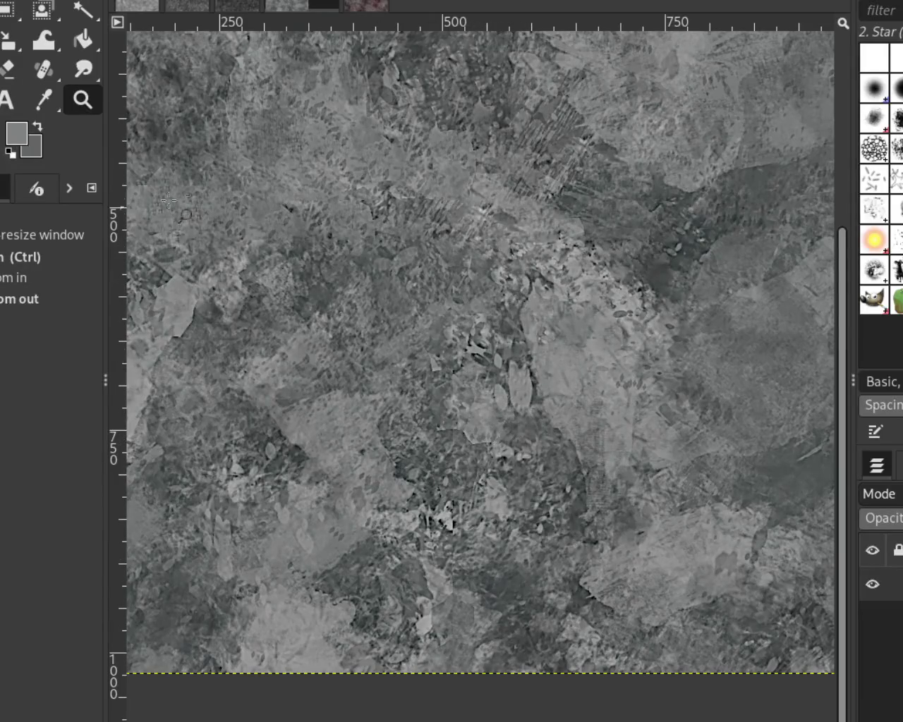
# Step: Paint five Heal strokes over the seam patches in the lower and lower-middle texture
pyautogui.click(44, 70)
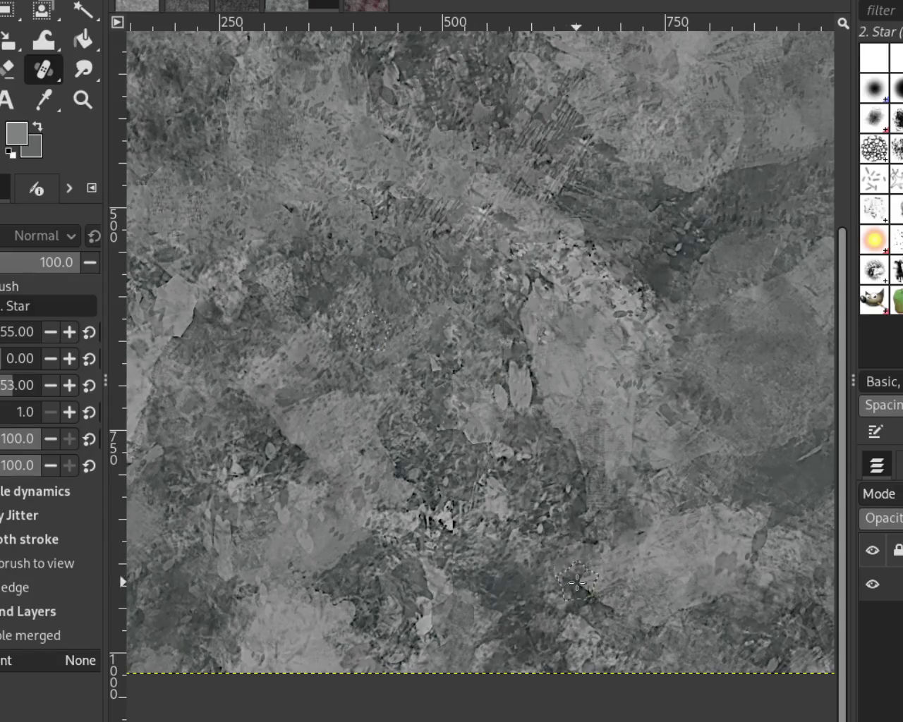
pyautogui.moveTo(438, 333); pyautogui.dragTo(456, 316)
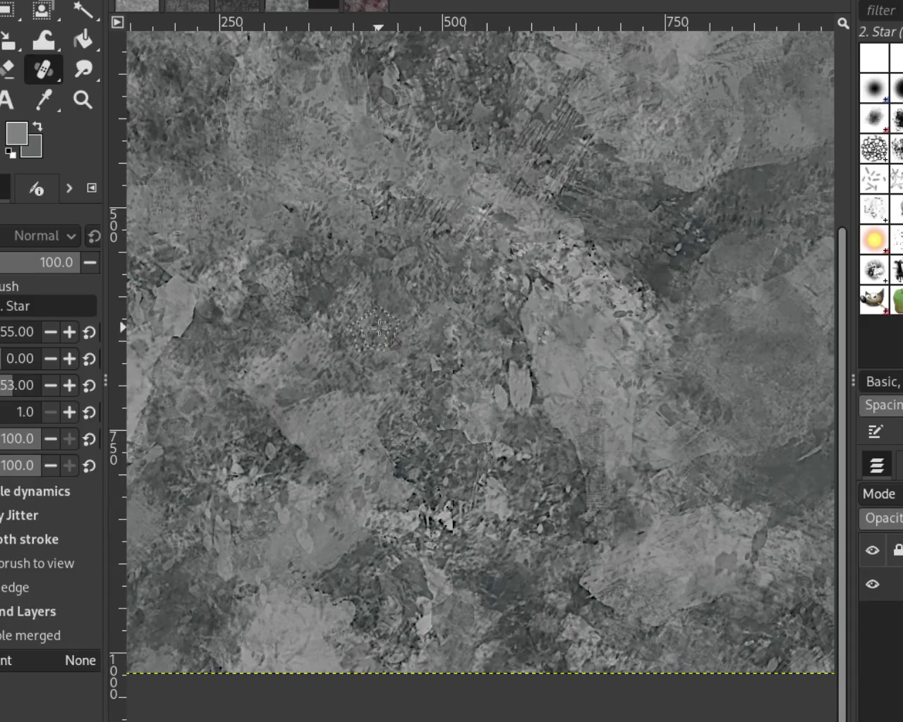
pyautogui.moveTo(428, 418); pyautogui.dragTo(511, 462)
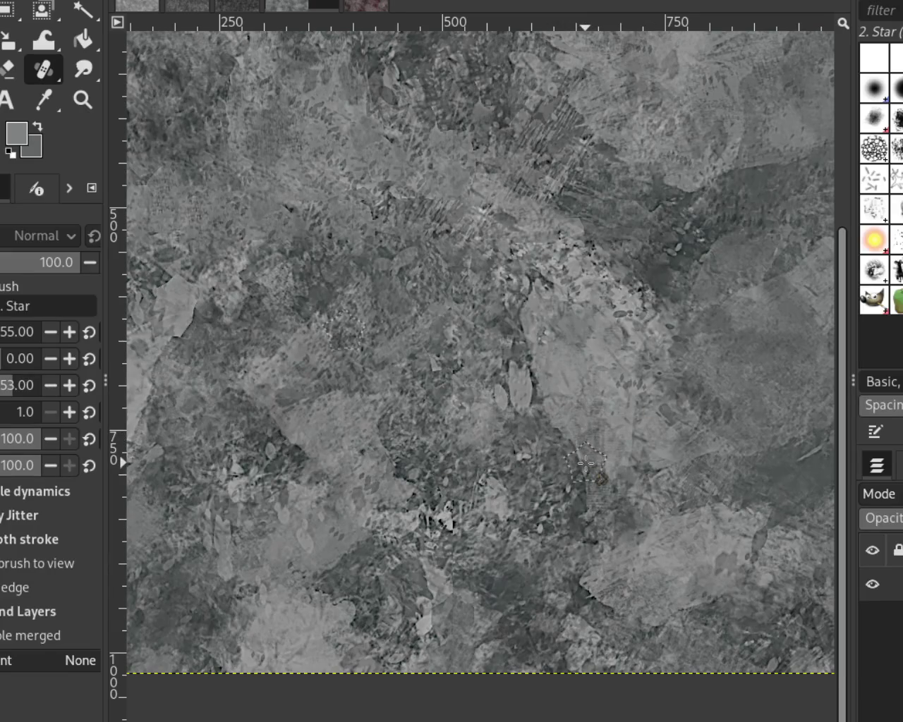
pyautogui.moveTo(507, 628); pyautogui.dragTo(525, 560)
pyautogui.moveTo(463, 493)
pyautogui.mouseDown()
pyautogui.moveTo(477, 457)
pyautogui.moveTo(600, 617)
pyautogui.mouseUp()
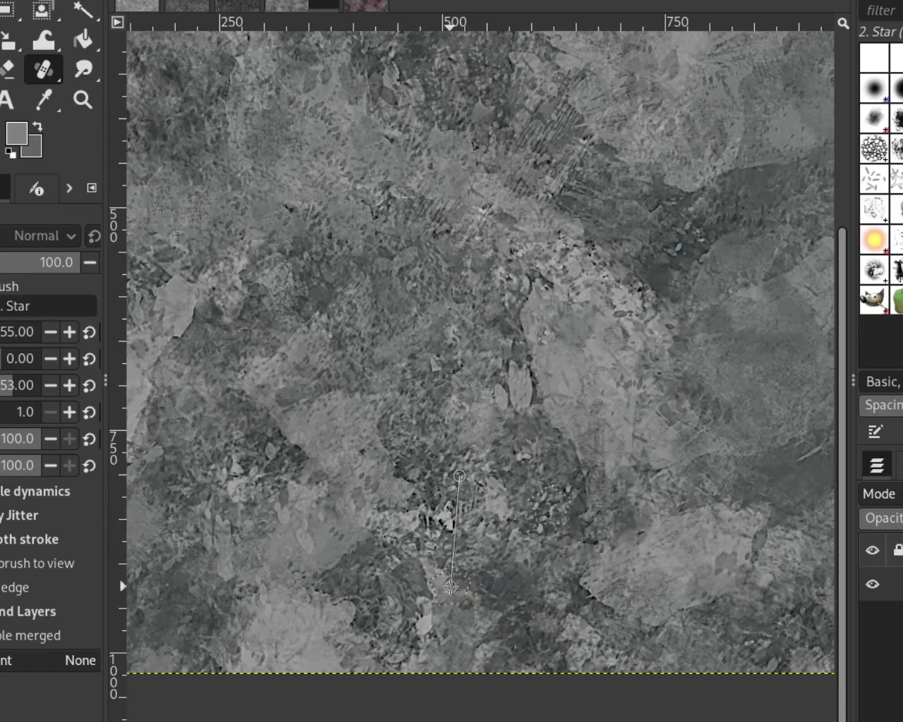
pyautogui.moveTo(514, 602)
pyautogui.mouseDown()
pyautogui.moveTo(461, 620)
pyautogui.moveTo(593, 540)
pyautogui.mouseUp()
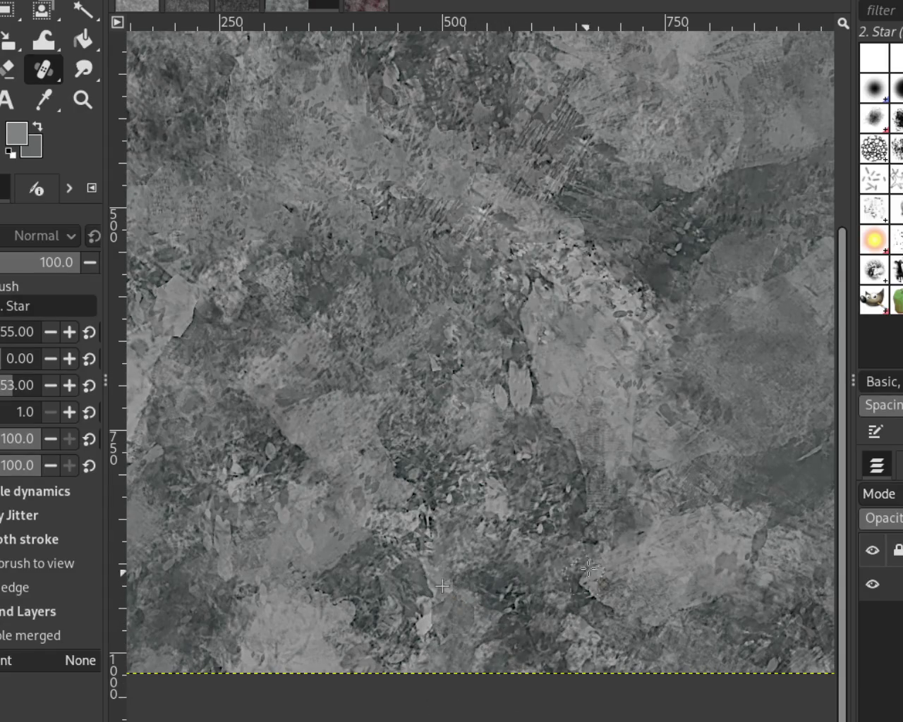
# Step: Heal a straight horizontal band across the middle of the texture
pyautogui.press('z')
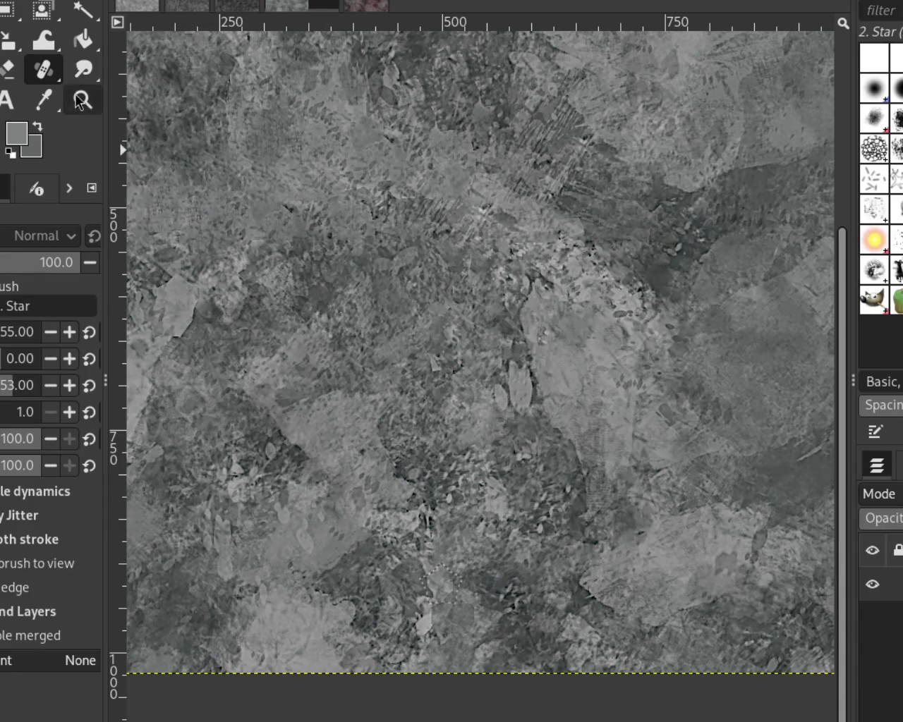
pyautogui.click(452, 352)
pyautogui.keyDown('ctrl'); pyautogui.click(590, 382); pyautogui.keyUp('ctrl')
pyautogui.click(517, 280)
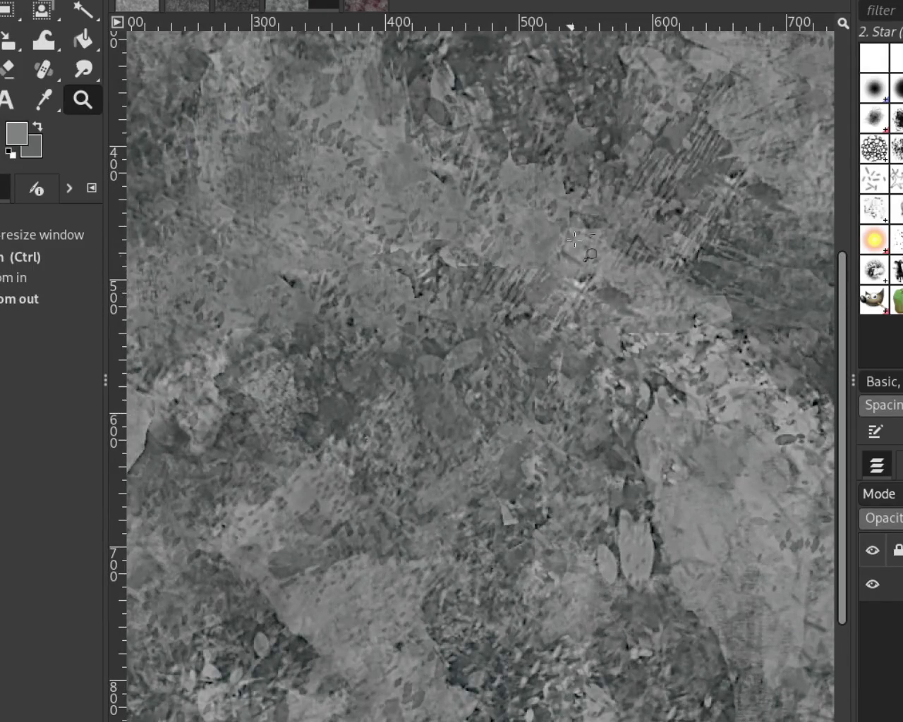
pyautogui.click(48, 73)
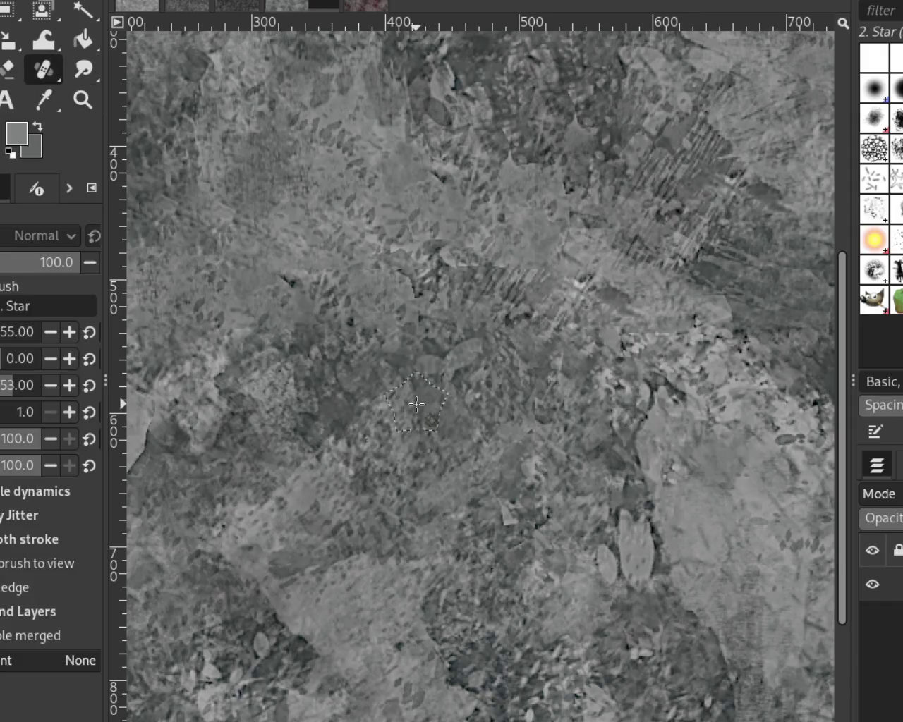
pyautogui.keyDown('ctrl'); pyautogui.click(289, 255); pyautogui.keyUp('ctrl')
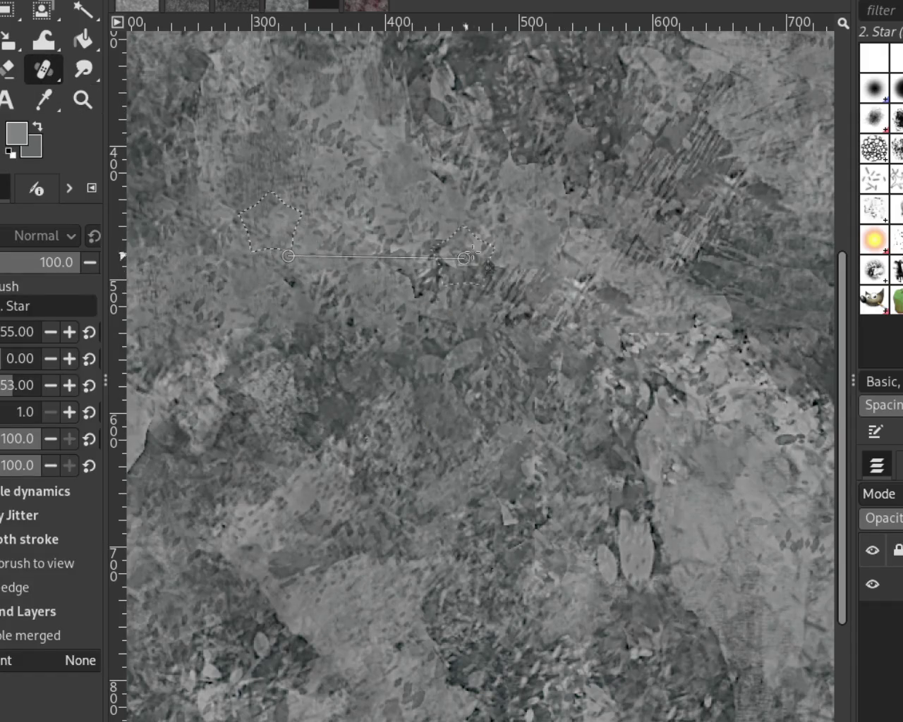
pyautogui.keyDown('shift'); pyautogui.click(562, 251); pyautogui.keyUp('shift')
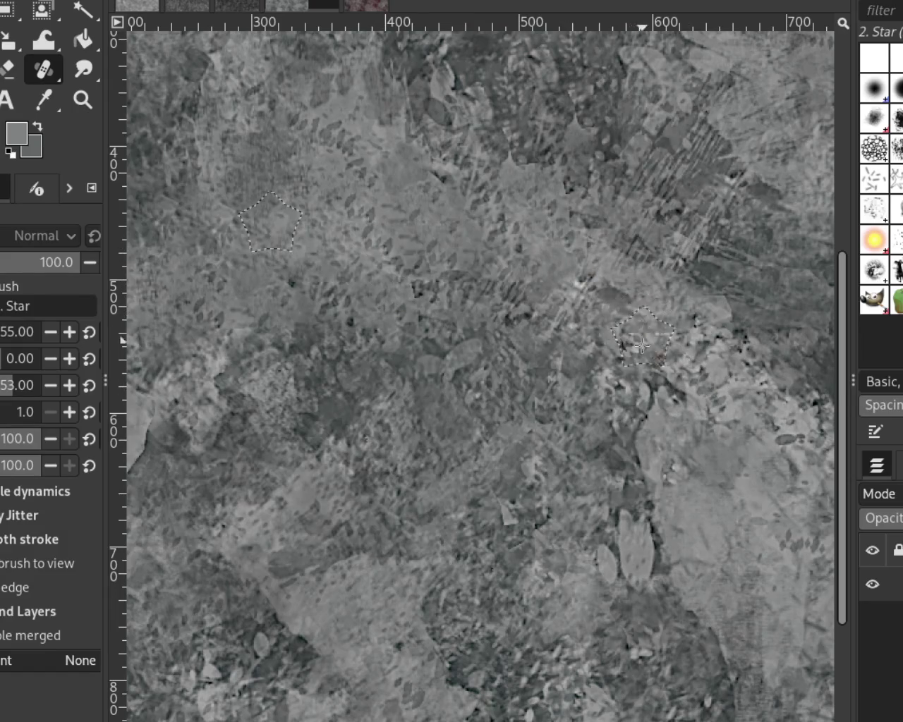
# Step: Zoom out, then zoom in on the image's left edge to find the next blotch
pyautogui.press('z')
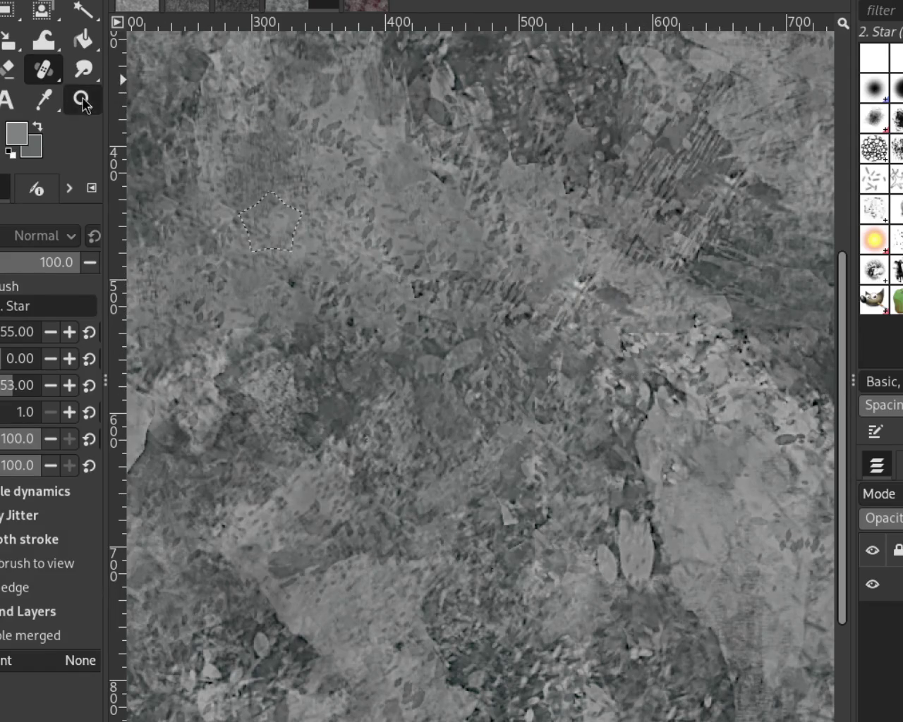
pyautogui.keyDown('ctrl'); pyautogui.click(564, 353); pyautogui.keyUp('ctrl')
pyautogui.keyDown('ctrl'); pyautogui.click(564, 353); pyautogui.keyUp('ctrl')
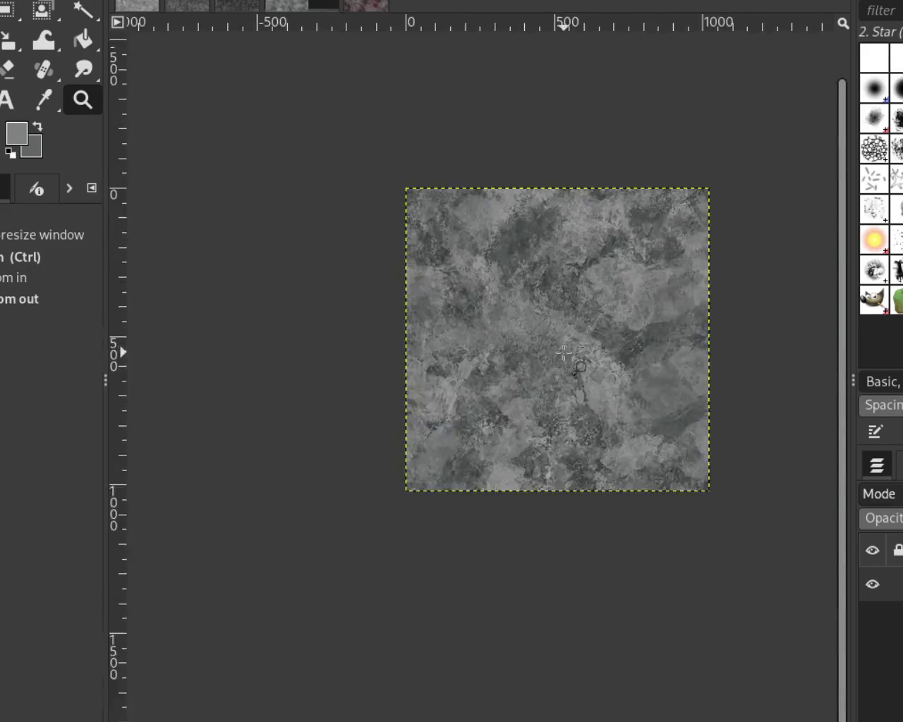
pyautogui.click(530, 383)
pyautogui.keyDown('ctrl'); pyautogui.click(530, 383); pyautogui.keyUp('ctrl')
pyautogui.click(335, 367)
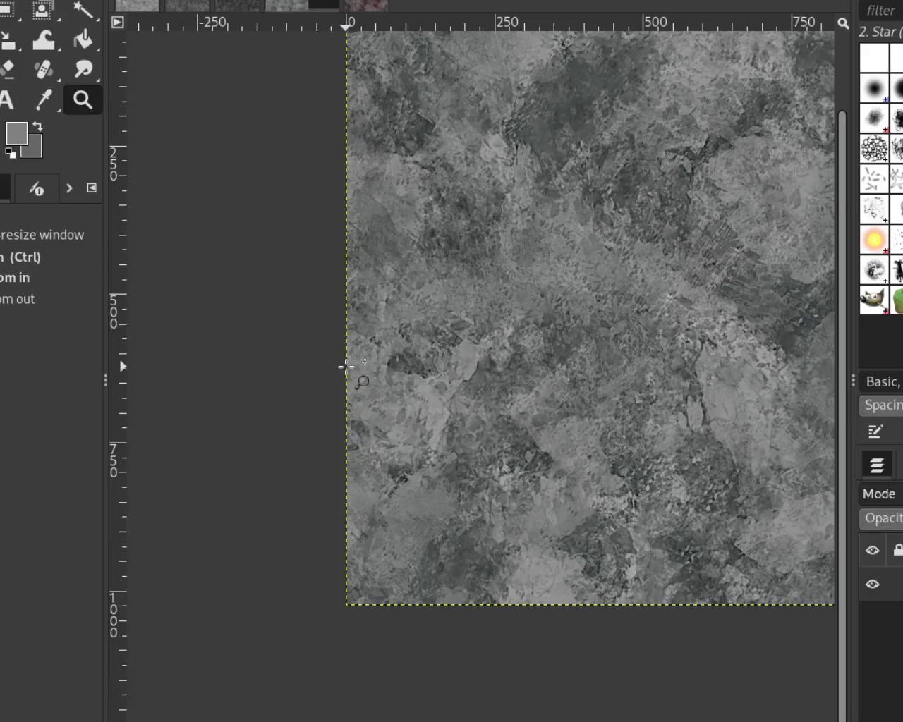
pyautogui.click(346, 366)
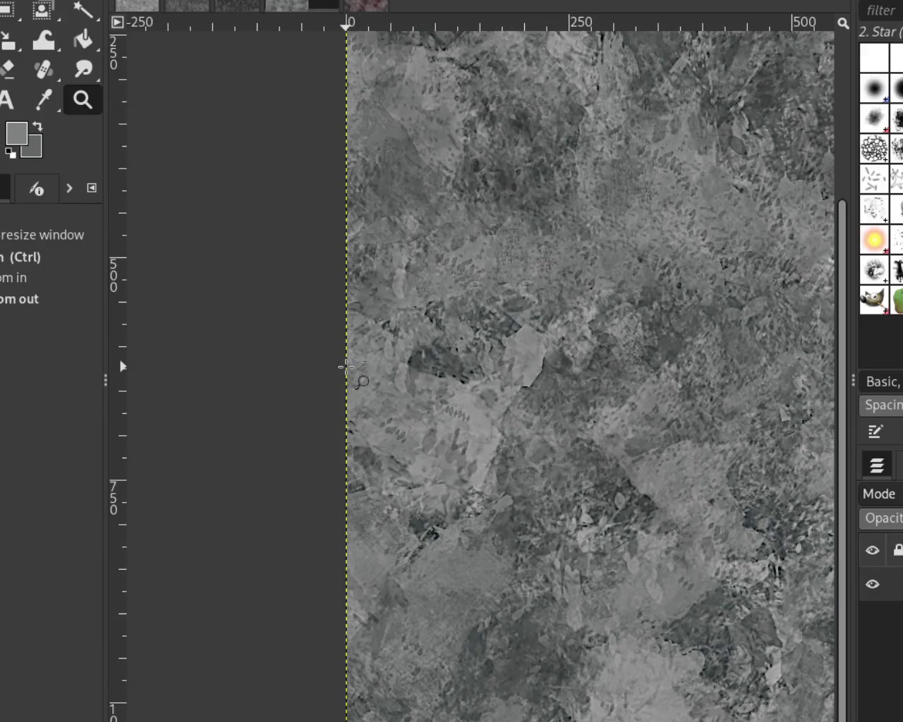
# Step: Set a heal source and heal a seam patch near the texture's upper left
pyautogui.press('-')
pyautogui.press('h')
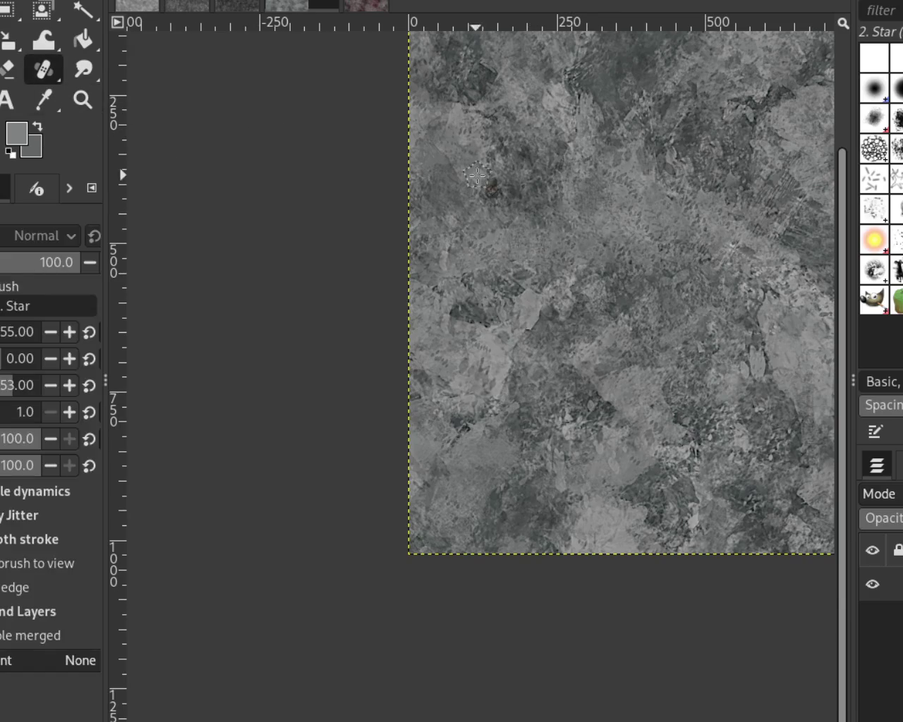
pyautogui.click(81, 99)
pyautogui.click(578, 185)
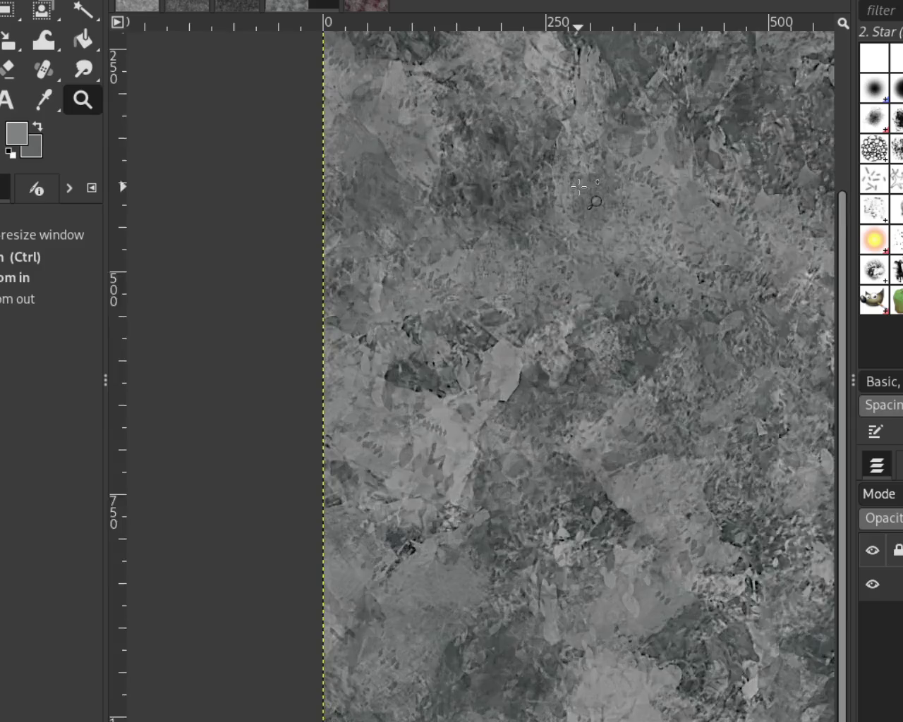
pyautogui.click(579, 186)
pyautogui.press('h')
pyautogui.keyDown('ctrl'); pyautogui.click(500, 145); pyautogui.keyUp('ctrl')
pyautogui.moveTo(449, 305); pyautogui.dragTo(575, 231)
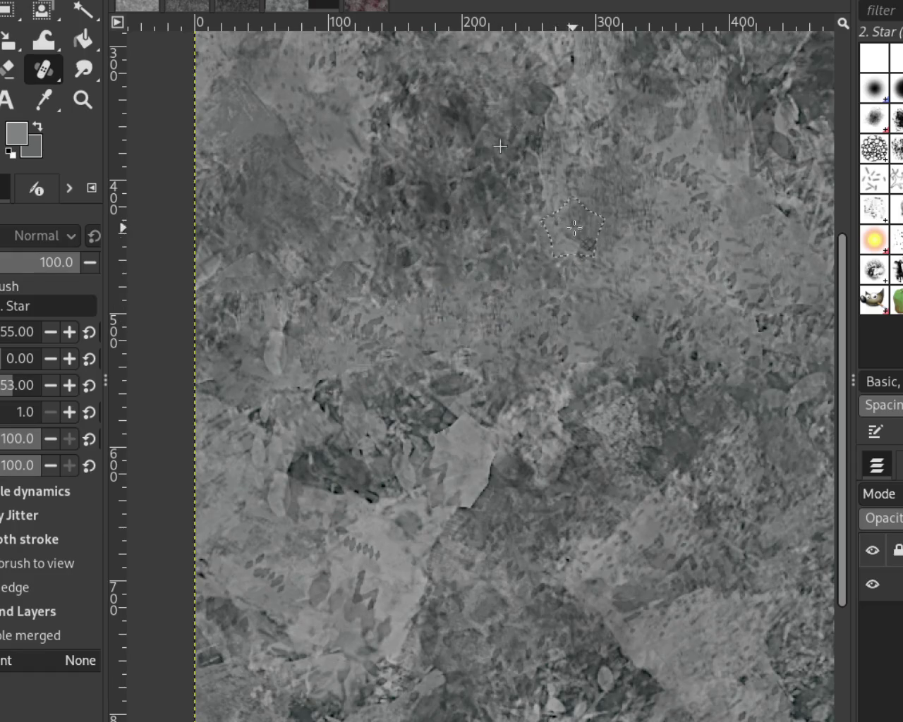
pyautogui.press('z')
pyautogui.keyDown('ctrl'); pyautogui.click(535, 270); pyautogui.keyUp('ctrl')
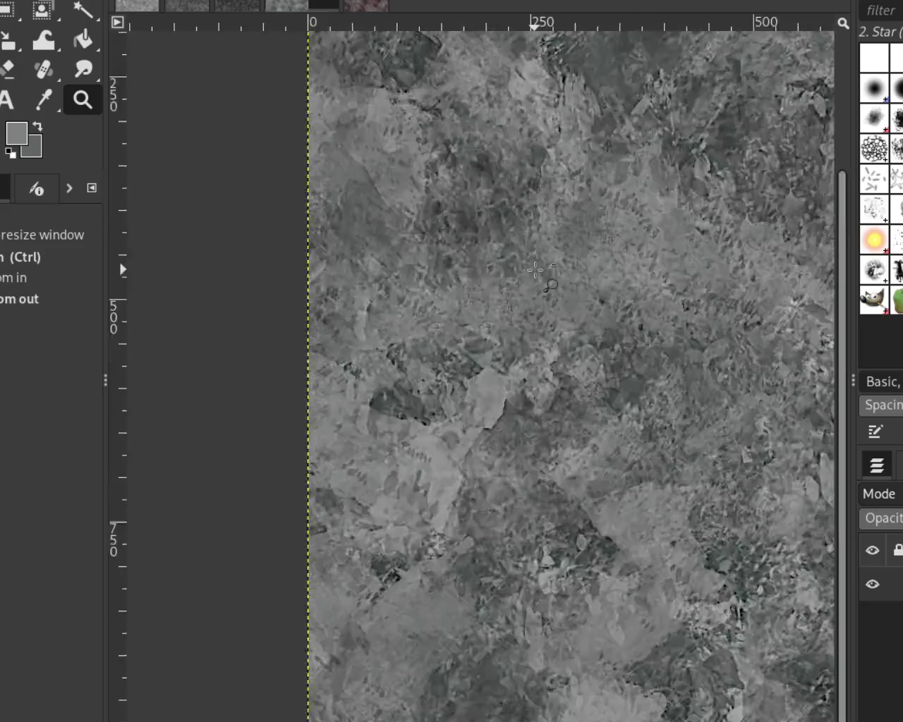
# Step: Zoom back and forth over the texture, ending on a pixel-level close-up around 642, 548
pyautogui.scroll(-2, 534, 270)
pyautogui.scroll(1, 578, 296)
pyautogui.scroll(-2, 621, 324)
pyautogui.scroll(2, 684, 365)
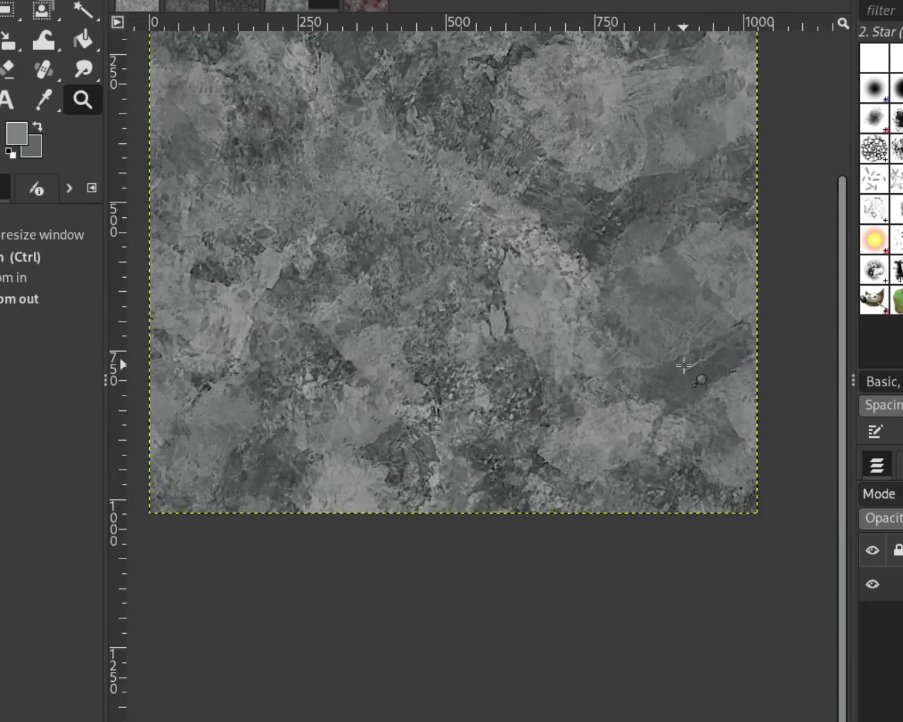
pyautogui.scroll(-1, 684, 365)
pyautogui.scroll(1, 649, 331)
pyautogui.scroll(-2, 620, 304)
pyautogui.scroll(2, 591, 282)
pyautogui.press('ctrl')
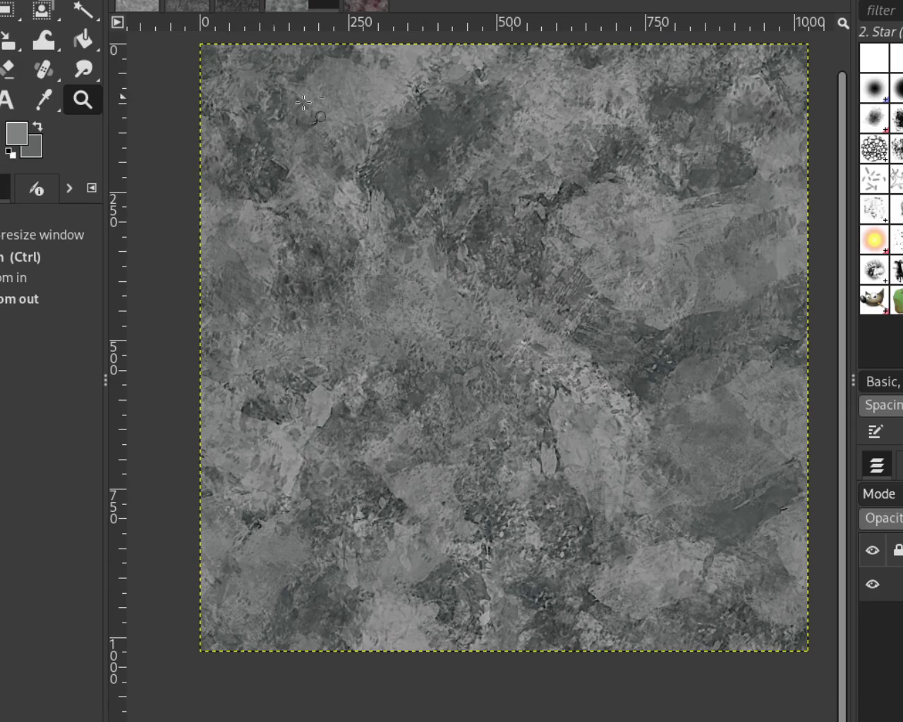
pyautogui.keyDown('ctrl'); pyautogui.click(443, 424); pyautogui.keyUp('ctrl')
pyautogui.click(606, 455)
pyautogui.keyDown('ctrl'); pyautogui.click(578, 448); pyautogui.keyUp('ctrl')
pyautogui.click(561, 358)
pyautogui.moveTo(536, 391); pyautogui.dragTo(541, 396)
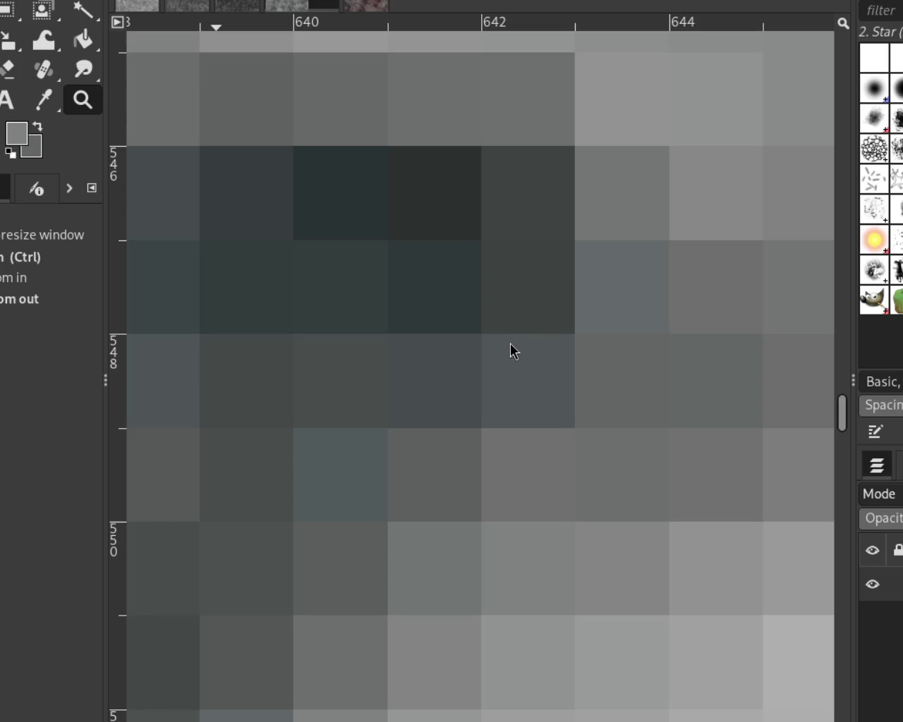
# Step: Zoom back out until the whole stone texture fits the window, then undo the last action
pyautogui.press('m')
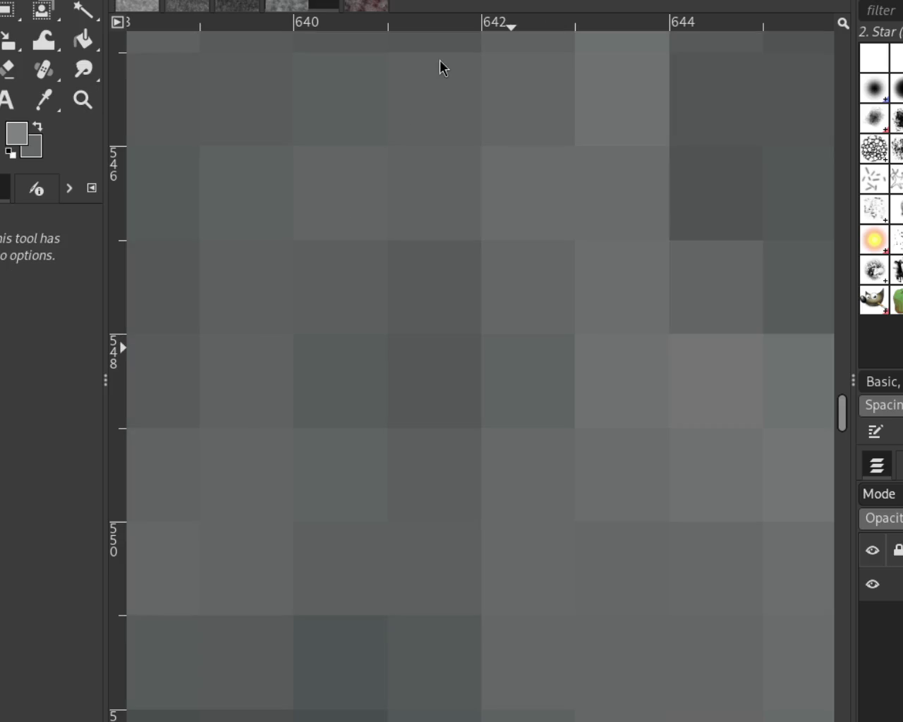
pyautogui.click(84, 101)
pyautogui.keyDown('ctrl'); pyautogui.scroll(-1, 499, 263); pyautogui.keyUp('ctrl')
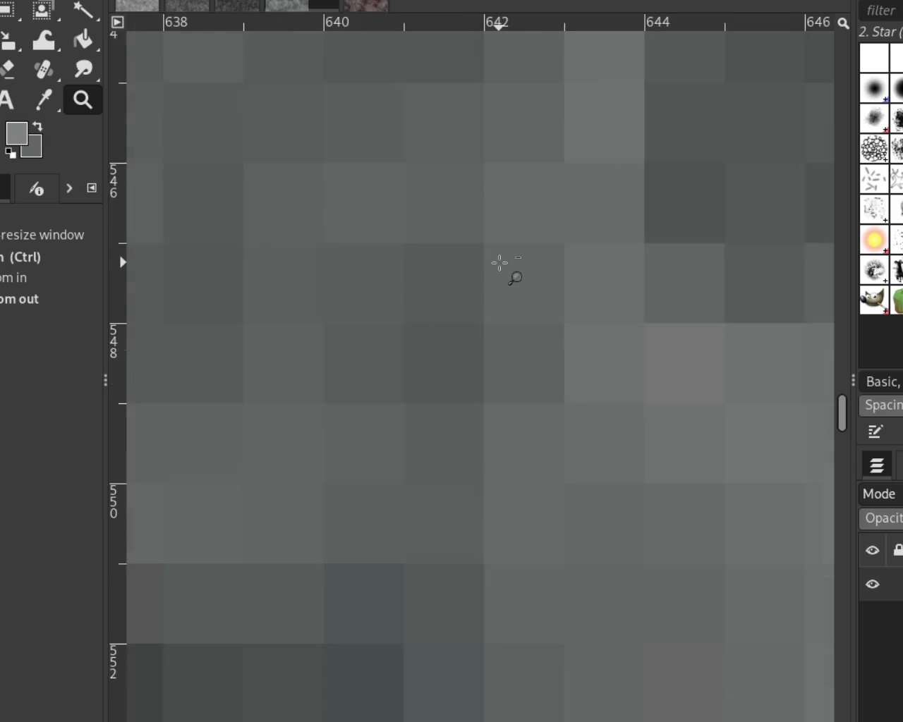
pyautogui.keyDown('ctrl'); pyautogui.scroll(-2, 498, 263); pyautogui.keyUp('ctrl')
pyautogui.keyDown('ctrl'); pyautogui.scroll(-3, 499, 263); pyautogui.keyUp('ctrl')
pyautogui.keyDown('ctrl'); pyautogui.scroll(-3, 498, 263); pyautogui.keyUp('ctrl')
pyautogui.scroll(-3, 499, 263)
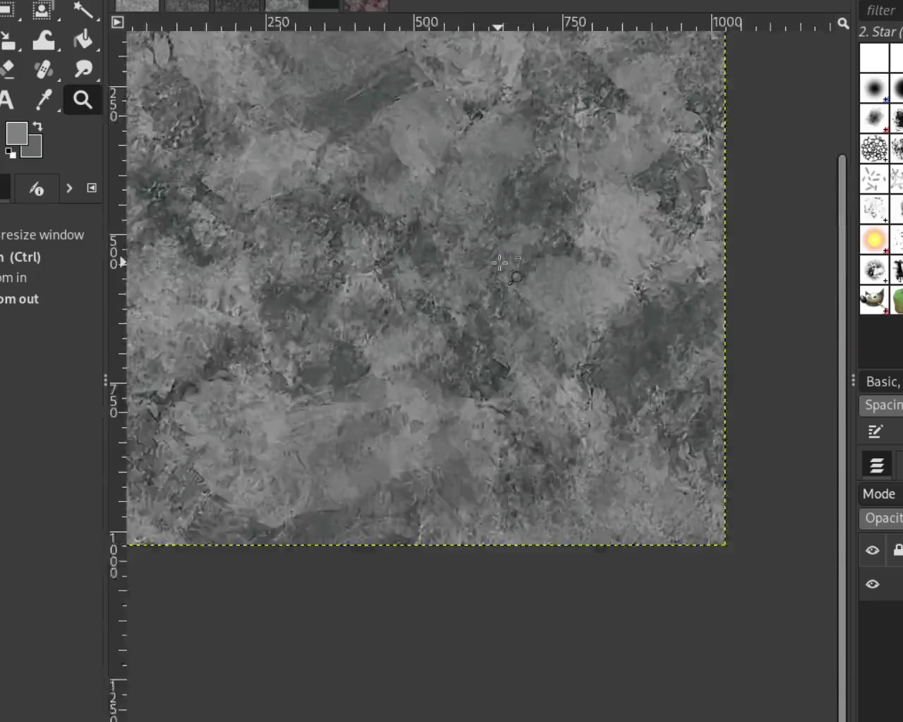
pyautogui.scroll(-2, 498, 263)
pyautogui.scroll(1, 486, 264)
pyautogui.scroll(1, 484, 265)
pyautogui.keyDown('ctrl'); pyautogui.click(483, 437); pyautogui.keyUp('ctrl')
pyautogui.click(484, 437)
pyautogui.click(486, 440)
pyautogui.keyDown('ctrl'); pyautogui.click(486, 440); pyautogui.keyUp('ctrl')
pyautogui.keyDown('ctrl'); pyautogui.scroll(1, 544, 362); pyautogui.keyUp('ctrl')
pyautogui.keyDown('ctrl'); pyautogui.scroll(-1, 544, 363); pyautogui.keyUp('ctrl')
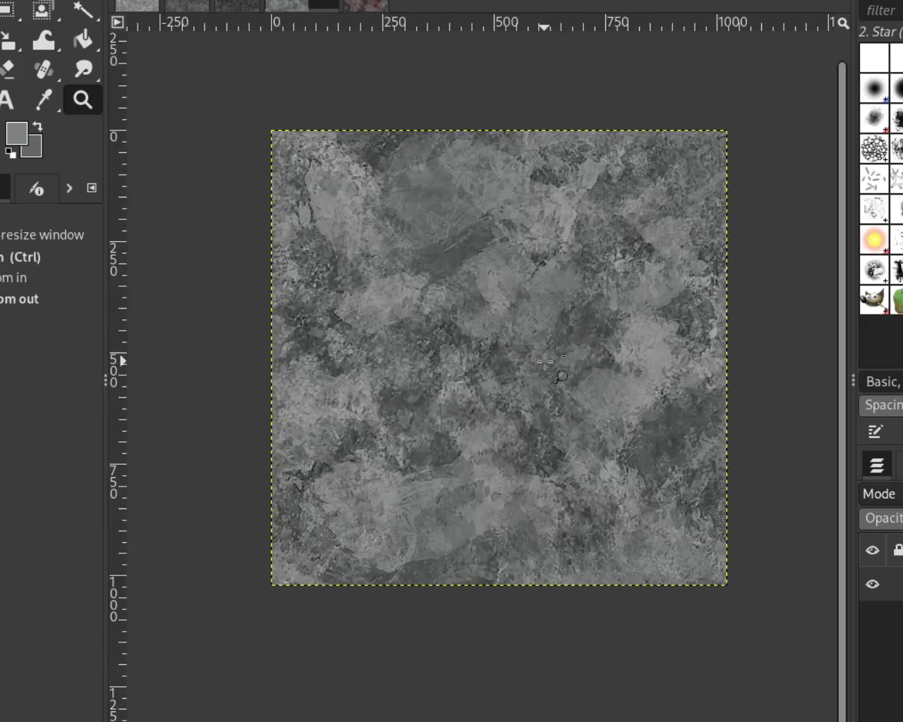
pyautogui.keyDown('ctrl'); pyautogui.scroll(1, 515, 387); pyautogui.keyUp('ctrl')
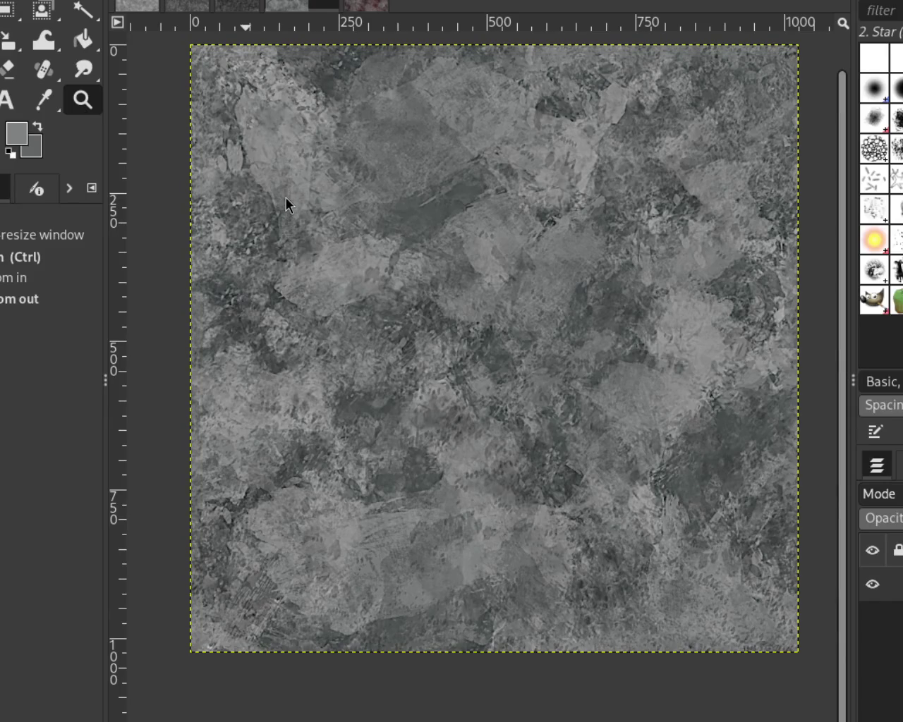
pyautogui.press('Escape')
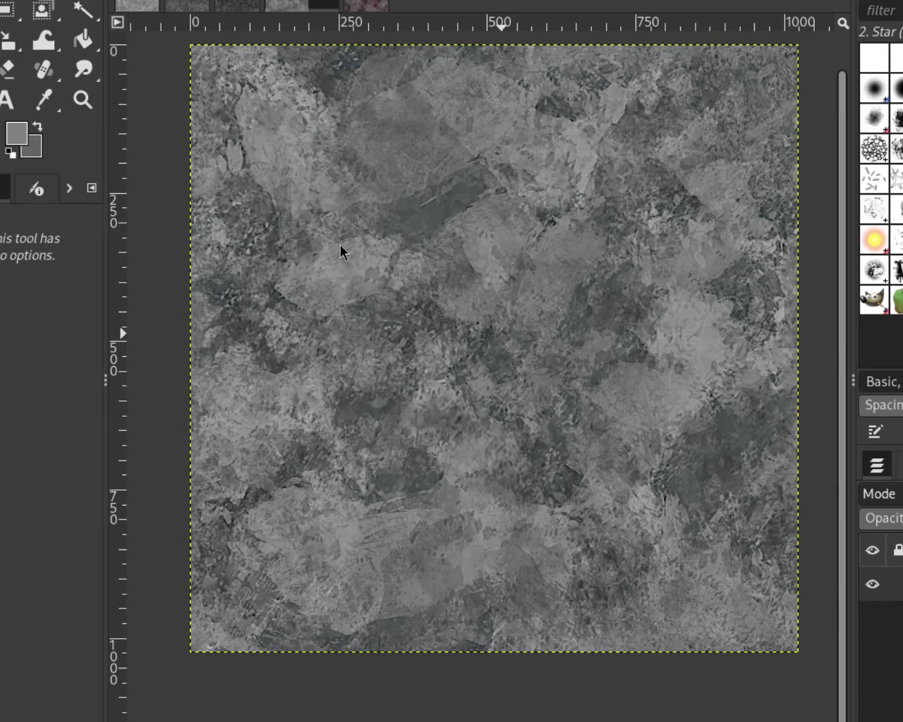
pyautogui.hotkey('ctrl', 'z')
pyautogui.press('z')
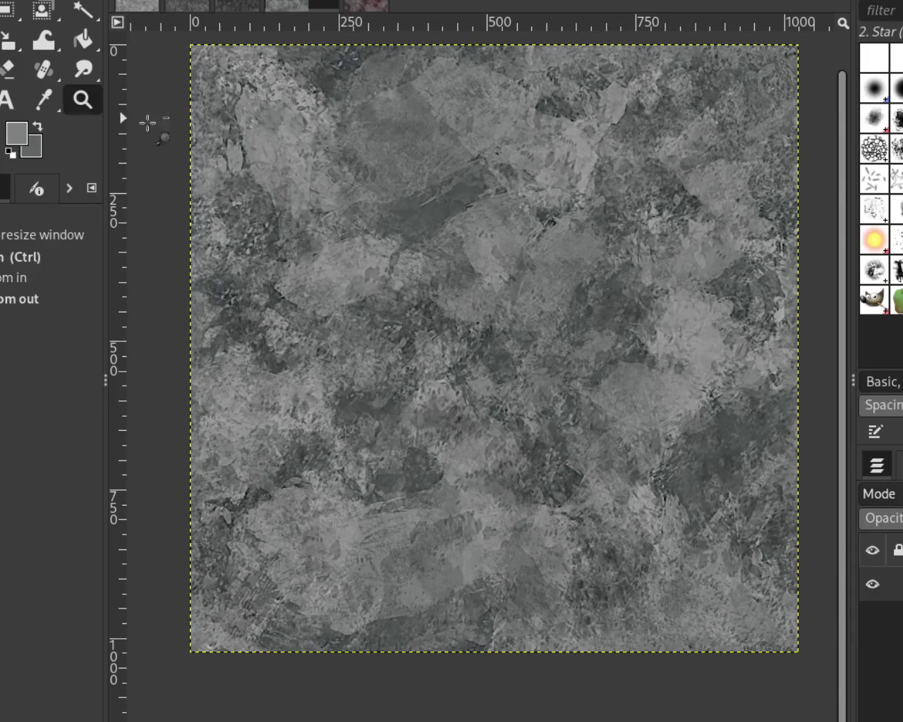
# Step: Zoom and reposition the view to inspect the offset stone texture
pyautogui.click(501, 240)
pyautogui.keyDown('ctrl'); pyautogui.click(515, 240); pyautogui.keyUp('ctrl')
pyautogui.click(545, 238)
pyautogui.click(544, 240)
pyautogui.keyDown('ctrl'); pyautogui.click(545, 242); pyautogui.keyUp('ctrl')
pyautogui.click(486, 343)
pyautogui.keyDown('ctrl'); pyautogui.click(486, 343); pyautogui.keyUp('ctrl')
pyautogui.click(466, 417)
pyautogui.keyDown('ctrl'); pyautogui.click(453, 406); pyautogui.keyUp('ctrl')
pyautogui.click(585, 273)
pyautogui.keyDown('ctrl'); pyautogui.click(585, 273); pyautogui.keyUp('ctrl')
pyautogui.click(535, 375)
pyautogui.keyDown('ctrl'); pyautogui.click(534, 375); pyautogui.keyUp('ctrl')
pyautogui.click(589, 323)
# Step: Zoom in on the tile seam near the right edge around y 500
pyautogui.click(792, 359)
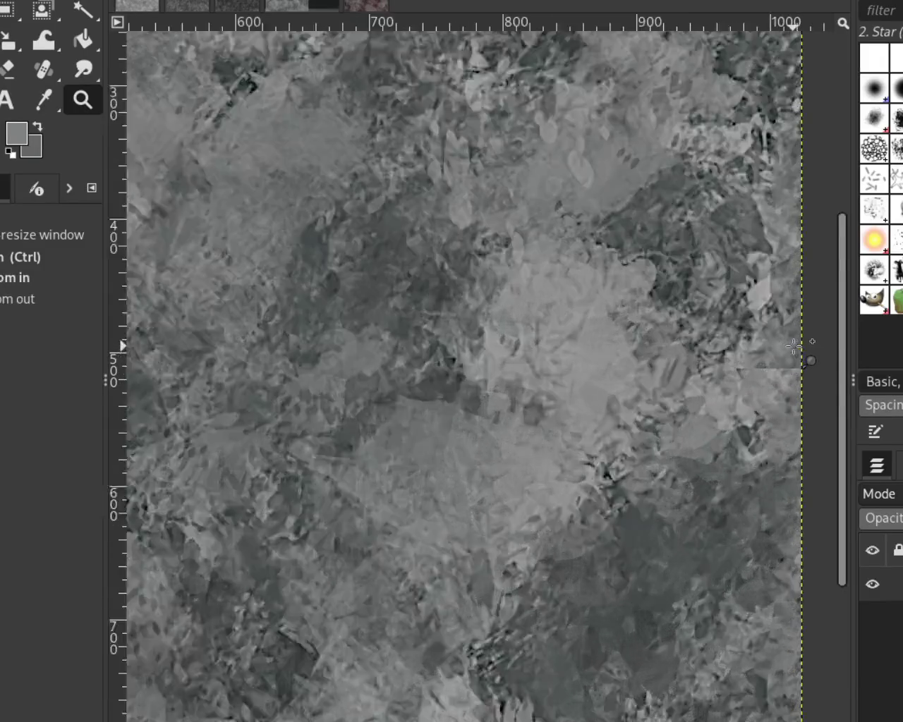
pyautogui.click(793, 363)
pyautogui.keyDown('ctrl'); pyautogui.click(620, 353); pyautogui.keyUp('ctrl')
pyautogui.keyDown('ctrl'); pyautogui.click(620, 353); pyautogui.keyUp('ctrl')
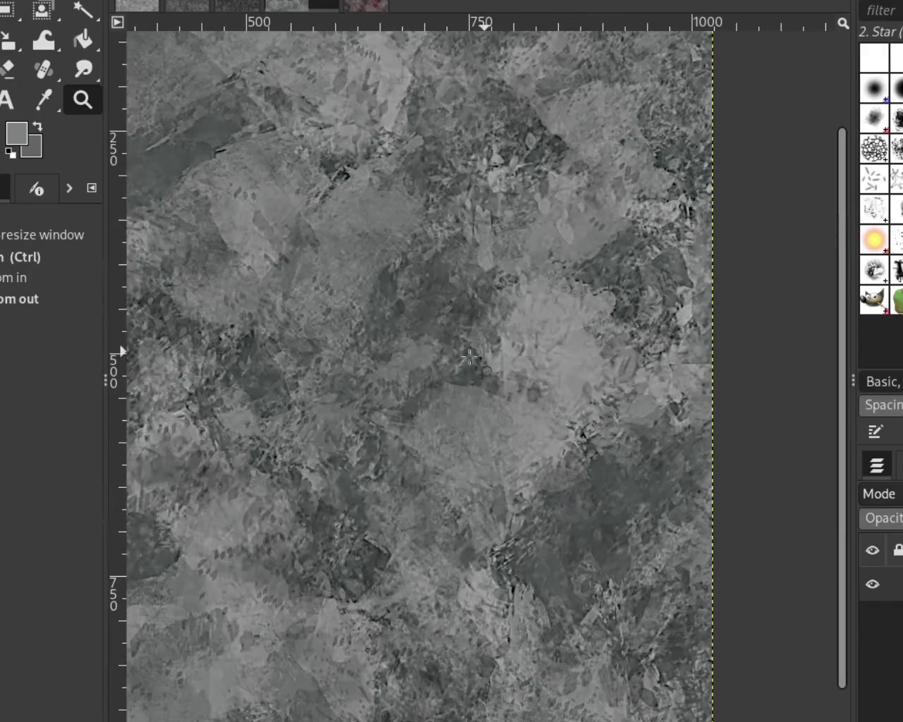
pyautogui.keyDown('ctrl'); pyautogui.click(722, 389); pyautogui.keyUp('ctrl')
pyautogui.keyDown('ctrl'); pyautogui.click(721, 390); pyautogui.keyUp('ctrl')
pyautogui.click(350, 376)
pyautogui.click(349, 376)
pyautogui.press('ctrl')
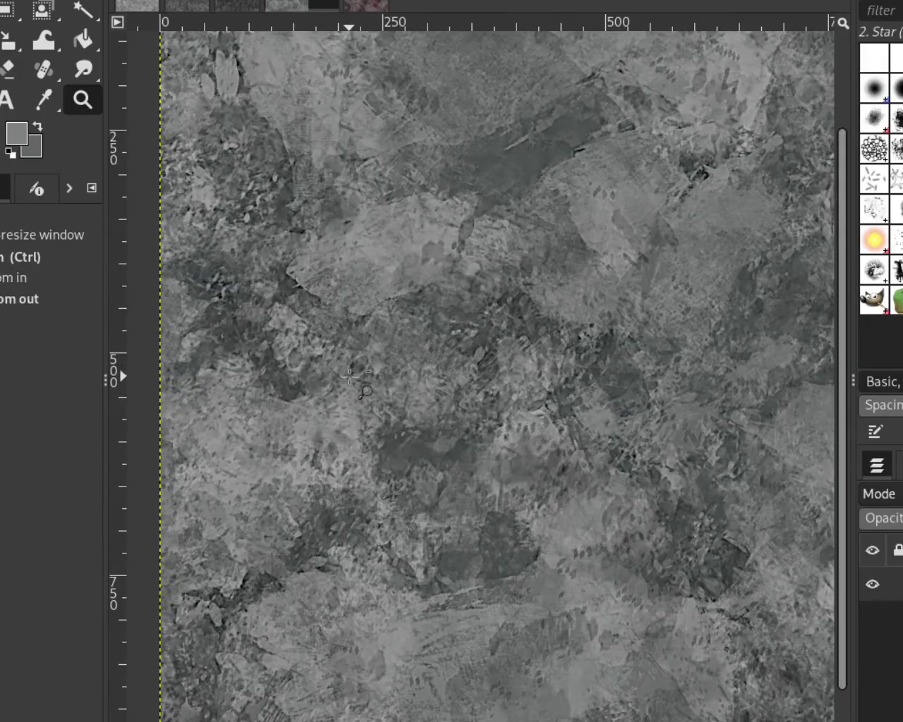
pyautogui.keyDown('ctrl'); pyautogui.click(350, 376); pyautogui.keyUp('ctrl')
pyautogui.keyDown('ctrl'); pyautogui.click(349, 376); pyautogui.keyUp('ctrl')
pyautogui.click(753, 381)
pyautogui.click(715, 377)
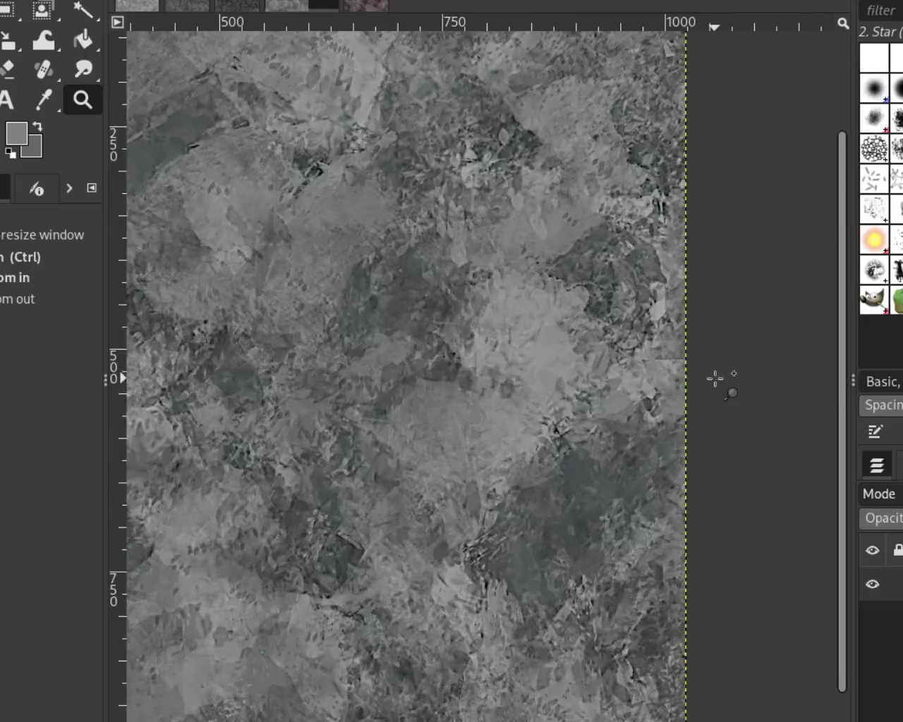
pyautogui.click(715, 377)
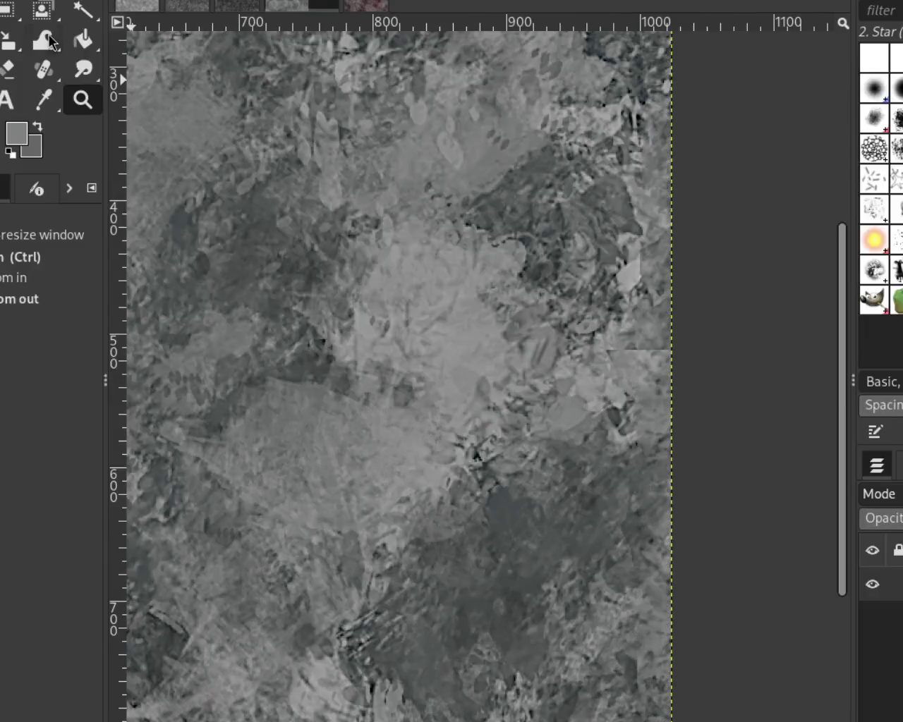
# Step: Heal two spots on the right-edge seam using sources sampled from the upper stone
pyautogui.click(44, 71)
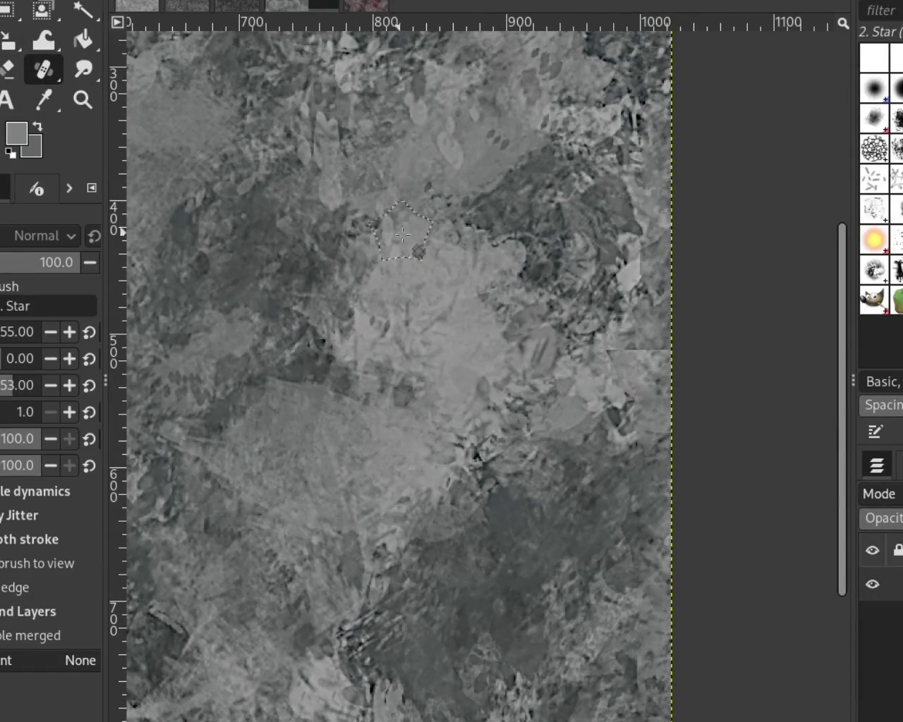
pyautogui.keyDown('ctrl'); pyautogui.click(419, 196); pyautogui.keyUp('ctrl')
pyautogui.click(462, 328)
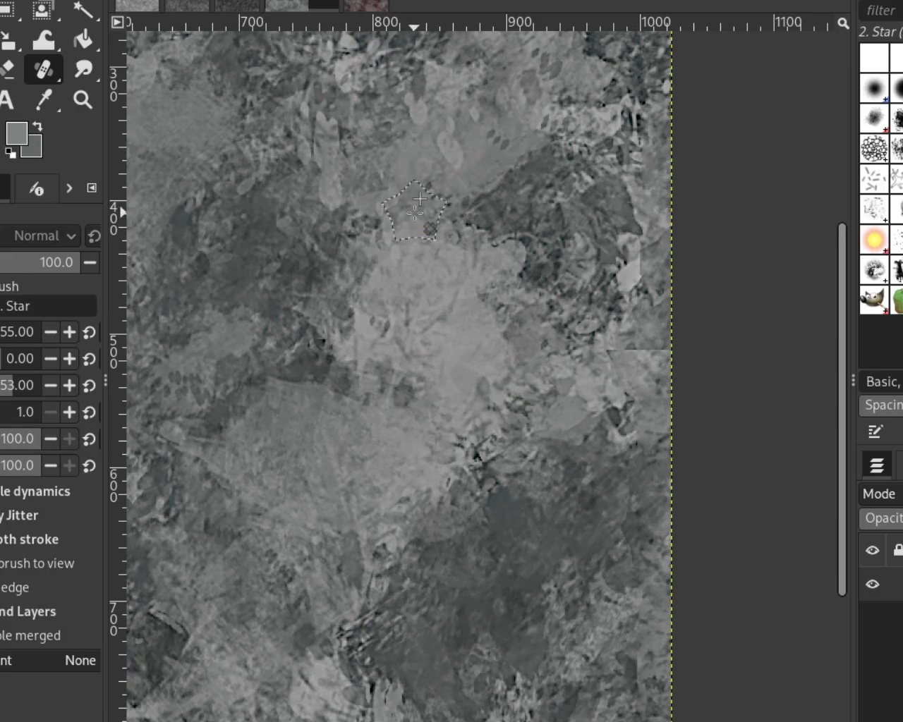
pyautogui.keyDown('ctrl'); pyautogui.click(439, 166); pyautogui.keyUp('ctrl')
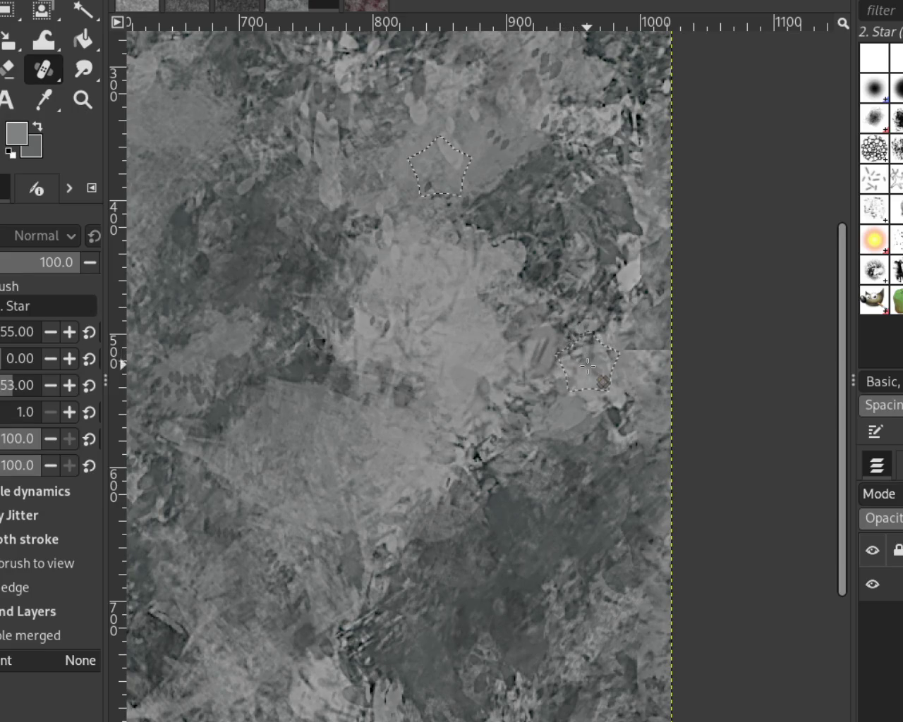
pyautogui.click(588, 369)
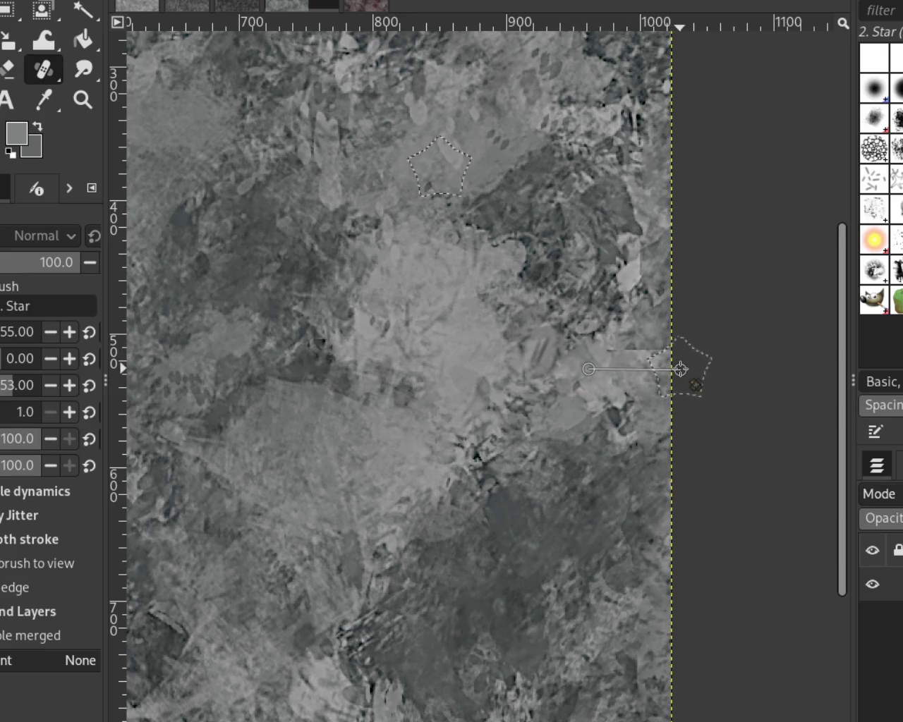
# Step: Heal a straight stretch across the seam, undoing the failed strokes
pyautogui.keyDown('shift'); pyautogui.click(680, 369); pyautogui.keyUp('shift')
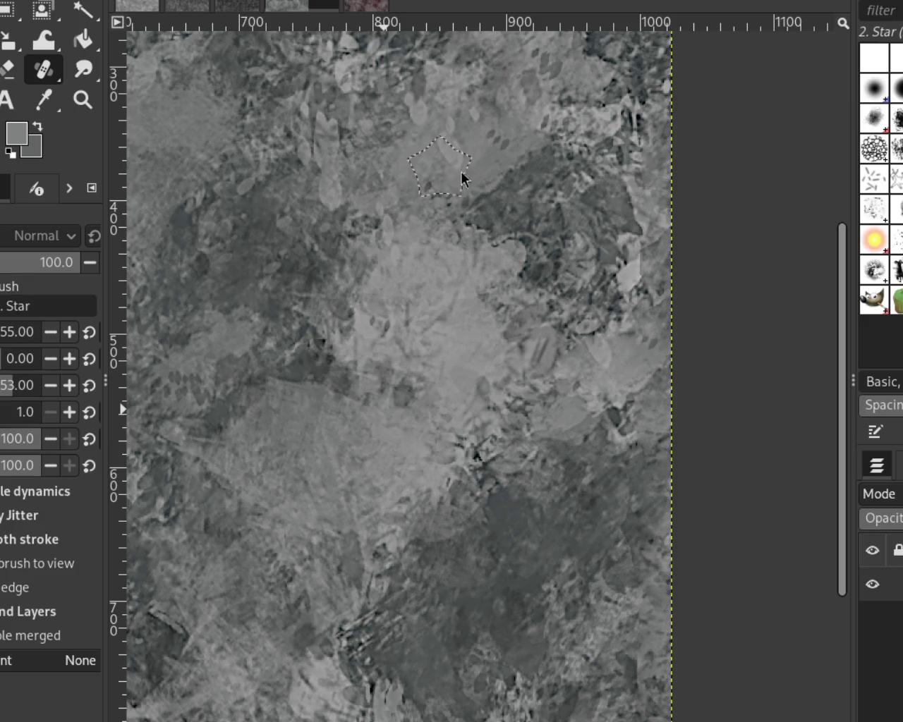
pyautogui.moveTo(352, 423); pyautogui.dragTo(538, 424)
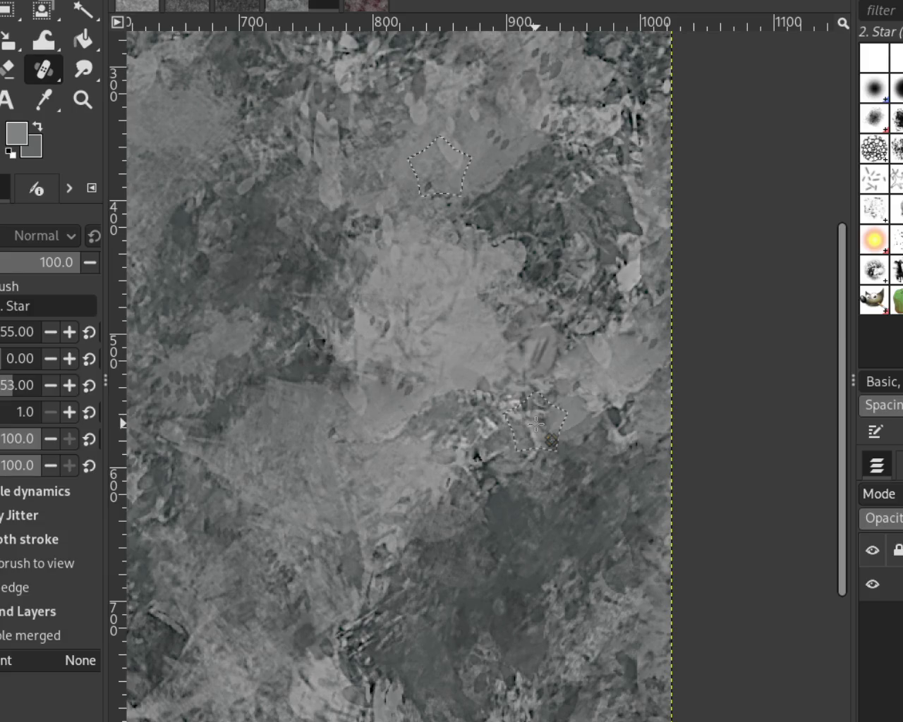
pyautogui.hotkey('ctrl', 'z')
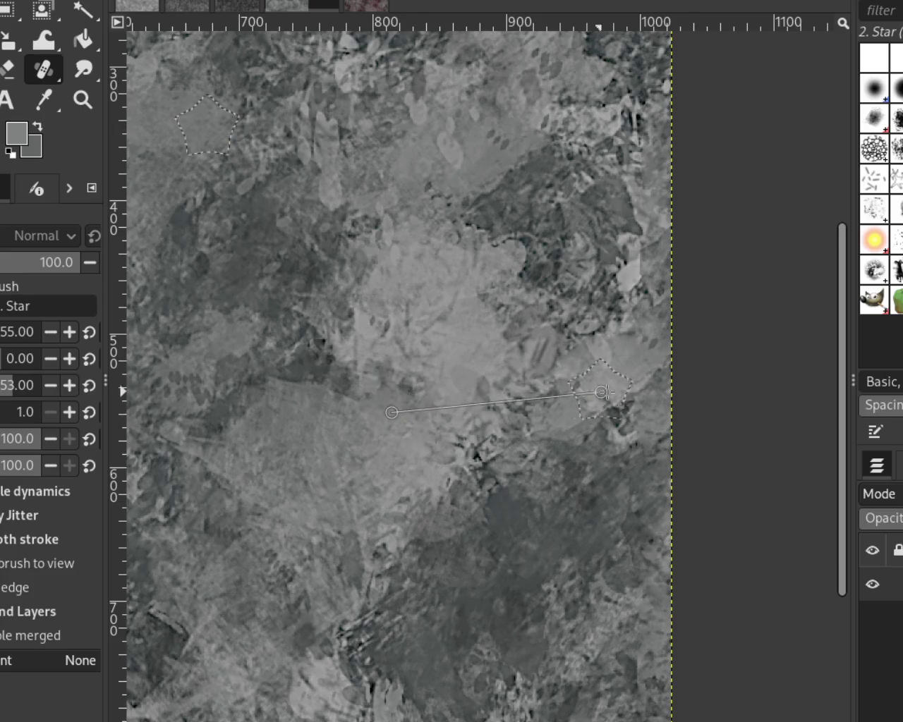
pyautogui.keyDown('shift'); pyautogui.click(657, 387); pyautogui.keyUp('shift')
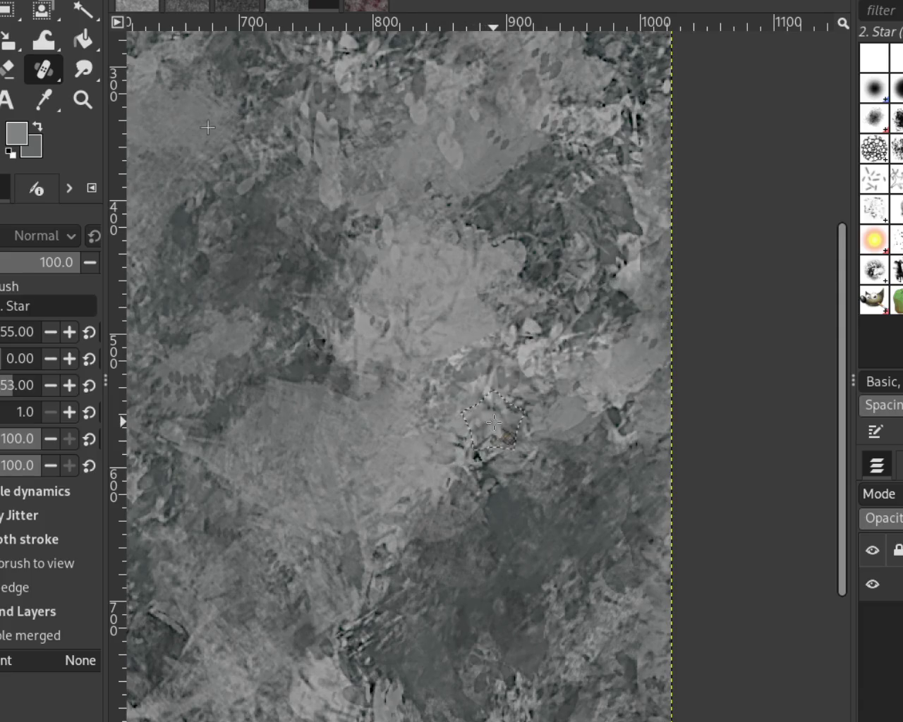
pyautogui.hotkey('ctrl', 'z')
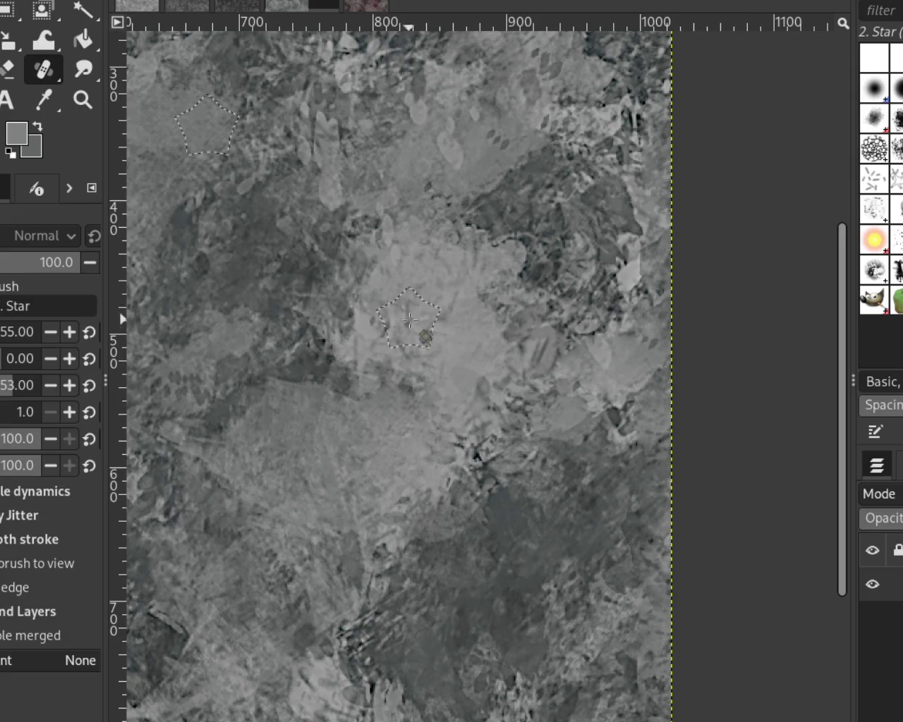
pyautogui.click(82, 99)
pyautogui.click(417, 255)
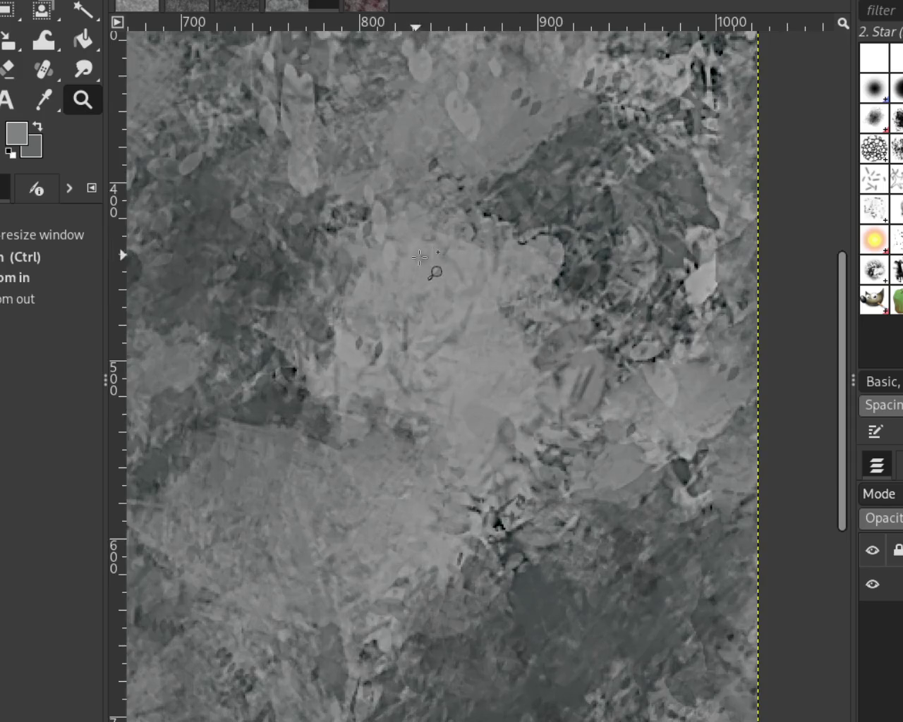
# Step: Heal a streak over the bottom seam near the middle of the stone texture
pyautogui.scroll(-2, 417, 255)
pyautogui.scroll(-2, 413, 275)
pyautogui.scroll(1, 409, 296)
pyautogui.scroll(2, 406, 310)
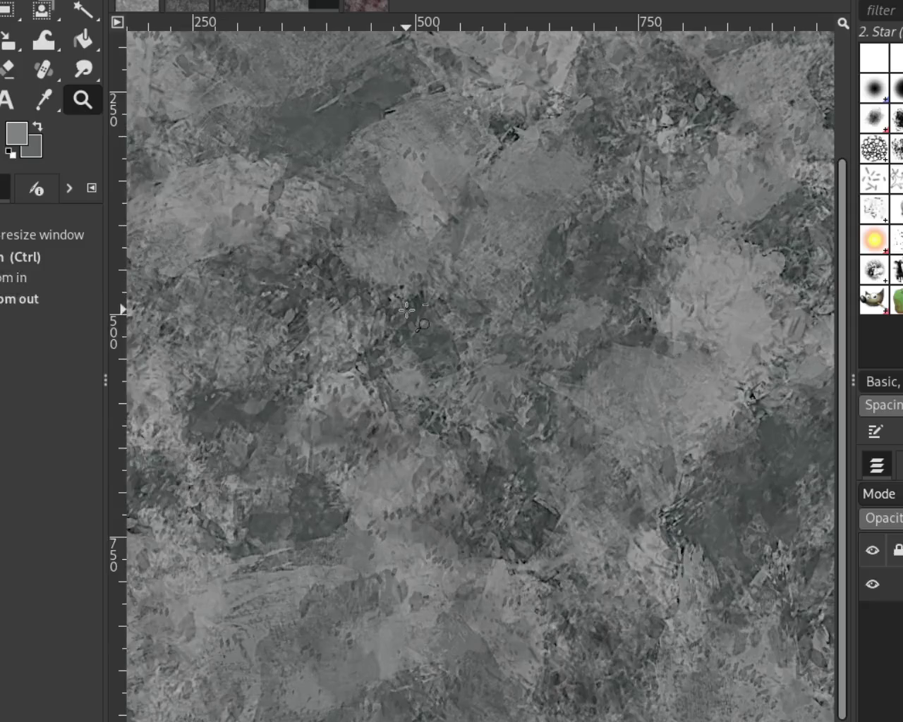
pyautogui.scroll(2, 709, 353)
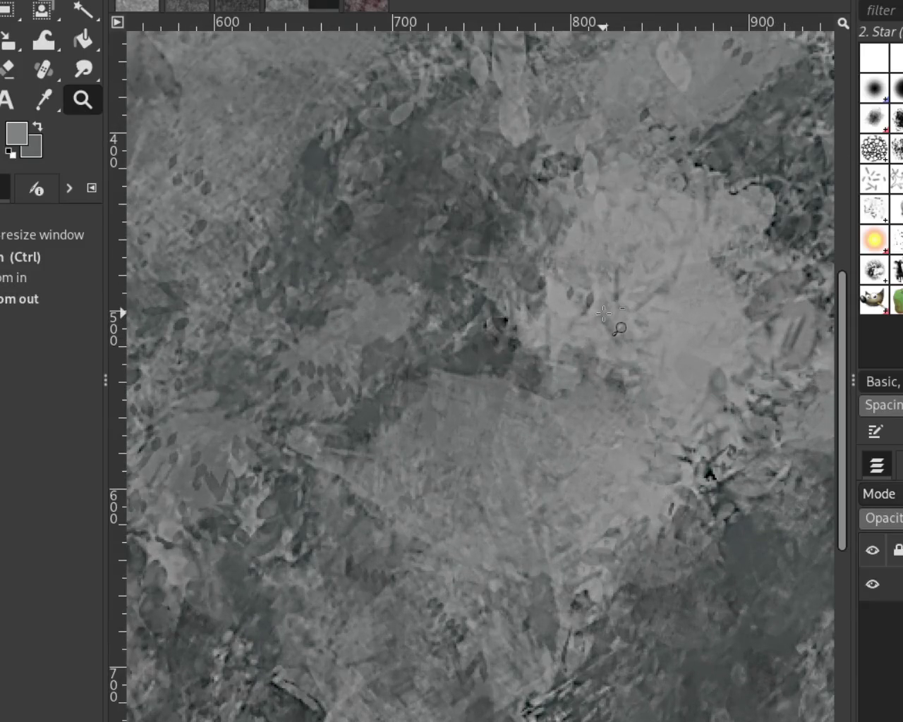
pyautogui.scroll(-3, 605, 313)
pyautogui.scroll(-1, 605, 313)
pyautogui.scroll(2, 281, 328)
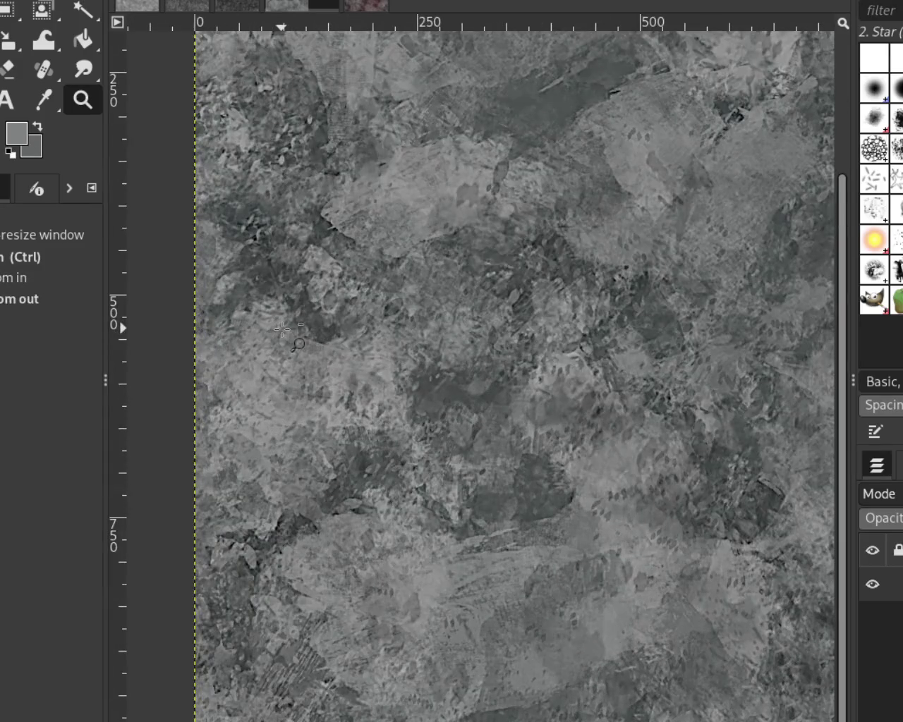
pyautogui.scroll(-1, 282, 329)
pyautogui.scroll(-1, 294, 317)
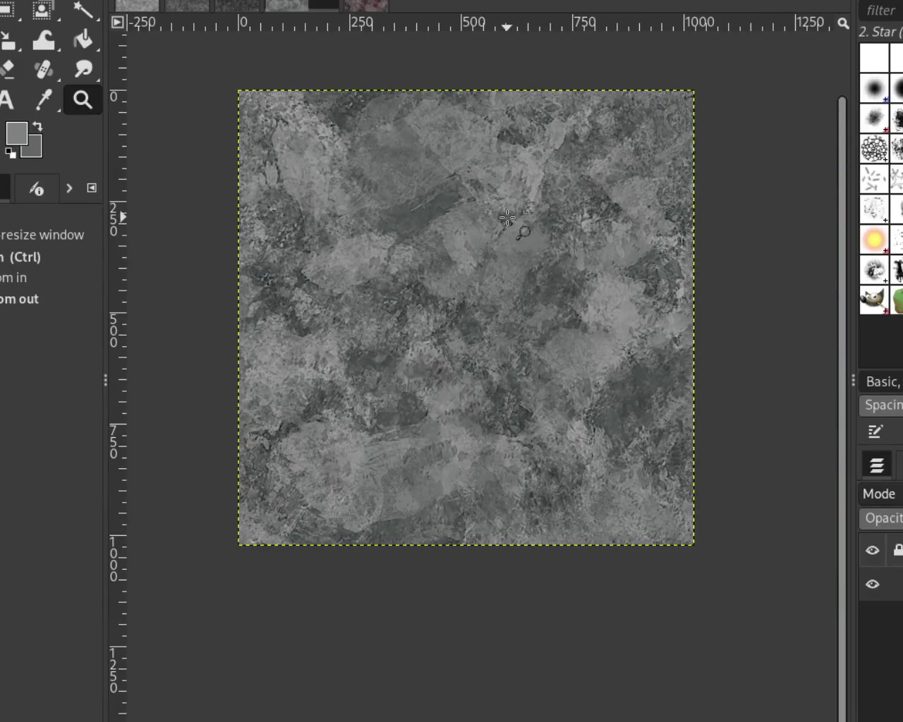
pyautogui.scroll(-1, 507, 218)
pyautogui.scroll(2, 511, 197)
pyautogui.scroll(2, 513, 162)
pyautogui.scroll(-1, 514, 139)
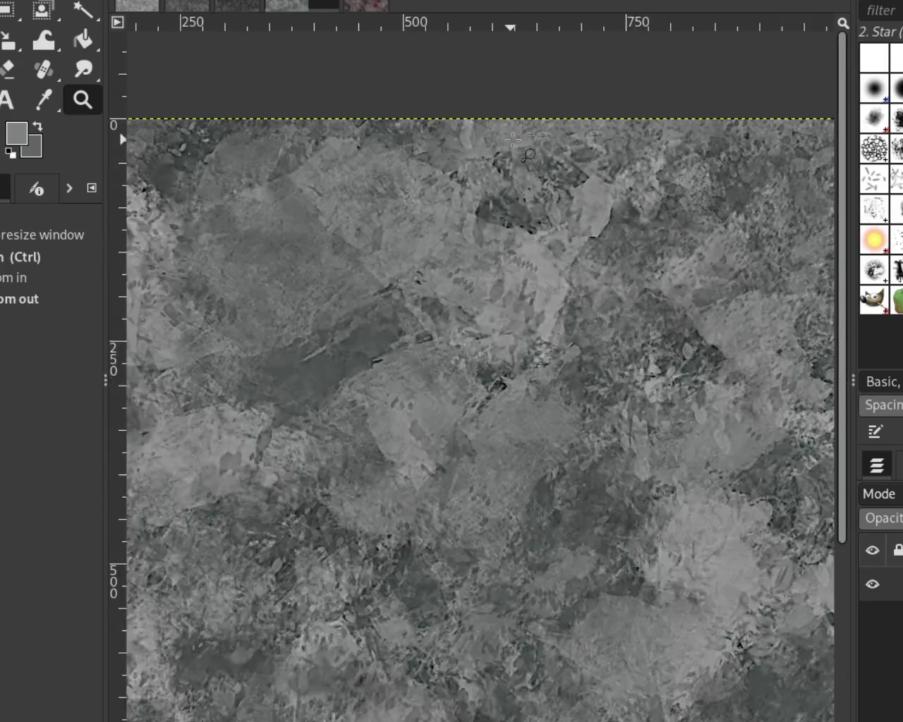
pyautogui.scroll(-1, 512, 139)
pyautogui.scroll(-1, 450, 331)
pyautogui.scroll(-1, 450, 331)
pyautogui.scroll(3, 453, 508)
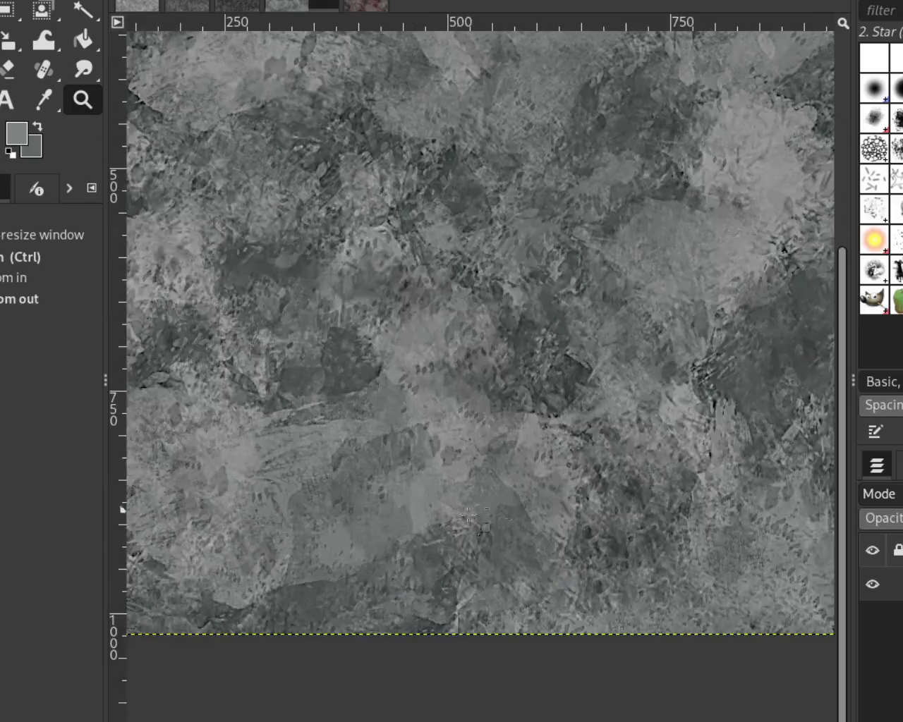
pyautogui.scroll(2, 479, 615)
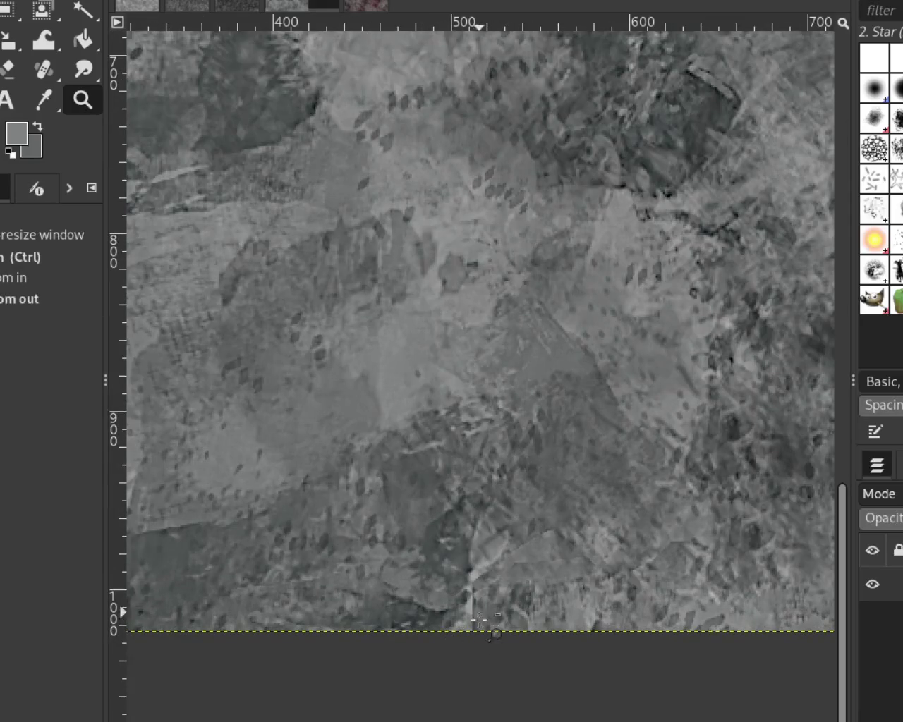
pyautogui.click(32, 67)
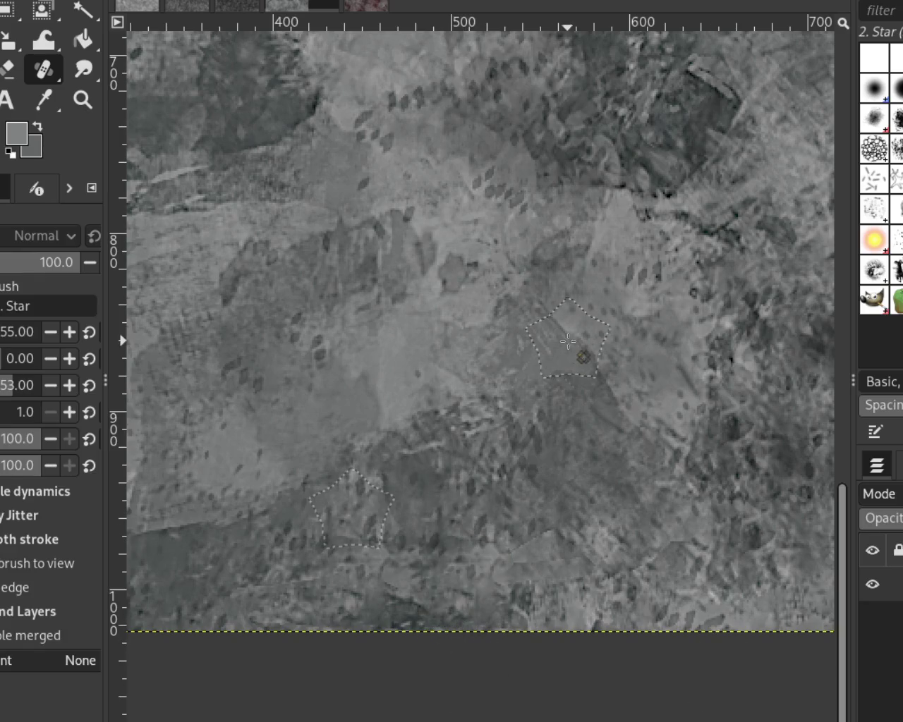
pyautogui.click(467, 586)
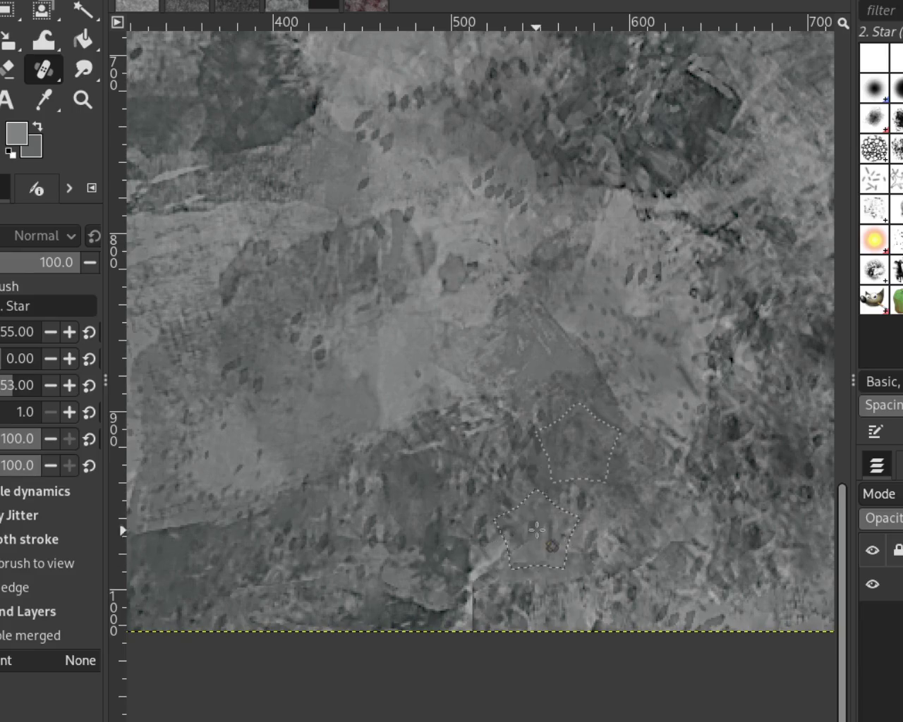
pyautogui.moveTo(536, 558); pyautogui.dragTo(479, 585)
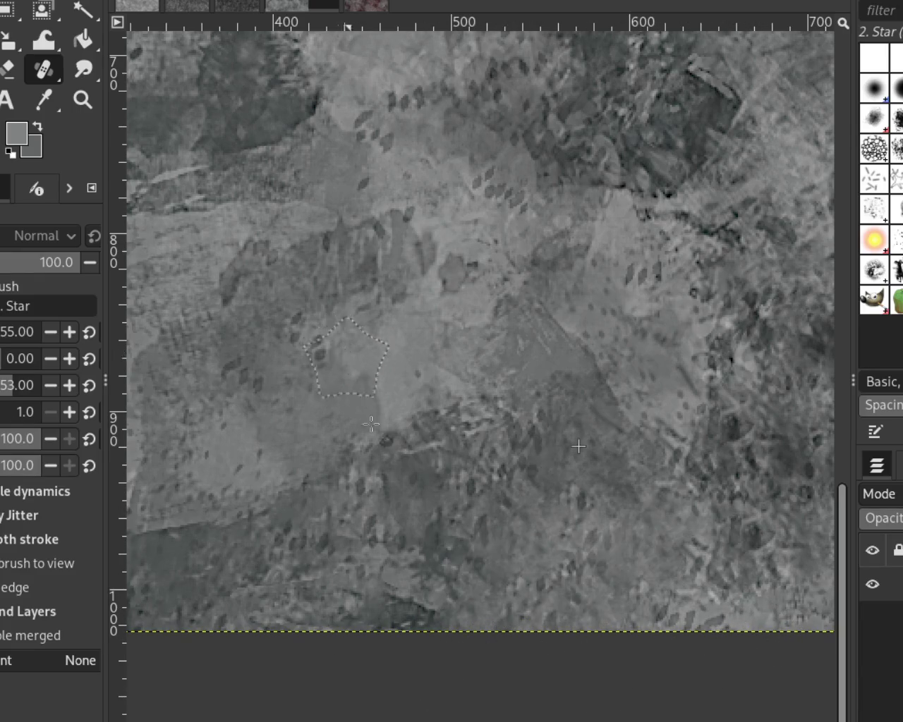
# Step: Lightly heal beside the seam and add two straight heal lines across it
pyautogui.moveTo(578, 557); pyautogui.dragTo(614, 586)
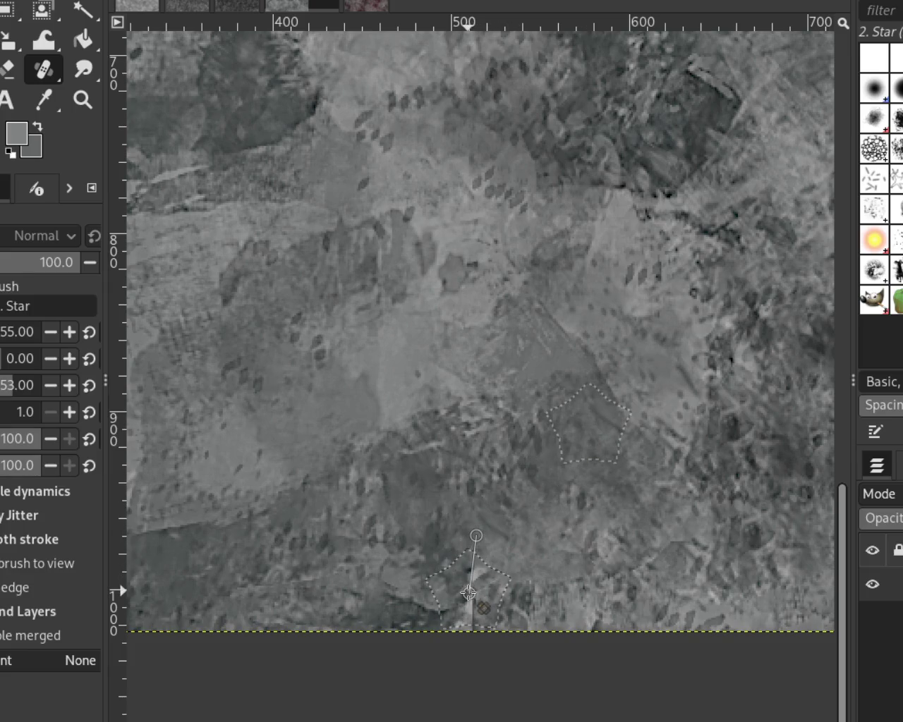
pyautogui.keyDown('shift'); pyautogui.click(468, 592); pyautogui.keyUp('shift')
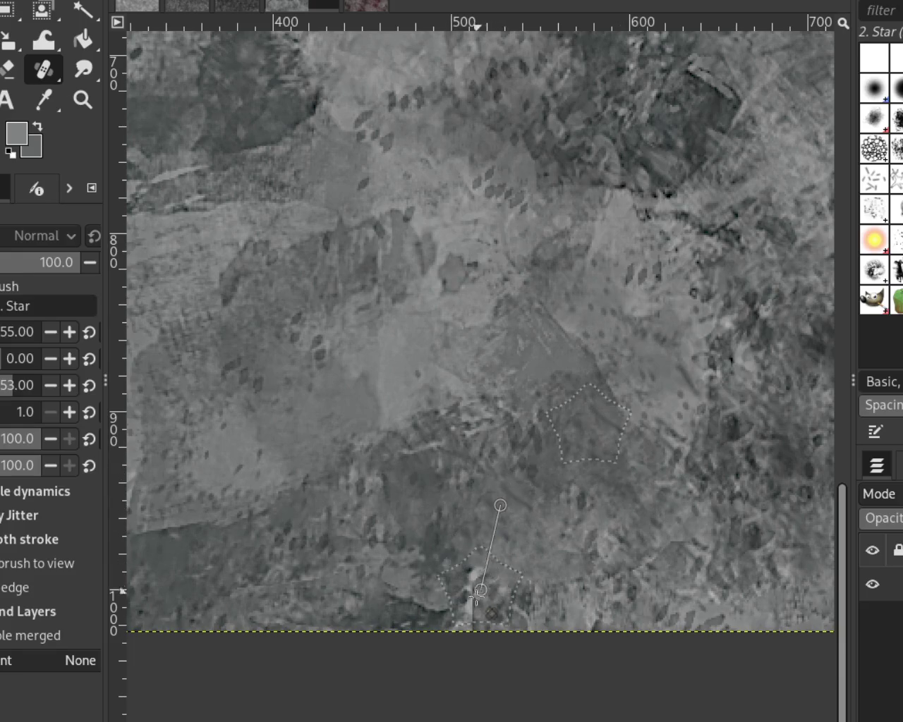
pyautogui.keyDown('shift'); pyautogui.click(471, 604); pyautogui.keyUp('shift')
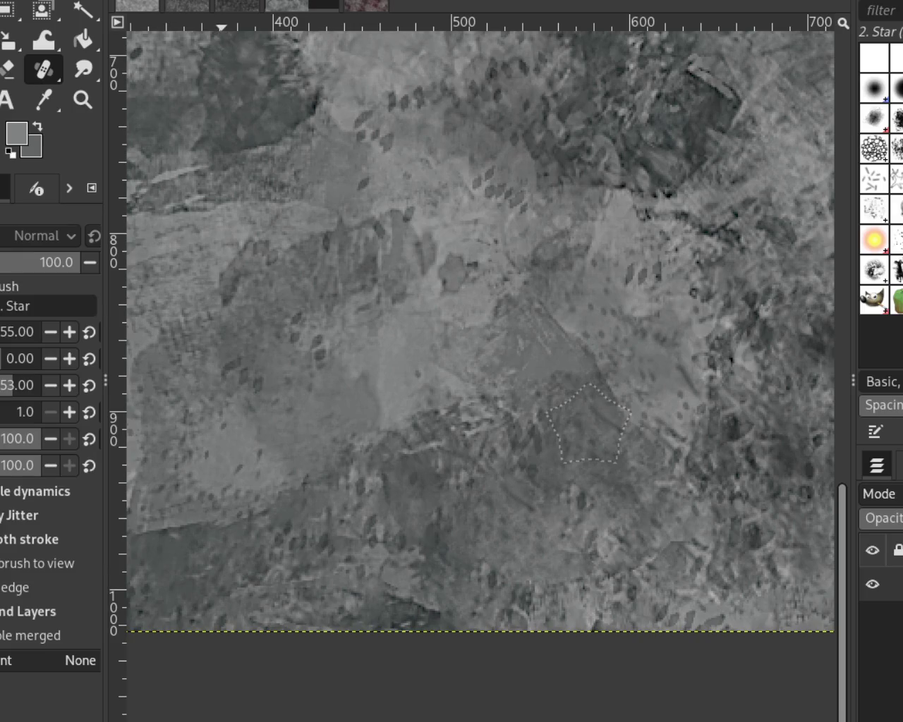
pyautogui.hotkey('ctrl', 'f')
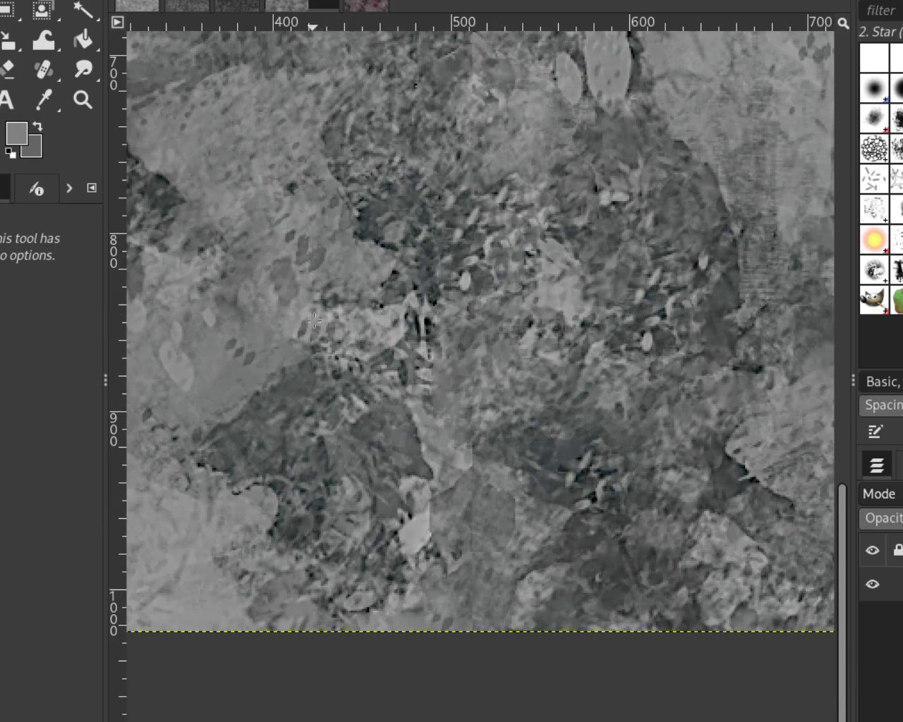
pyautogui.press('z')
pyautogui.press('+')
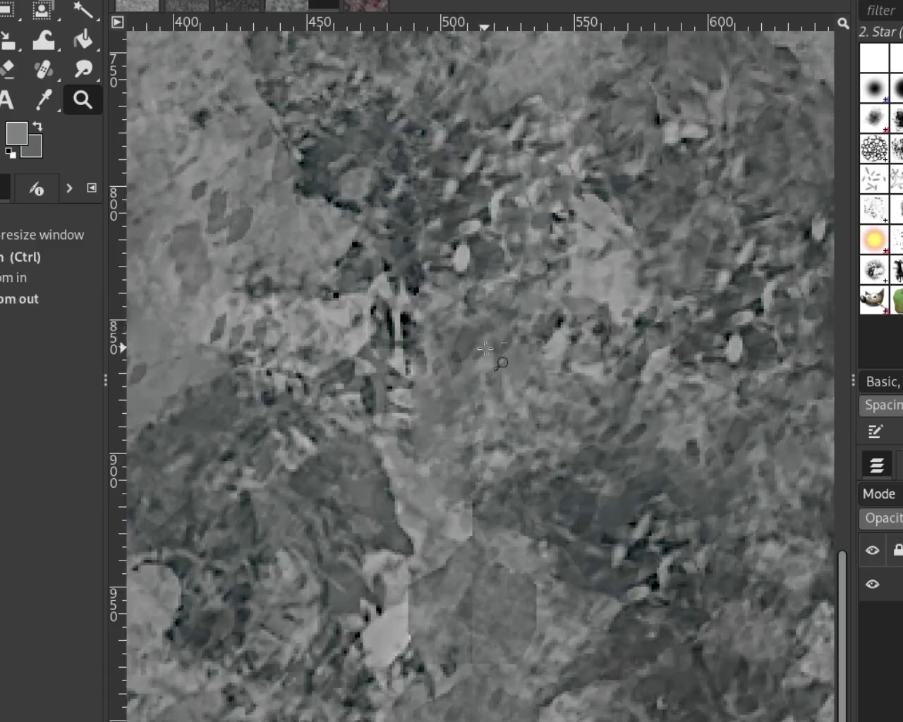
# Step: Zoom in on the right edge of the stone texture
pyautogui.press('-')
pyautogui.press('-')
pyautogui.press('-')
pyautogui.press('-')
pyautogui.click(655, 181)
pyautogui.keyDown('ctrl'); pyautogui.click(670, 189); pyautogui.keyUp('ctrl')
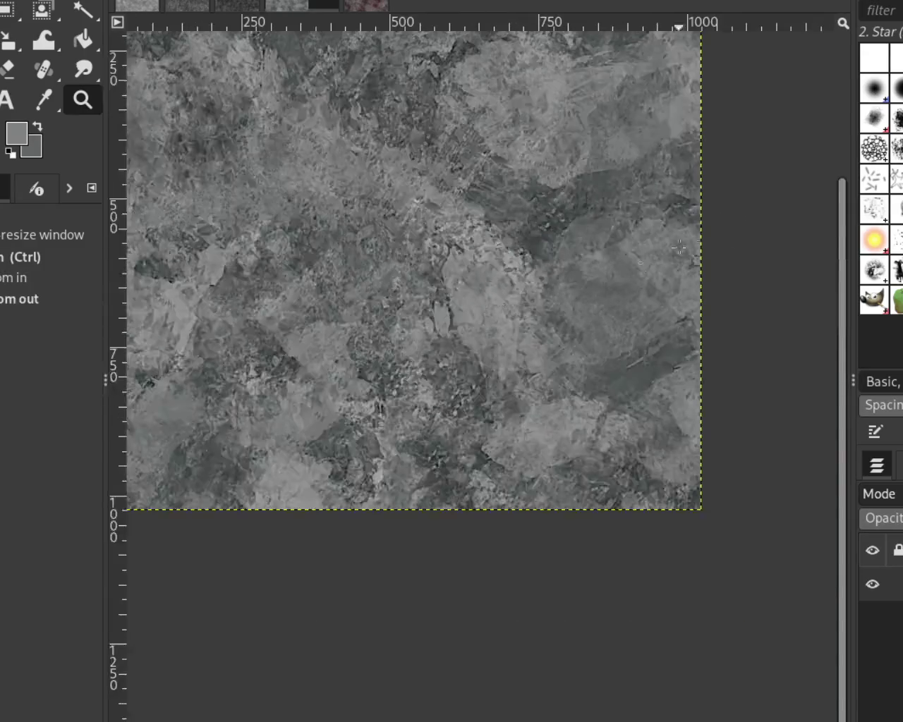
pyautogui.click(685, 196)
pyautogui.scroll(2, 700, 245)
pyautogui.scroll(1, 737, 306)
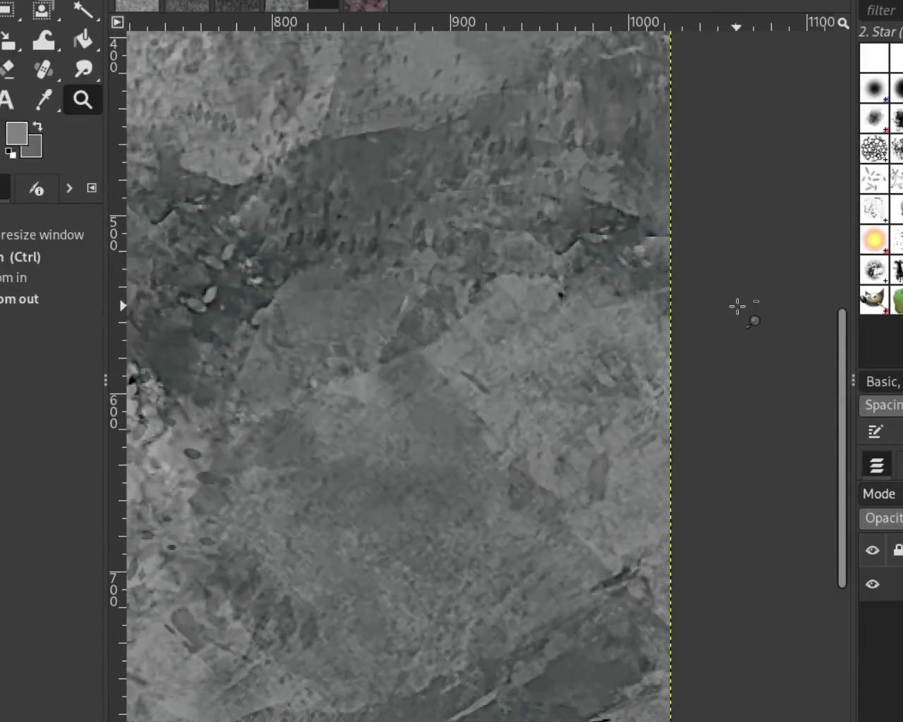
pyautogui.scroll(1, 714, 281)
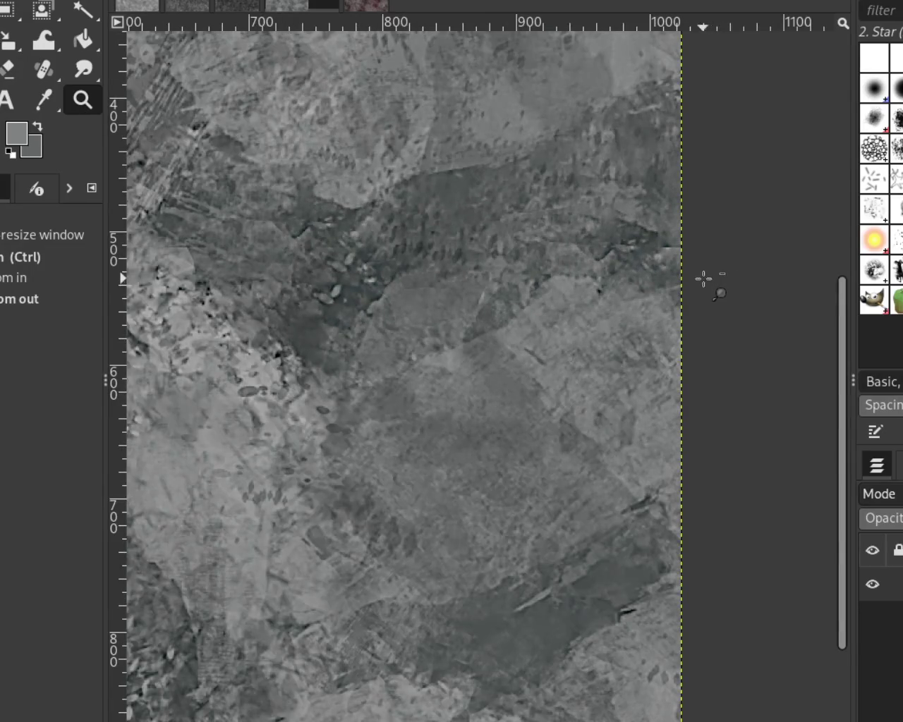
# Step: Heal the seam step at the right edge near y 500 from a nearby source
pyautogui.press('-')
pyautogui.click(28, 70)
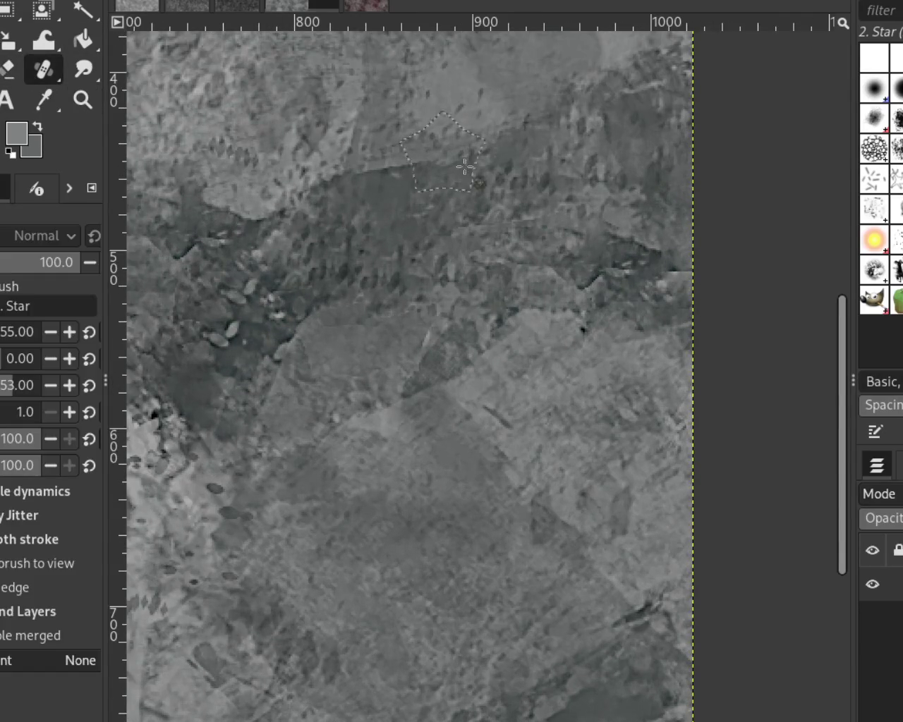
pyautogui.keyDown('ctrl'); pyautogui.click(626, 196); pyautogui.keyUp('ctrl')
pyautogui.click(654, 280)
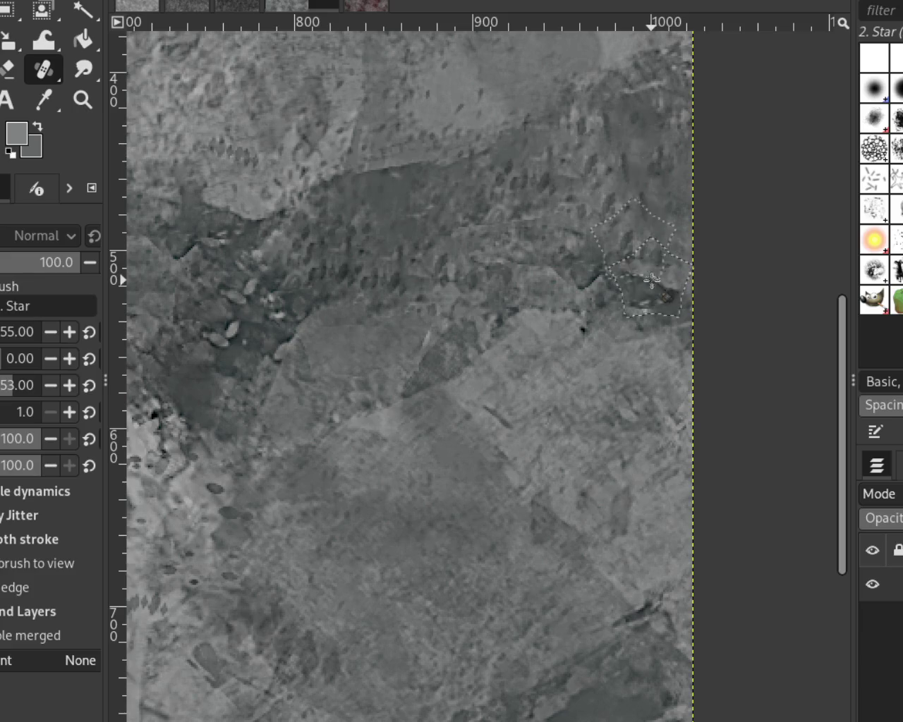
pyautogui.click(83, 99)
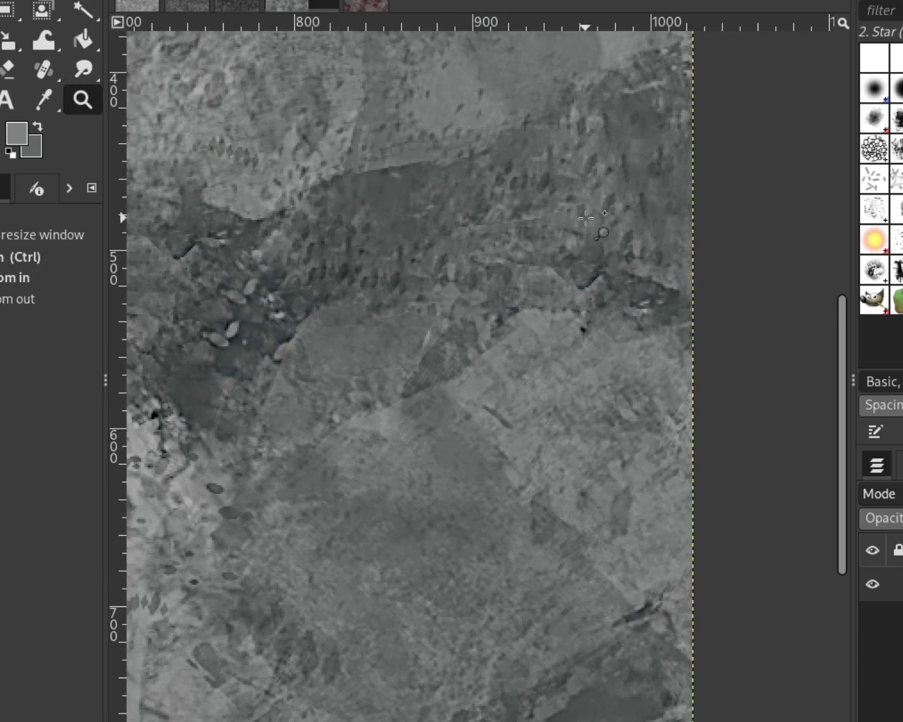
pyautogui.keyDown('ctrl'); pyautogui.click(798, 270); pyautogui.keyUp('ctrl')
pyautogui.keyDown('ctrl'); pyautogui.click(797, 270); pyautogui.keyUp('ctrl')
pyautogui.click(585, 201)
pyautogui.scroll(-2, 585, 200)
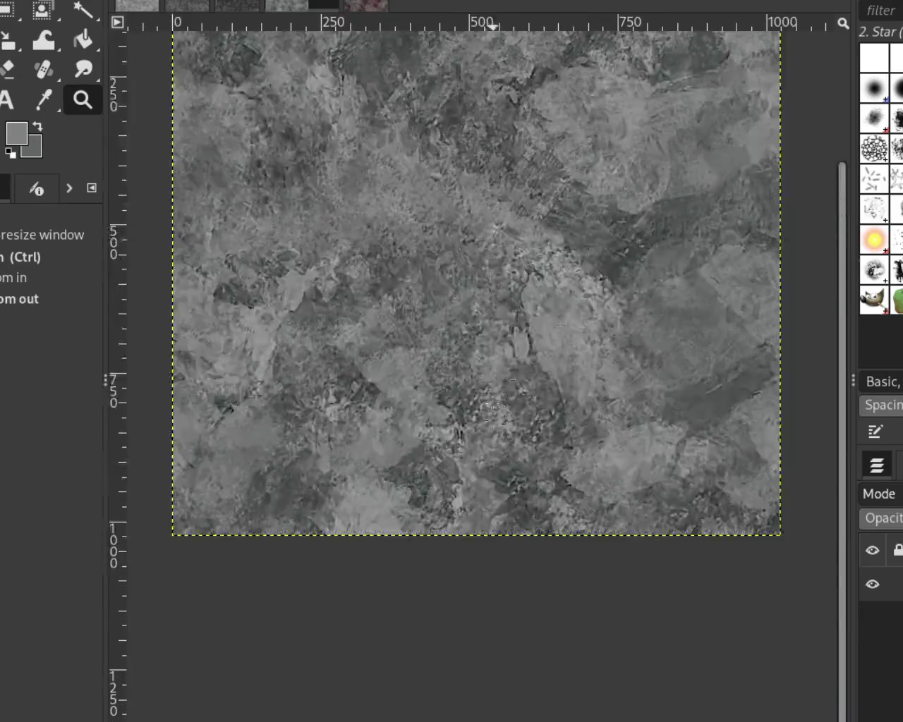
# Step: Heal a vertical strip and straight lines across the bright patch in the lower middle
pyautogui.scroll(1, 456, 644)
pyautogui.scroll(1, 470, 560)
pyautogui.scroll(1, 492, 420)
pyautogui.scroll(-1, 492, 420)
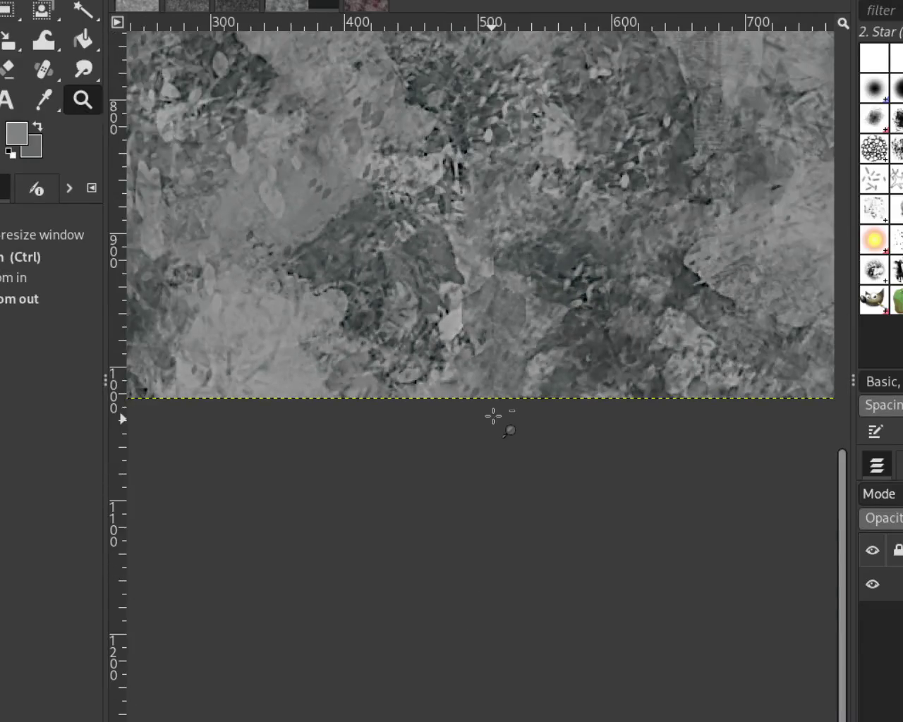
pyautogui.scroll(1, 553, 413)
pyautogui.click(43, 69)
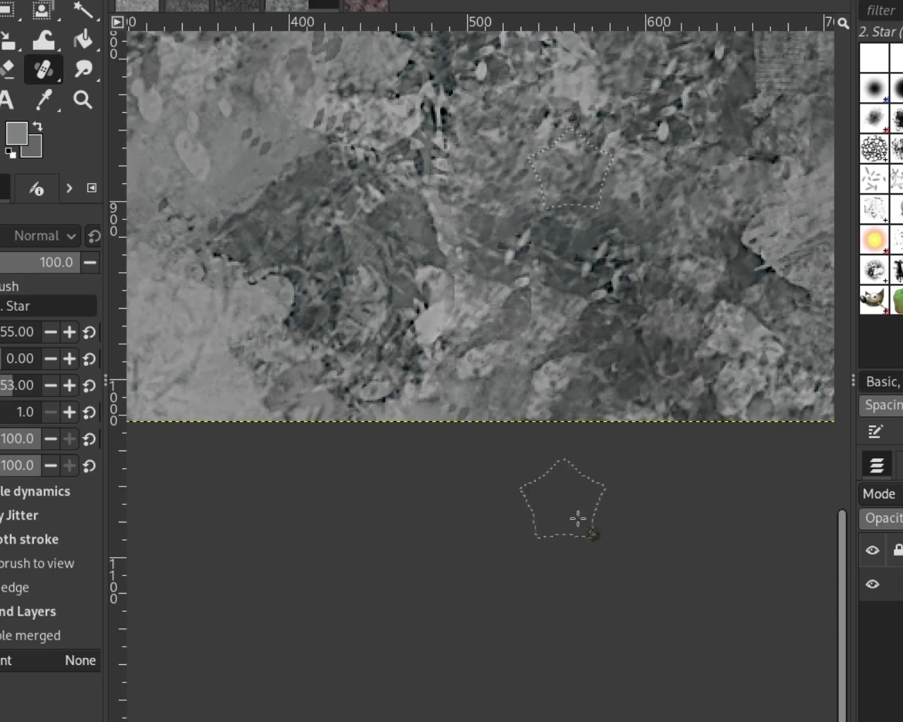
pyautogui.keyDown('shift'); pyautogui.click(502, 171); pyautogui.keyUp('shift')
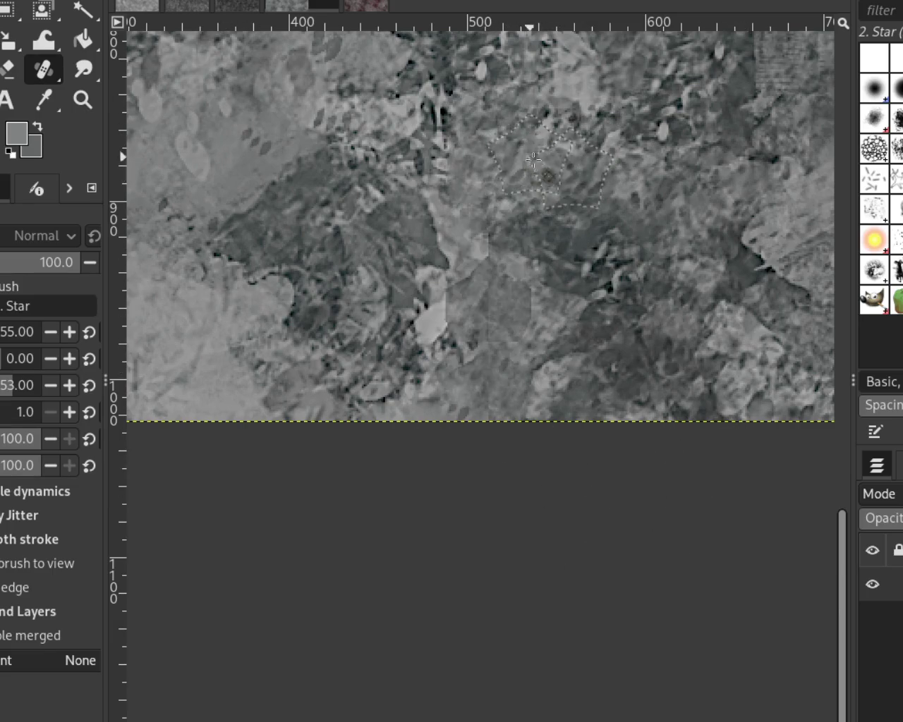
pyautogui.keyDown('shift'); pyautogui.click(498, 366); pyautogui.keyUp('shift')
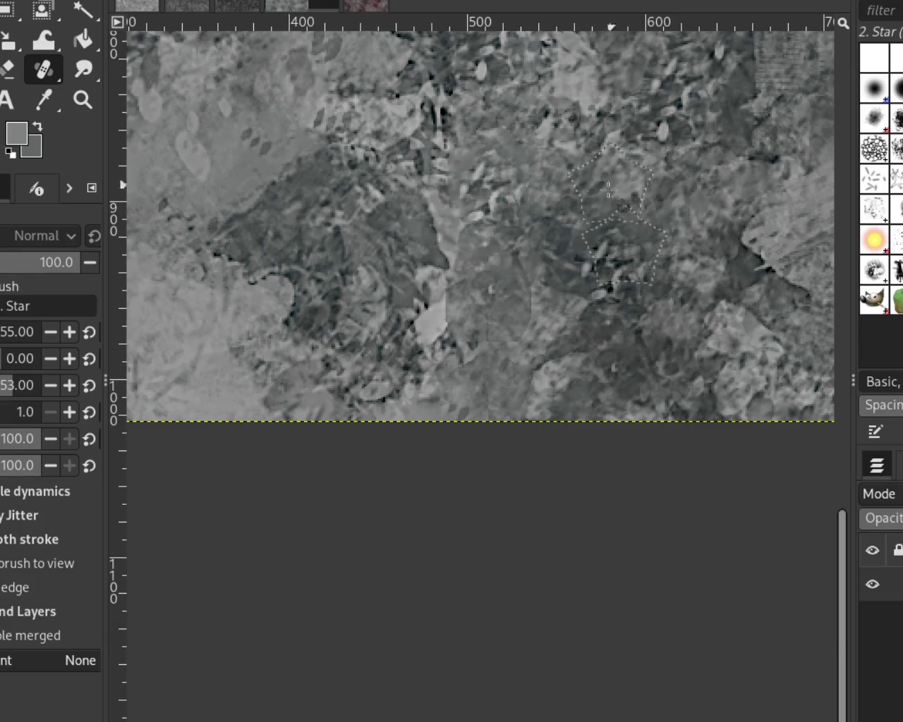
pyautogui.keyDown('shift'); pyautogui.click(468, 331); pyautogui.keyUp('shift')
# Step: Undo the last heal line and paint stone texture over the bright smooth patch
pyautogui.hotkey('ctrl', 'z')
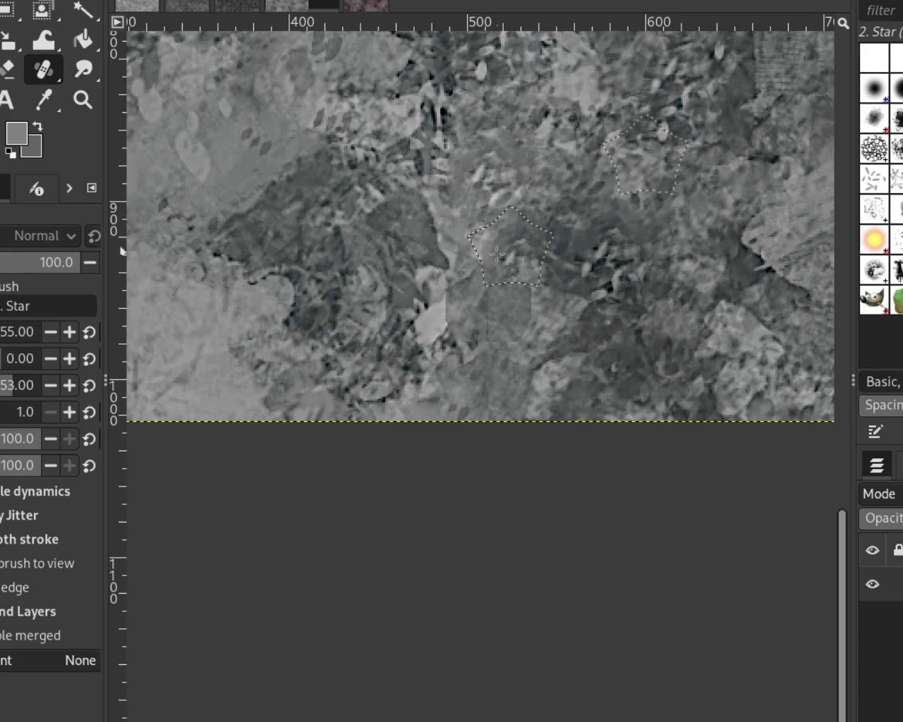
pyautogui.moveTo(478, 236); pyautogui.dragTo(453, 359)
pyautogui.press('z')
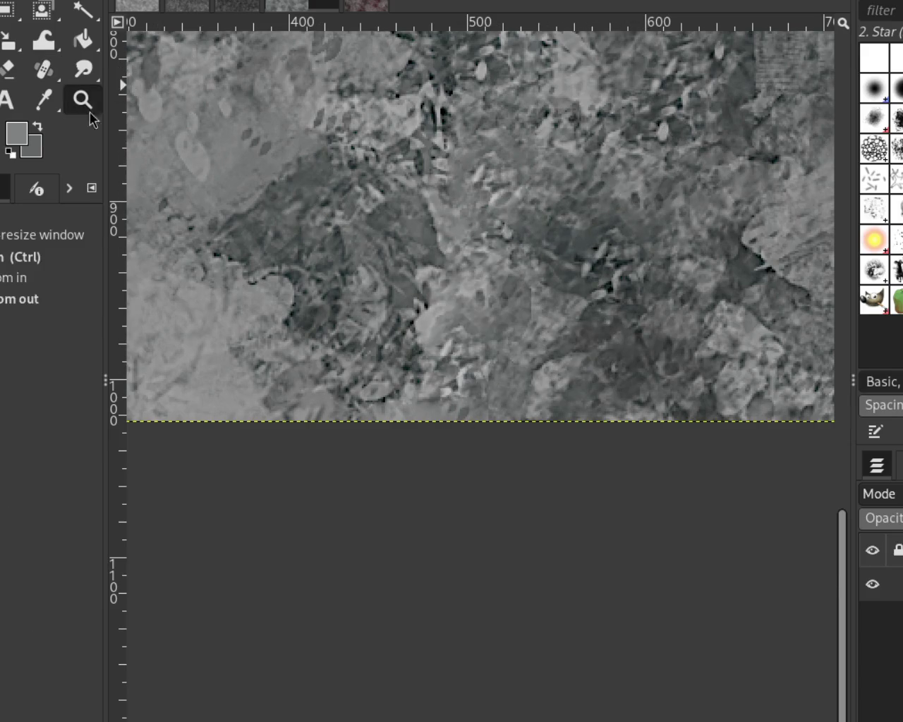
pyautogui.click(579, 403)
pyautogui.keyDown('ctrl'); pyautogui.click(579, 402); pyautogui.keyUp('ctrl')
pyautogui.keyDown('ctrl'); pyautogui.click(578, 402); pyautogui.keyUp('ctrl')
pyautogui.click(578, 403)
pyautogui.keyDown('ctrl'); pyautogui.click(579, 403); pyautogui.keyUp('ctrl')
pyautogui.scroll(3, 577, 282)
pyautogui.click(575, 176)
# Step: Inspect the texture and apply a straight heal stroke near y 475
pyautogui.press('h')
pyautogui.press('z')
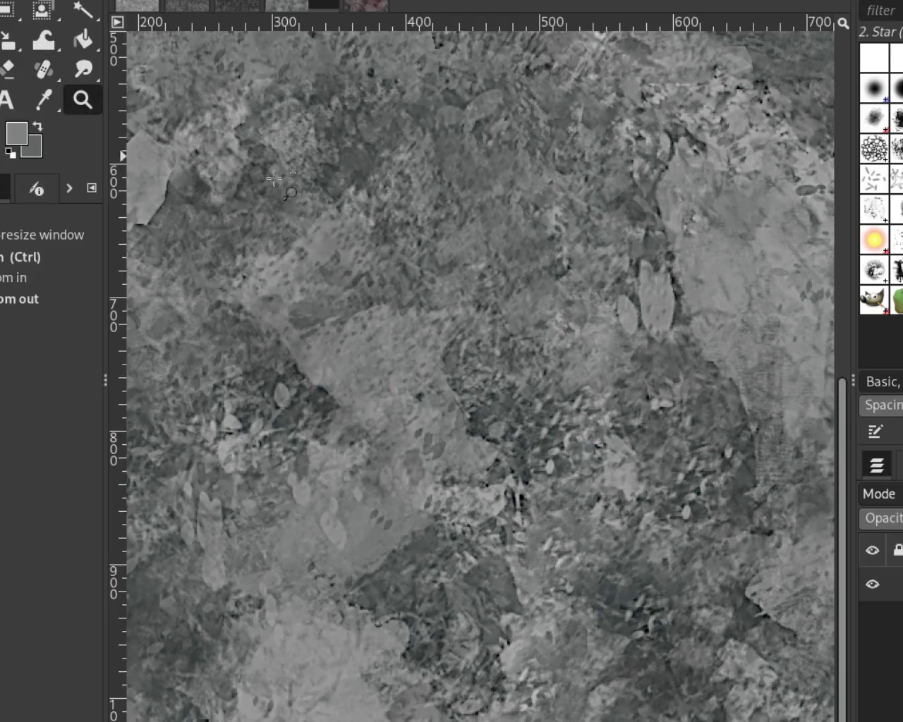
pyautogui.click(213, 156)
pyautogui.keyDown('ctrl'); pyautogui.click(366, 232); pyautogui.keyUp('ctrl')
pyautogui.click(536, 310)
pyautogui.click(554, 320)
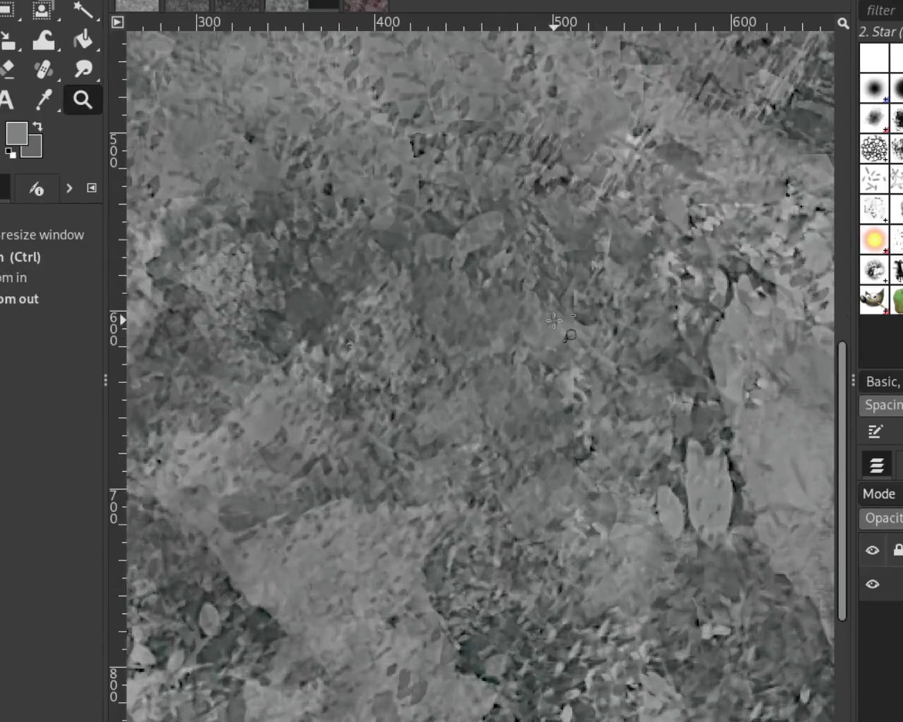
pyautogui.keyDown('ctrl'); pyautogui.click(555, 321); pyautogui.keyUp('ctrl')
pyautogui.keyDown('ctrl'); pyautogui.click(533, 270); pyautogui.keyUp('ctrl')
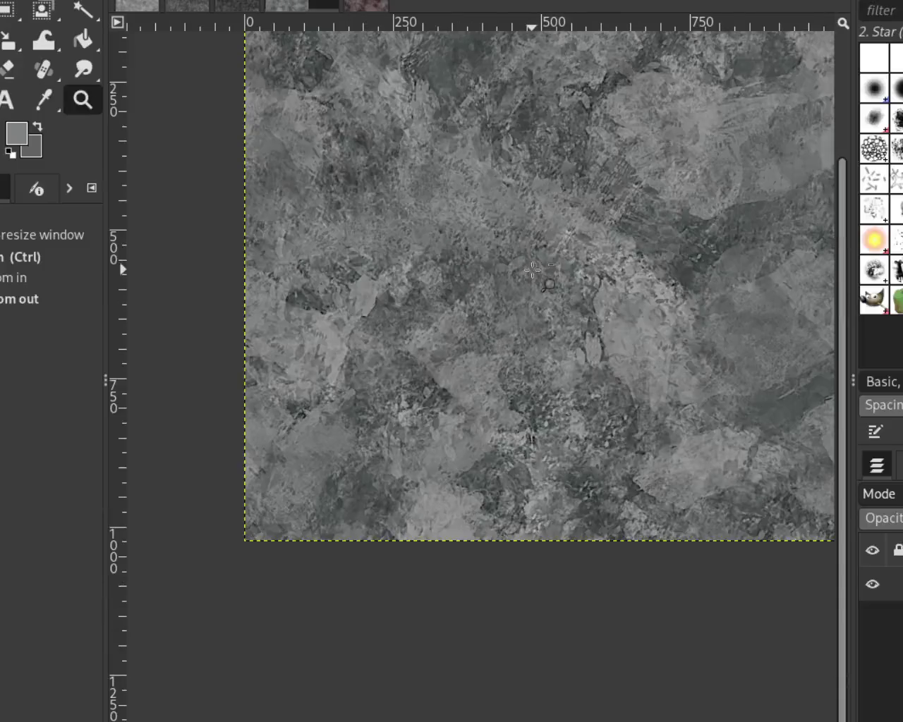
pyautogui.click(524, 113)
pyautogui.click(534, 226)
pyautogui.keyDown('ctrl'); pyautogui.click(656, 497); pyautogui.keyUp('ctrl')
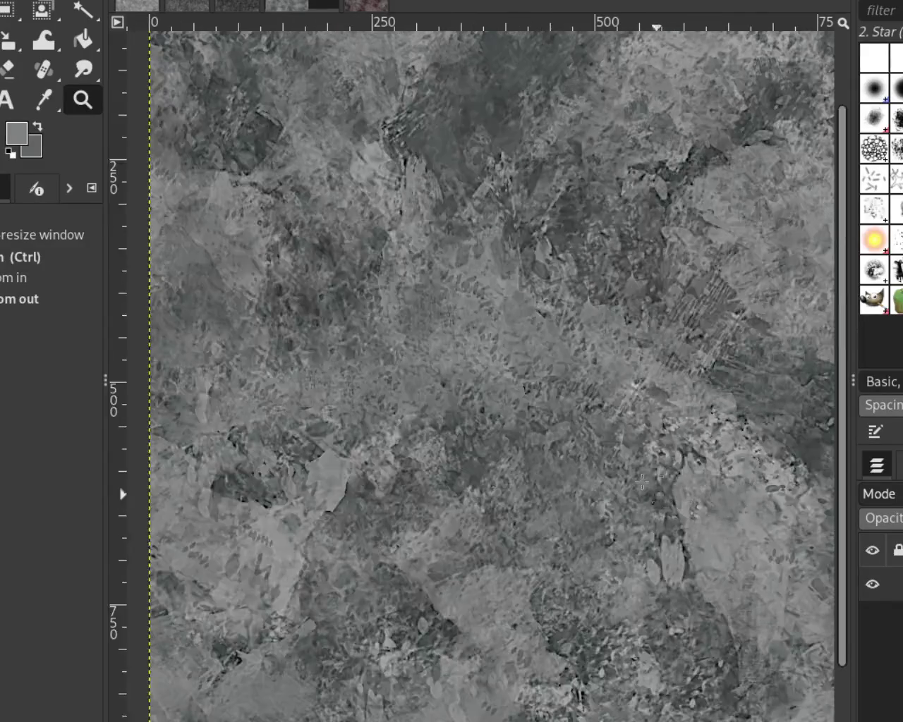
pyautogui.click(634, 499)
pyautogui.keyDown('ctrl'); pyautogui.click(555, 401); pyautogui.keyUp('ctrl')
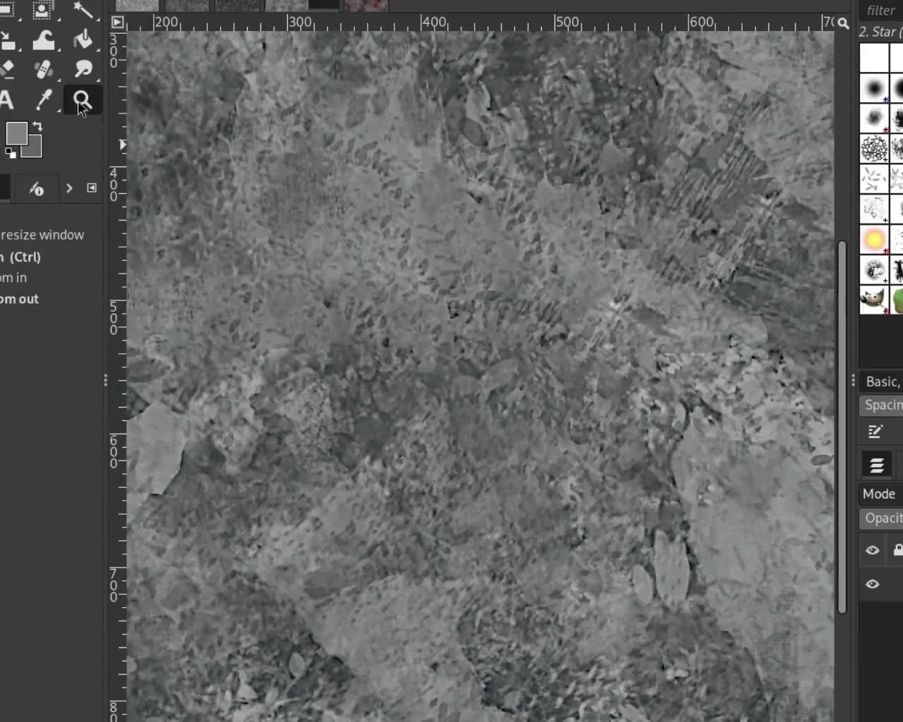
pyautogui.click(57, 72)
pyautogui.keyDown('ctrl'); pyautogui.click(600, 298); pyautogui.keyUp('ctrl')
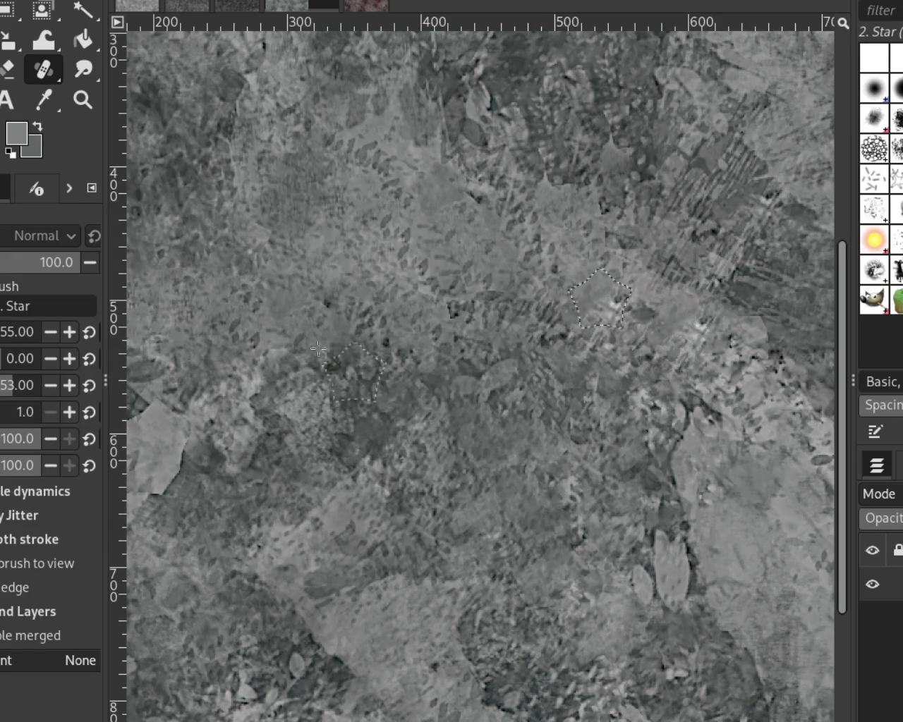
# Step: Heal the seam in the left-centre area from nearby clean stone, near x 320, y 720
pyautogui.click(83, 99)
pyautogui.click(624, 70)
pyautogui.keyDown('ctrl'); pyautogui.click(624, 71); pyautogui.keyUp('ctrl')
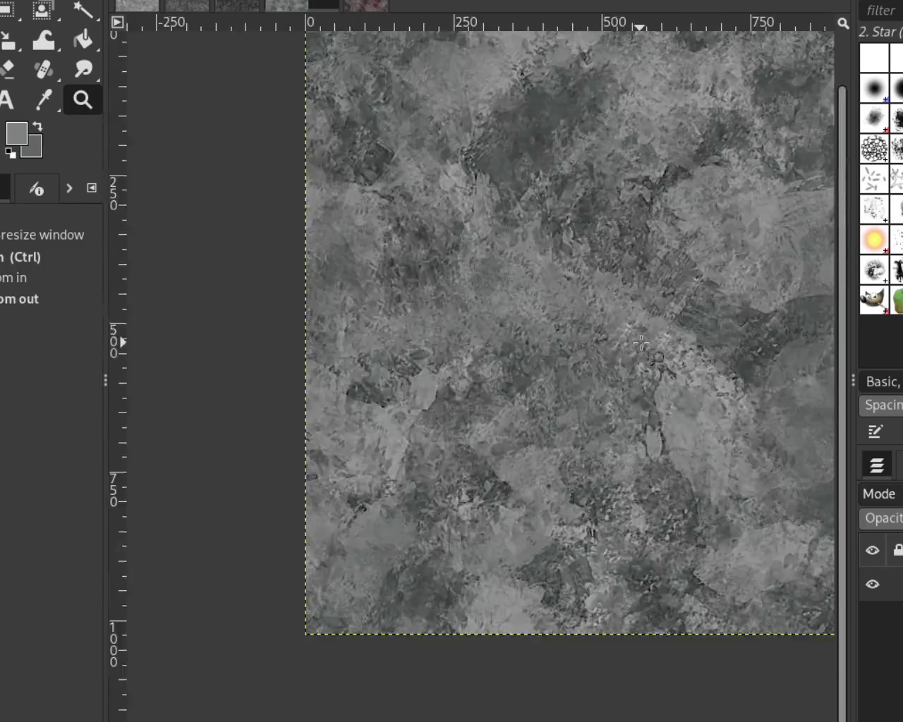
pyautogui.click(578, 63)
pyautogui.click(578, 62)
pyautogui.keyDown('ctrl'); pyautogui.click(543, 270); pyautogui.keyUp('ctrl')
pyautogui.keyDown('ctrl'); pyautogui.click(543, 270); pyautogui.keyUp('ctrl')
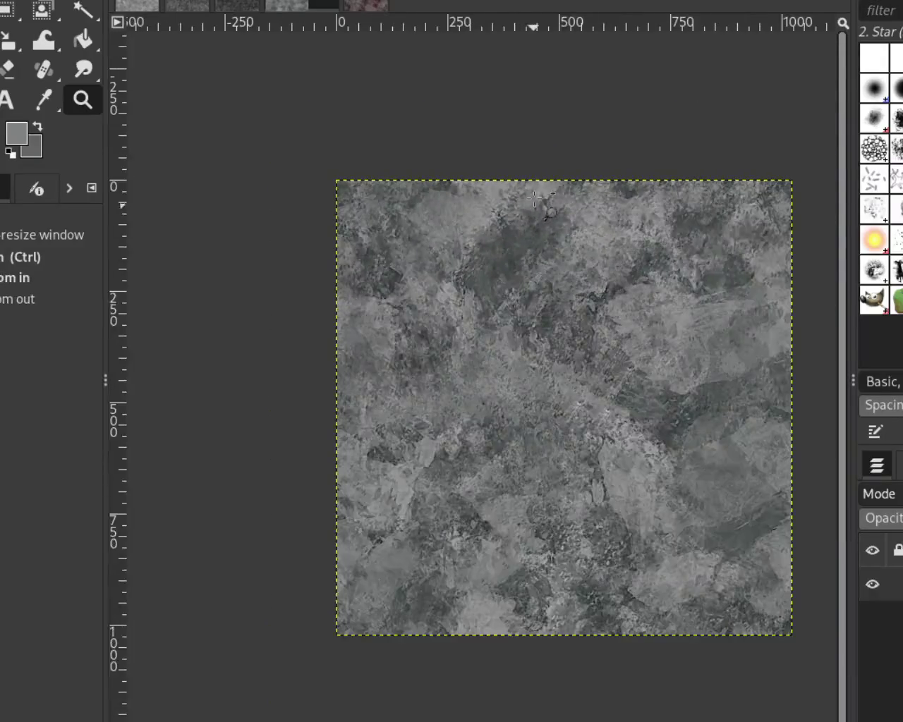
pyautogui.click(535, 196)
pyautogui.click(535, 198)
pyautogui.keyDown('ctrl'); pyautogui.click(549, 205); pyautogui.keyUp('ctrl')
pyautogui.click(596, 547)
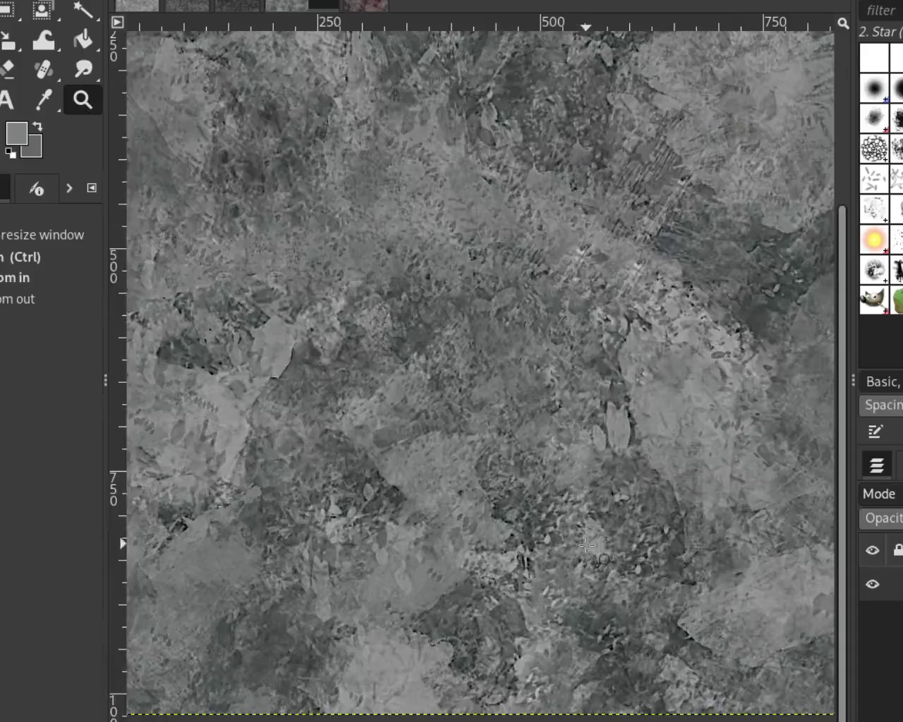
pyautogui.keyDown('ctrl'); pyautogui.click(554, 321); pyautogui.keyUp('ctrl')
pyautogui.click(307, 315)
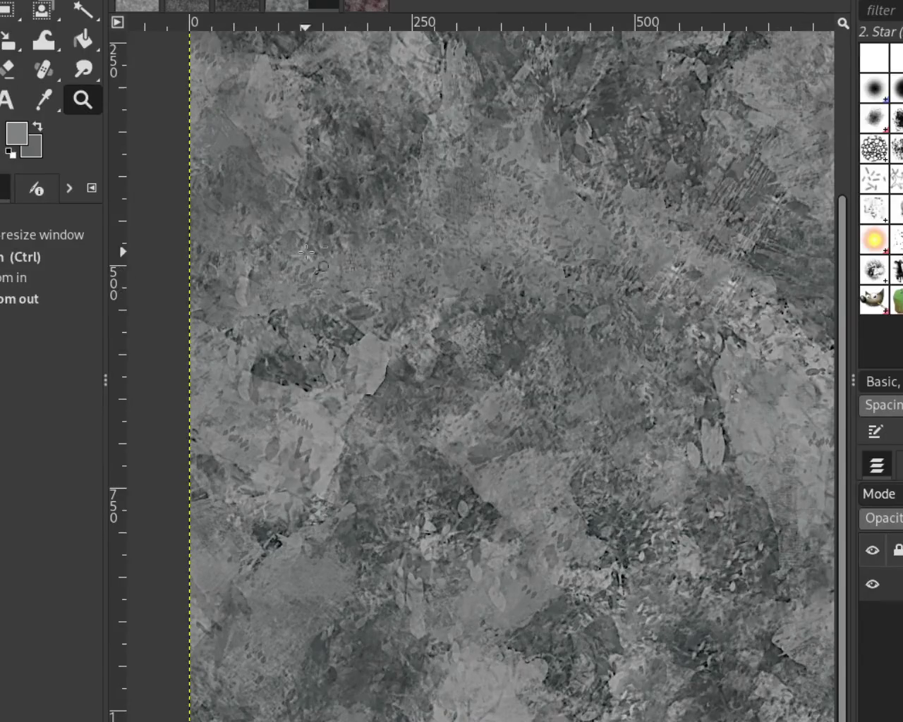
pyautogui.click(43, 70)
pyautogui.keyDown('ctrl'); pyautogui.click(371, 192); pyautogui.keyUp('ctrl')
pyautogui.moveTo(354, 264)
pyautogui.mouseDown()
pyautogui.moveTo(294, 249)
pyautogui.moveTo(309, 249)
pyautogui.mouseUp()
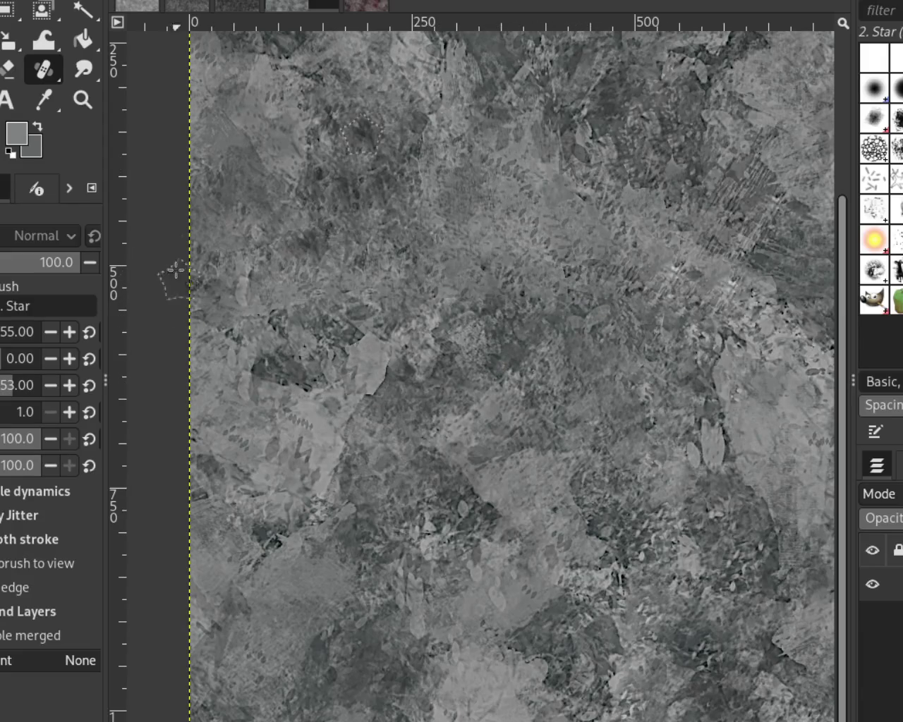
# Step: Heal over the bright blotch near x 295, y 640 using a source beside it
pyautogui.press('z')
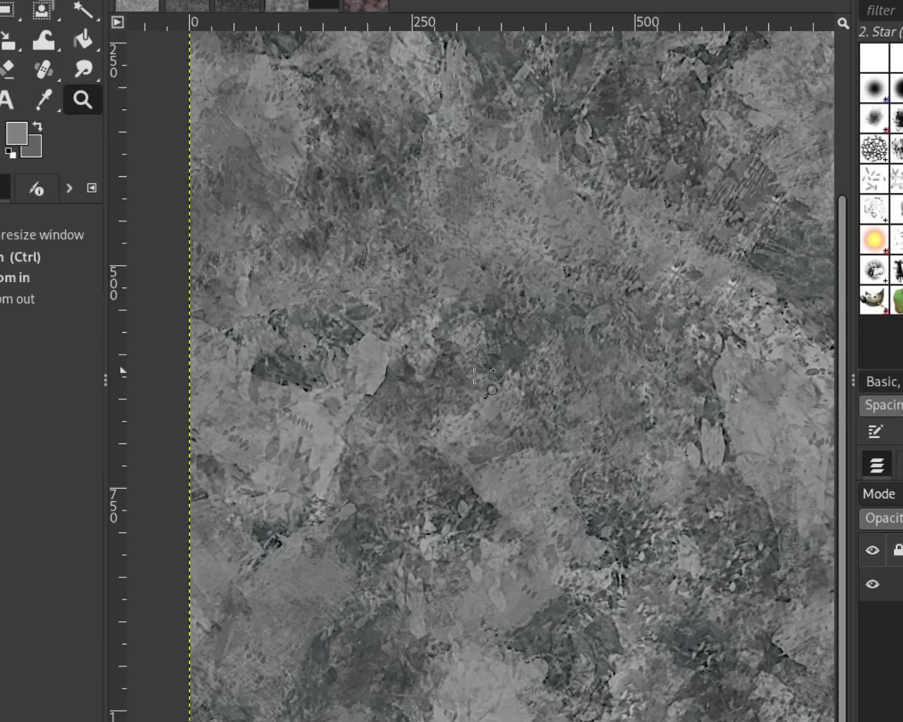
pyautogui.keyDown('ctrl'); pyautogui.click(475, 377); pyautogui.keyUp('ctrl')
pyautogui.click(475, 377)
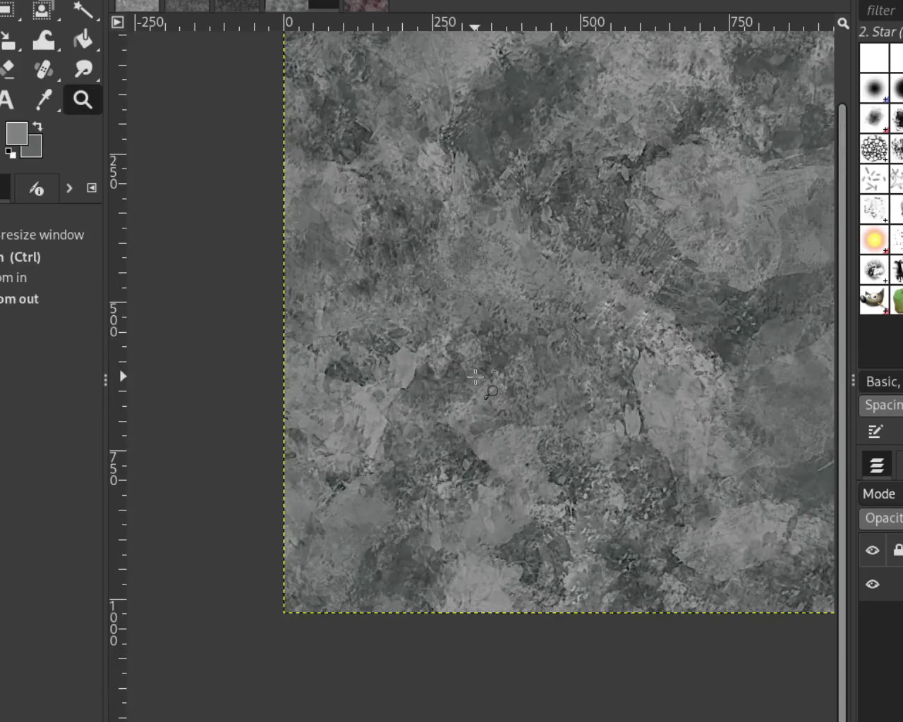
pyautogui.keyDown('ctrl'); pyautogui.click(476, 377); pyautogui.keyUp('ctrl')
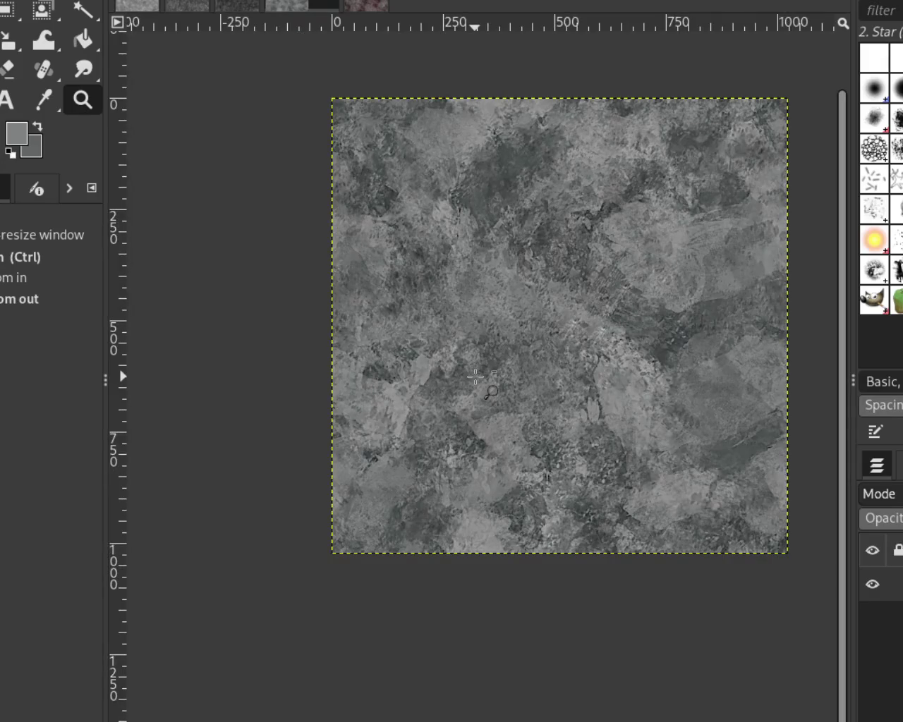
pyautogui.keyDown('ctrl'); pyautogui.click(538, 475); pyautogui.keyUp('ctrl')
pyautogui.click(538, 475)
pyautogui.click(538, 474)
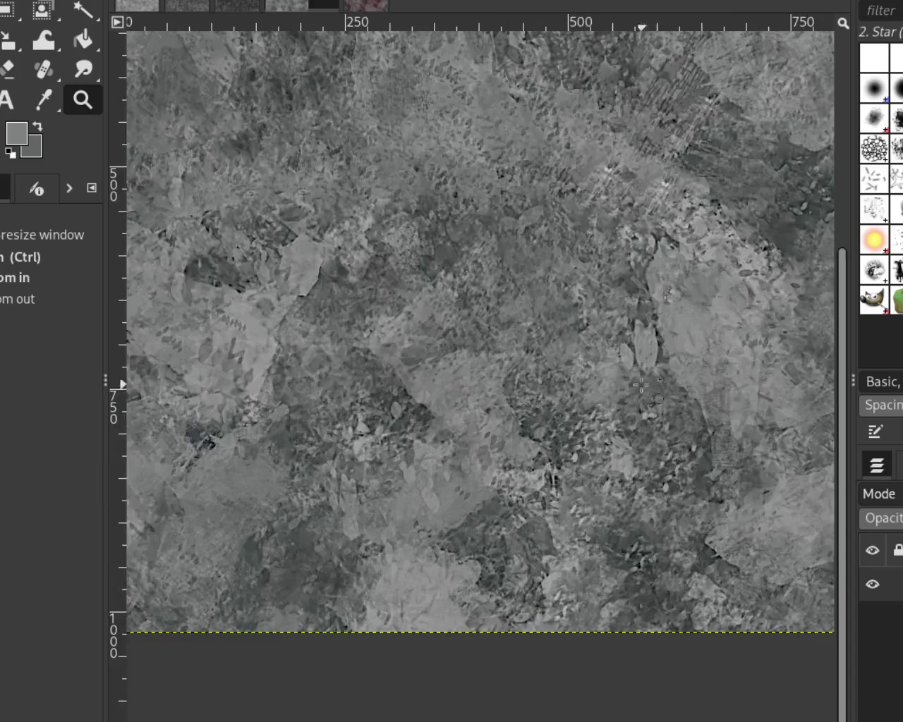
pyautogui.click(616, 385)
pyautogui.press('ctrl')
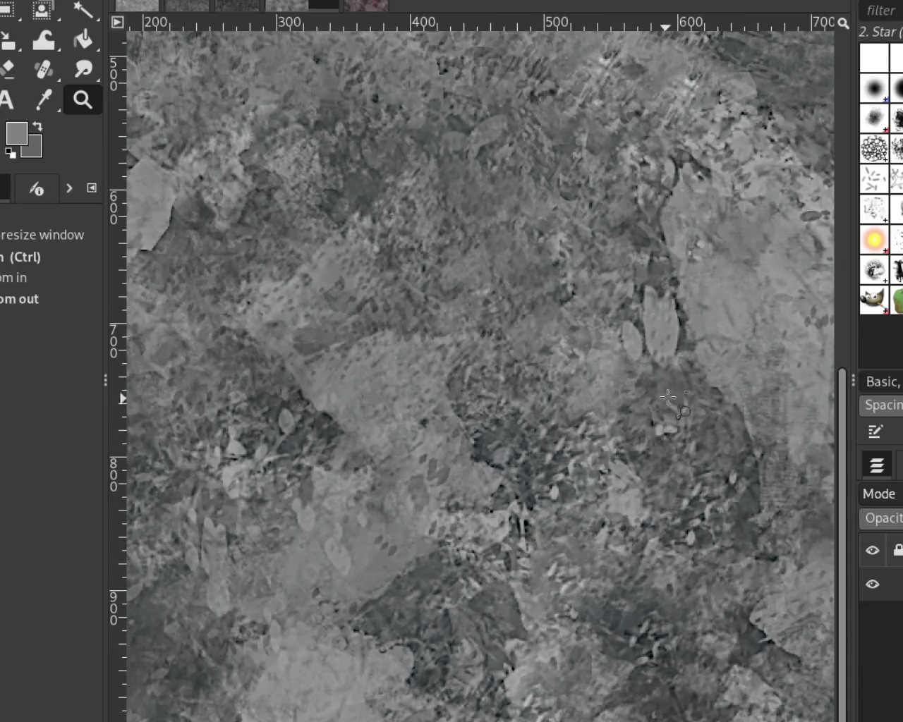
pyautogui.keyDown('ctrl'); pyautogui.click(697, 464); pyautogui.keyUp('ctrl')
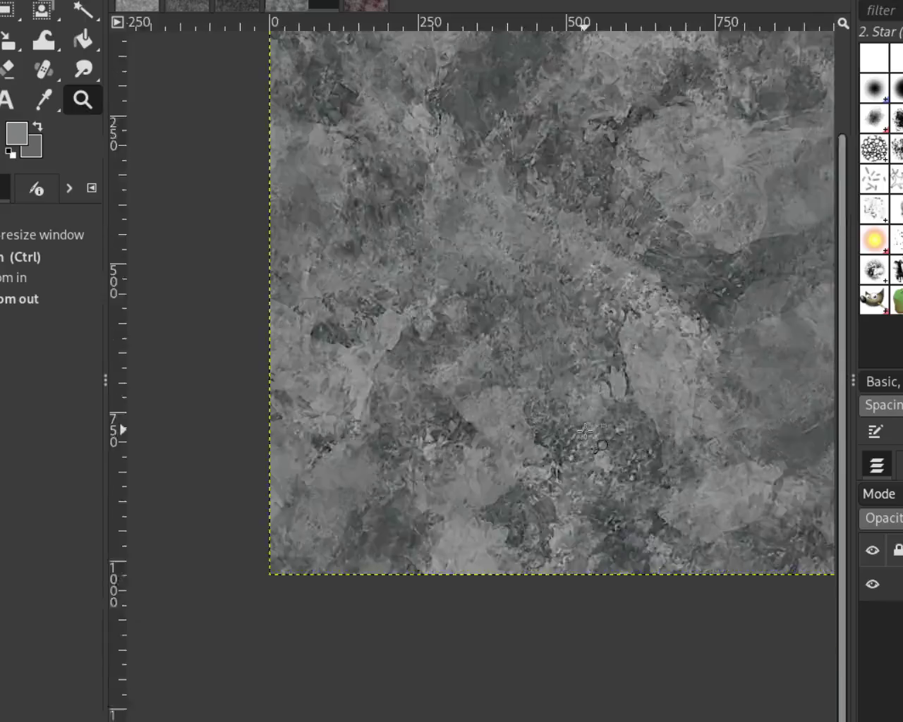
pyautogui.keyDown('ctrl'); pyautogui.click(697, 463); pyautogui.keyUp('ctrl')
pyautogui.click(441, 353)
pyautogui.click(441, 353)
pyautogui.click(43, 69)
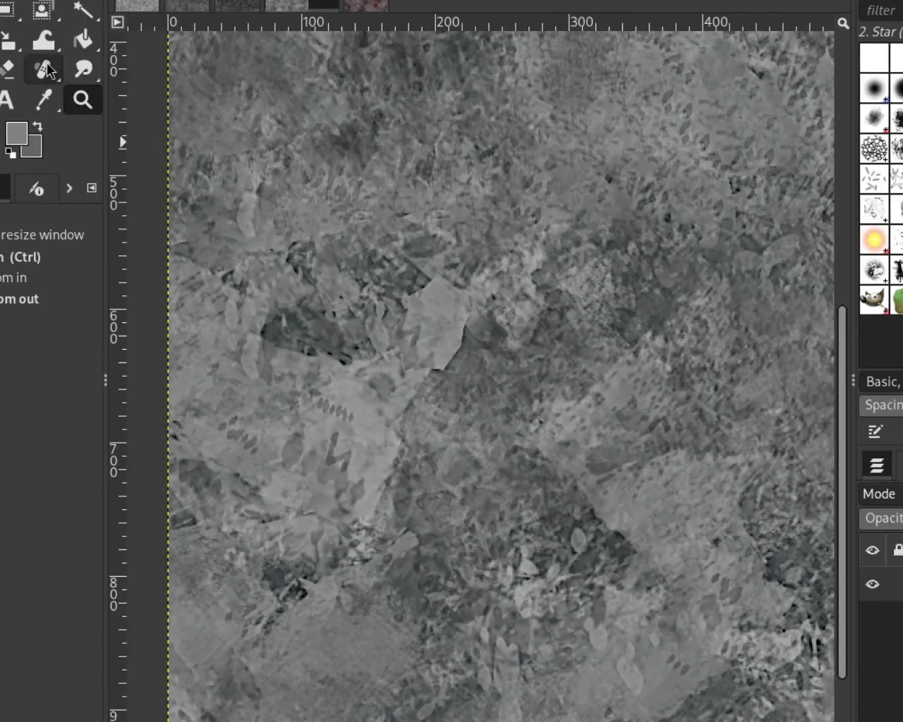
pyautogui.keyDown('ctrl'); pyautogui.click(697, 363); pyautogui.keyUp('ctrl')
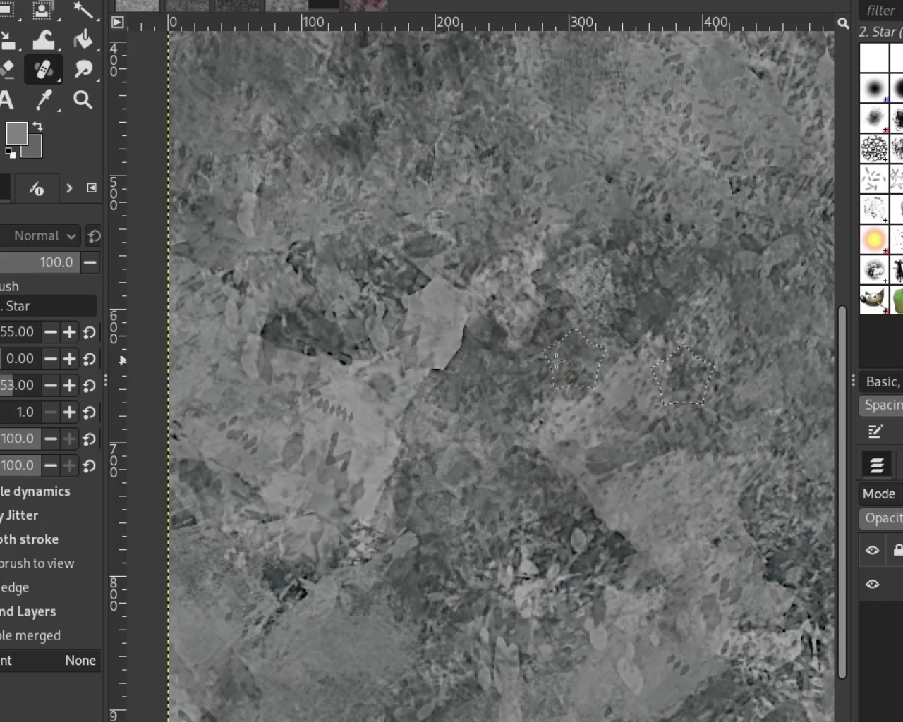
pyautogui.moveTo(458, 339); pyautogui.dragTo(430, 395)
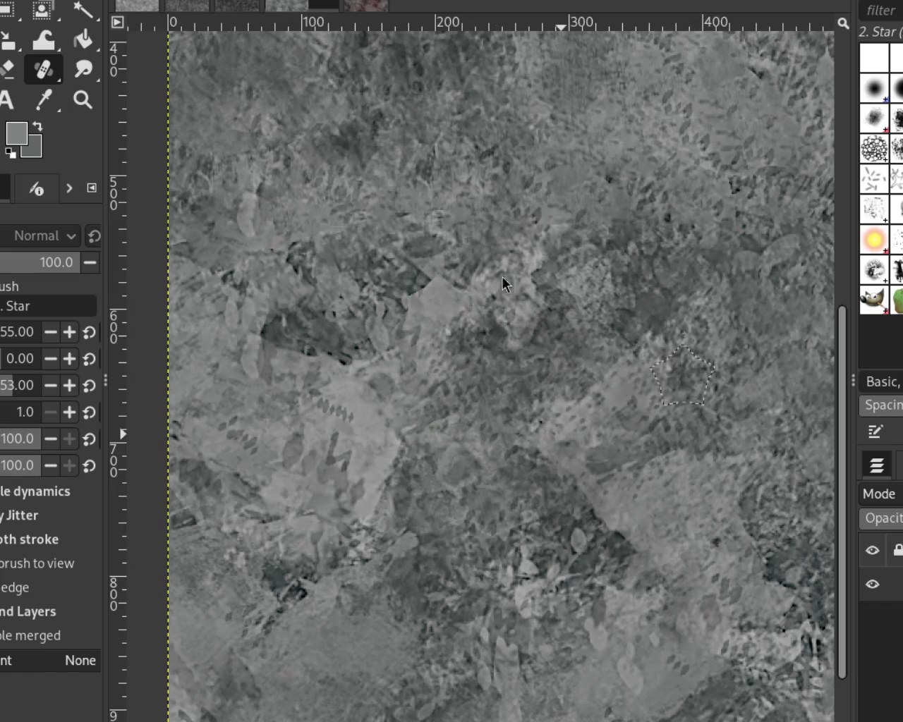
# Step: Zoom in and out across the texture to review the healed patch
pyautogui.click(83, 99)
pyautogui.click(368, 399)
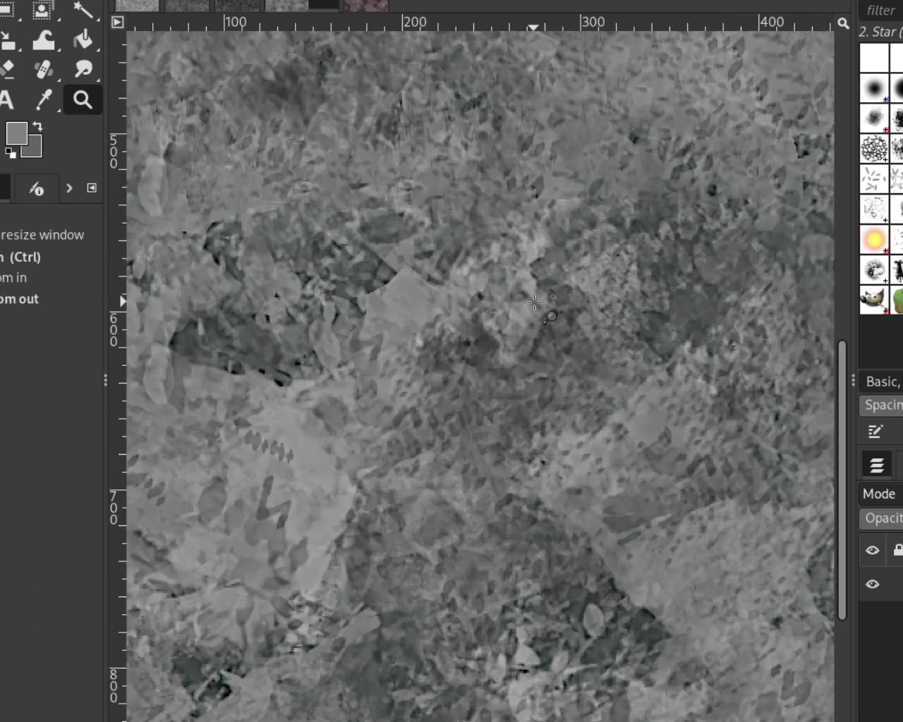
pyautogui.keyDown('ctrl'); pyautogui.click(369, 398); pyautogui.keyUp('ctrl')
pyautogui.click(369, 398)
pyautogui.click(368, 398)
pyautogui.keyDown('ctrl'); pyautogui.click(434, 282); pyautogui.keyUp('ctrl')
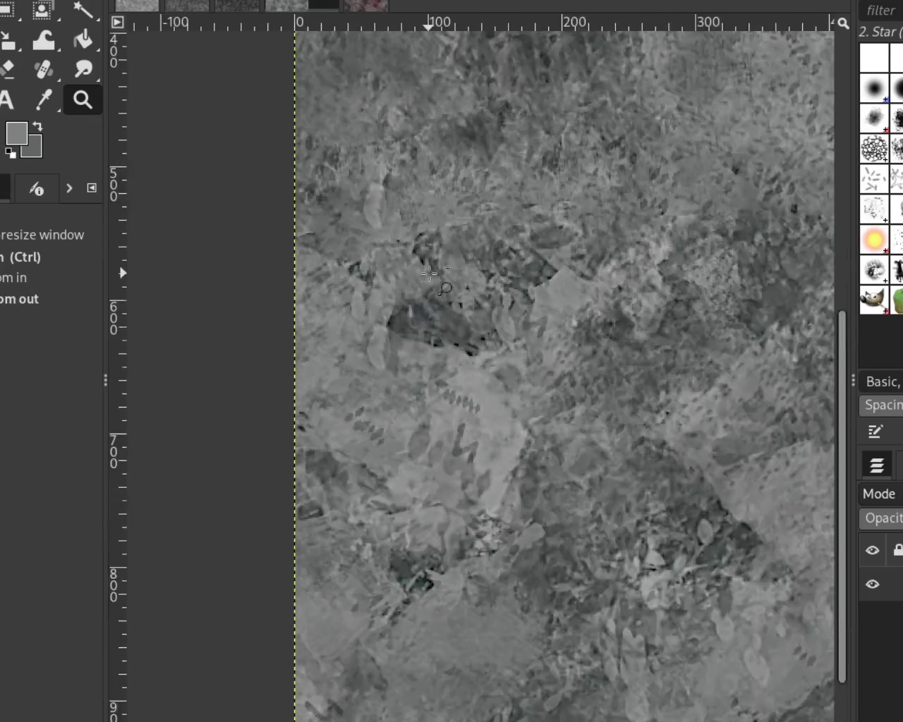
pyautogui.keyDown('ctrl'); pyautogui.click(434, 282); pyautogui.keyUp('ctrl')
pyautogui.keyDown('ctrl'); pyautogui.click(433, 282); pyautogui.keyUp('ctrl')
pyautogui.click(536, 216)
pyautogui.keyDown('ctrl'); pyautogui.click(535, 216); pyautogui.keyUp('ctrl')
pyautogui.click(564, 212)
pyautogui.click(591, 206)
pyautogui.keyDown('ctrl'); pyautogui.click(591, 205); pyautogui.keyUp('ctrl')
pyautogui.click(755, 279)
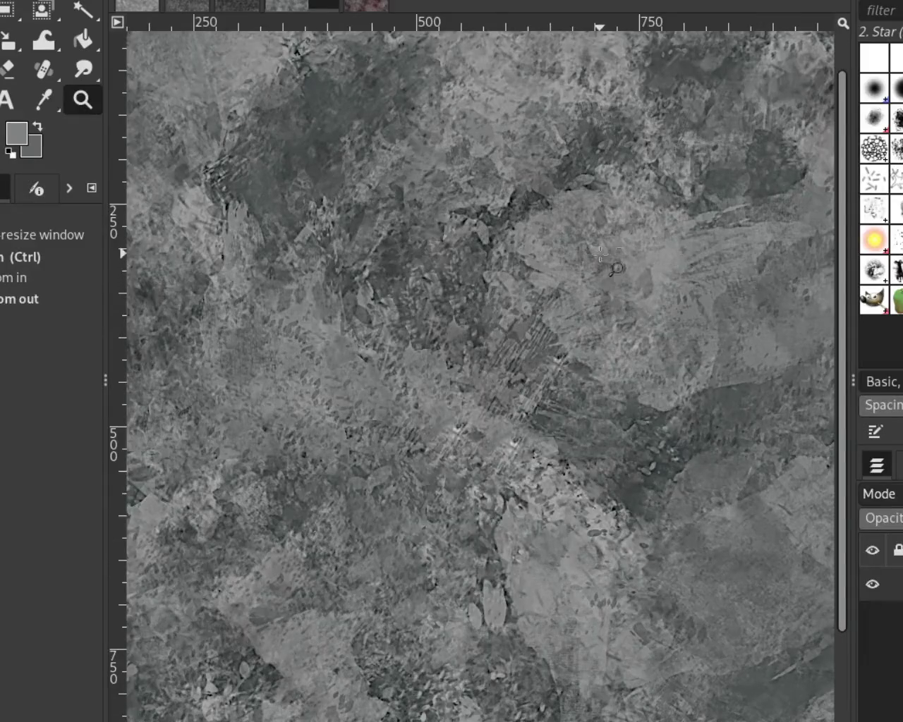
pyautogui.keyDown('ctrl'); pyautogui.click(601, 253); pyautogui.keyUp('ctrl')
pyautogui.click(392, 317)
pyautogui.keyDown('ctrl'); pyautogui.click(582, 435); pyautogui.keyUp('ctrl')
pyautogui.keyDown('ctrl'); pyautogui.click(581, 436); pyautogui.keyUp('ctrl')
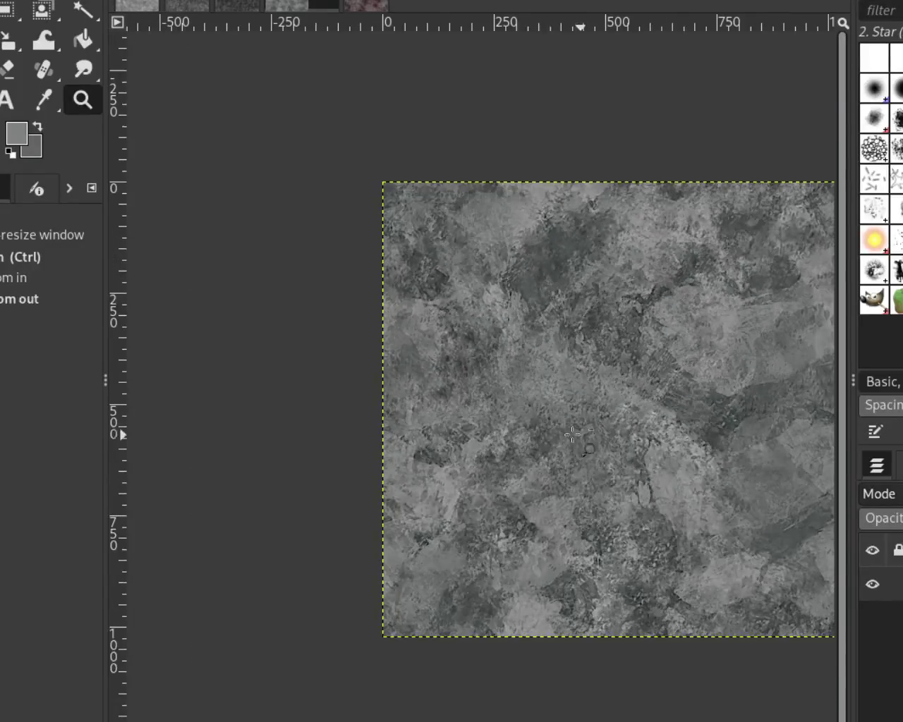
pyautogui.click(666, 522)
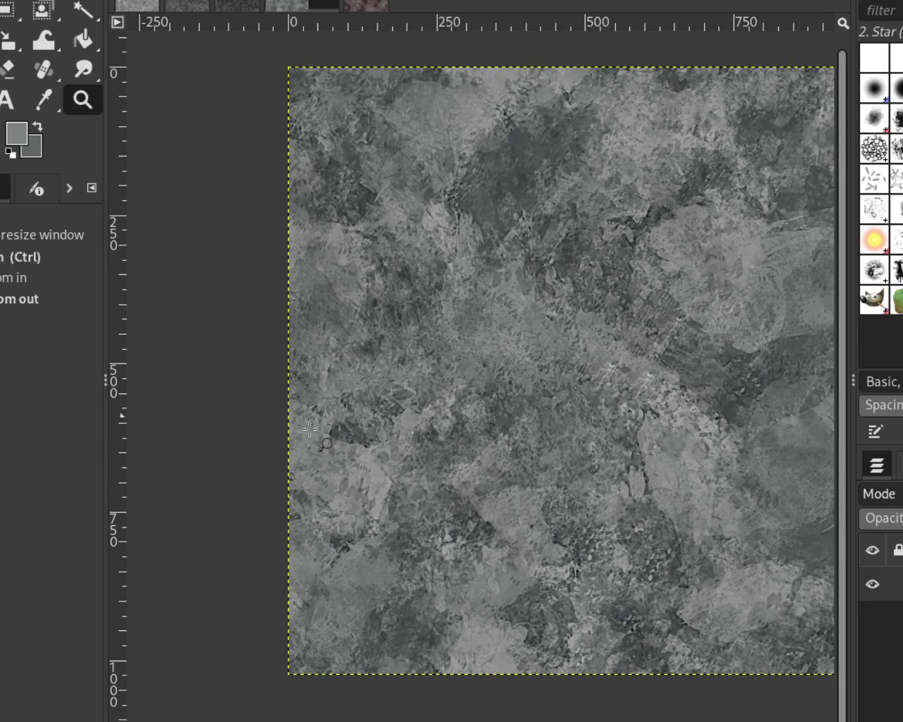
pyautogui.keyDown('ctrl'); pyautogui.click(630, 444); pyautogui.keyUp('ctrl')
pyautogui.keyDown('ctrl'); pyautogui.click(600, 433); pyautogui.keyUp('ctrl')
pyautogui.click(601, 433)
pyautogui.click(568, 406)
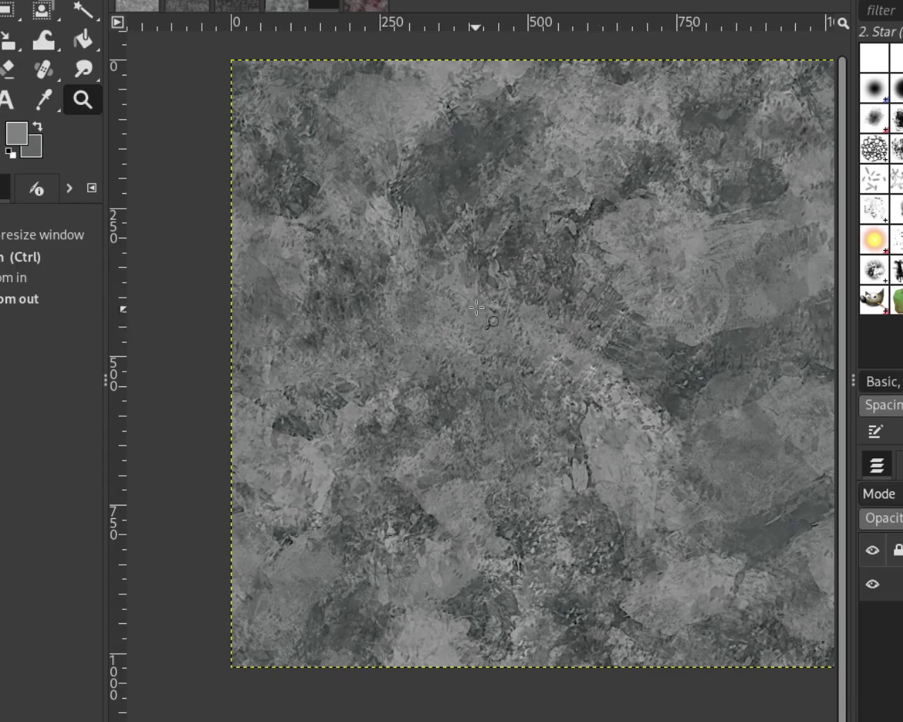
pyautogui.click(44, 70)
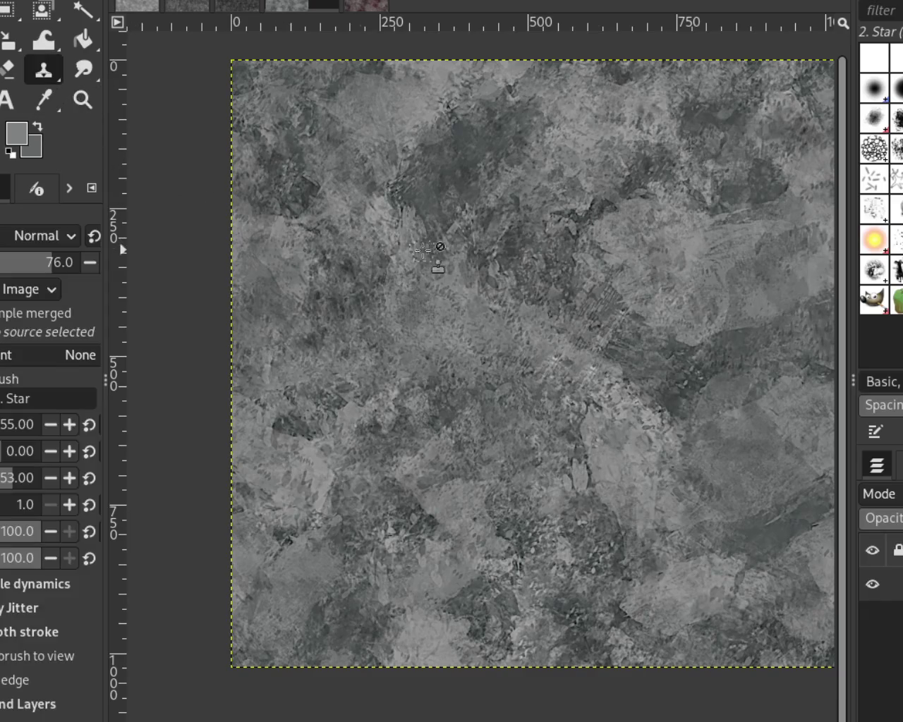
pyautogui.keyDown('ctrl'); pyautogui.click(450, 217); pyautogui.keyUp('ctrl')
pyautogui.click(399, 338)
pyautogui.keyDown('shift'); pyautogui.click(750, 443); pyautogui.keyUp('shift')
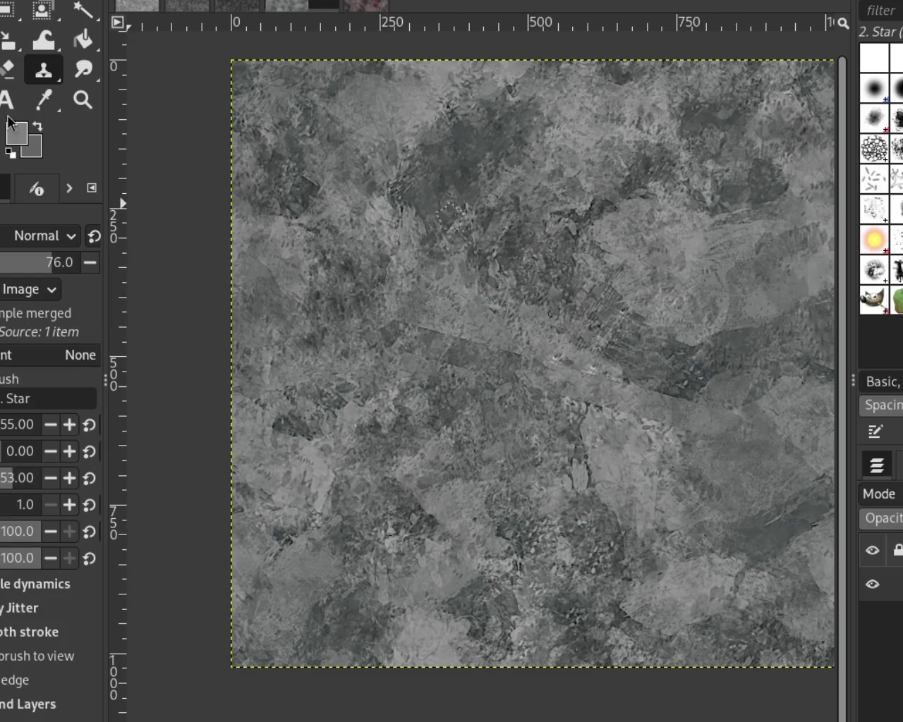
pyautogui.press('h')
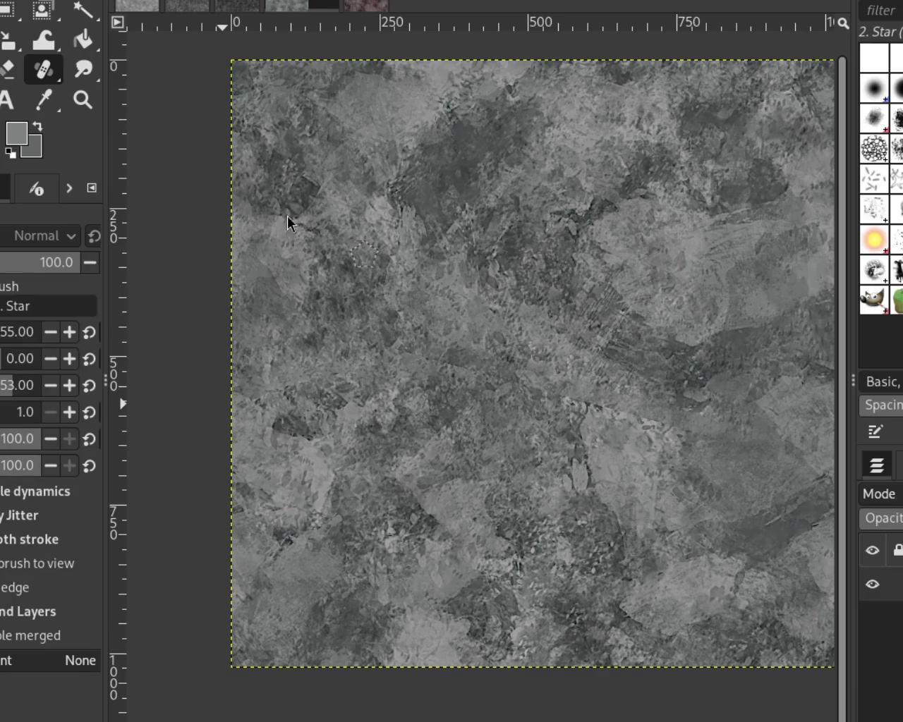
pyautogui.click(325, 328)
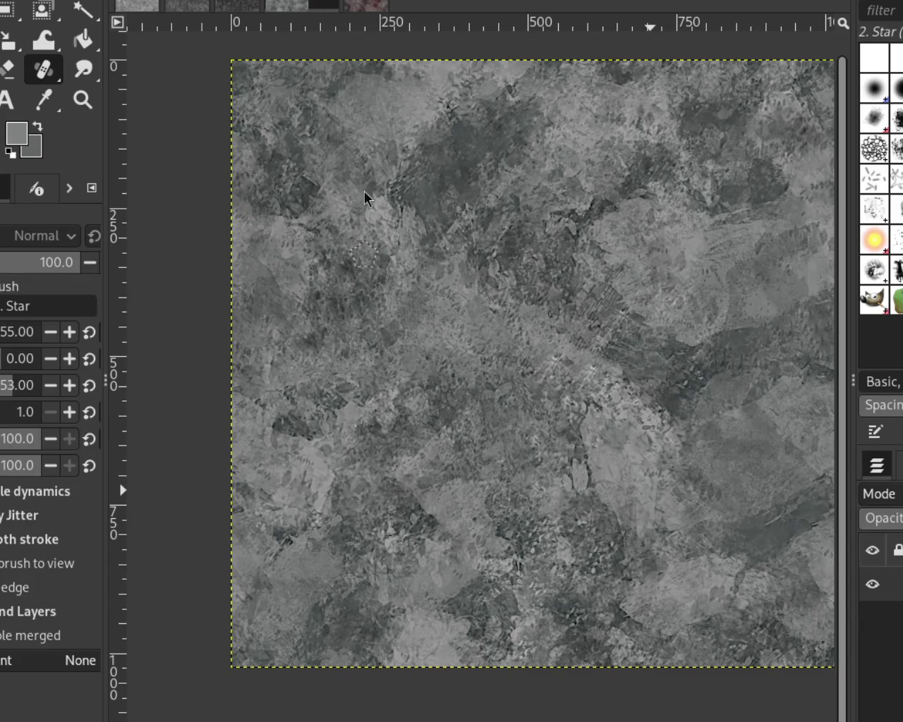
pyautogui.press('c')
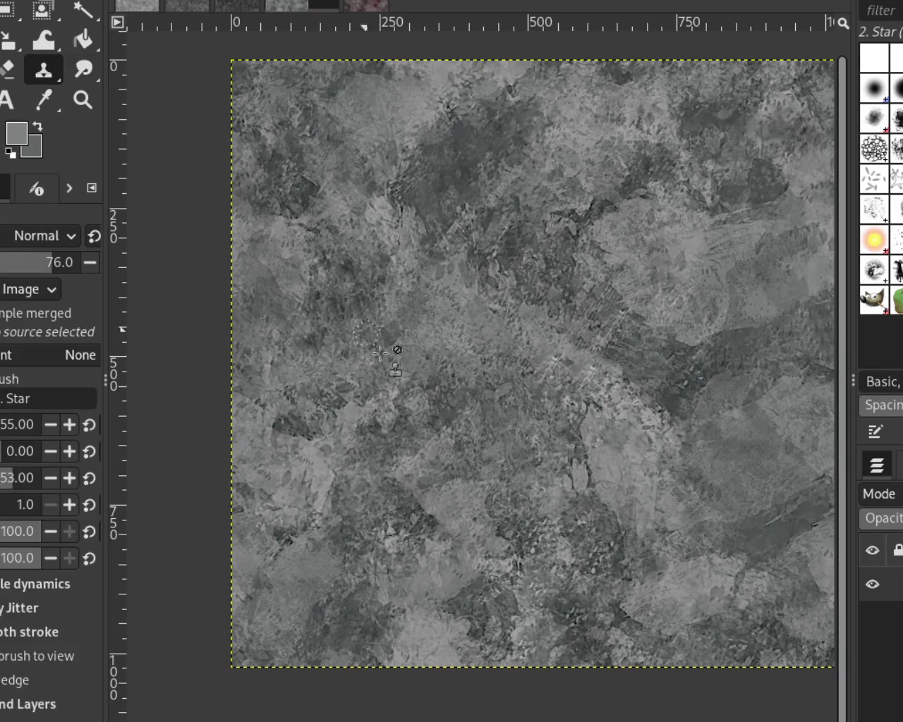
# Step: Clone upper-left stone texture over the diagonal light stripes on the right side
pyautogui.keyDown('ctrl'); pyautogui.click(361, 209); pyautogui.keyUp('ctrl')
pyautogui.keyDown('shift'); pyautogui.click(781, 208); pyautogui.keyUp('shift')
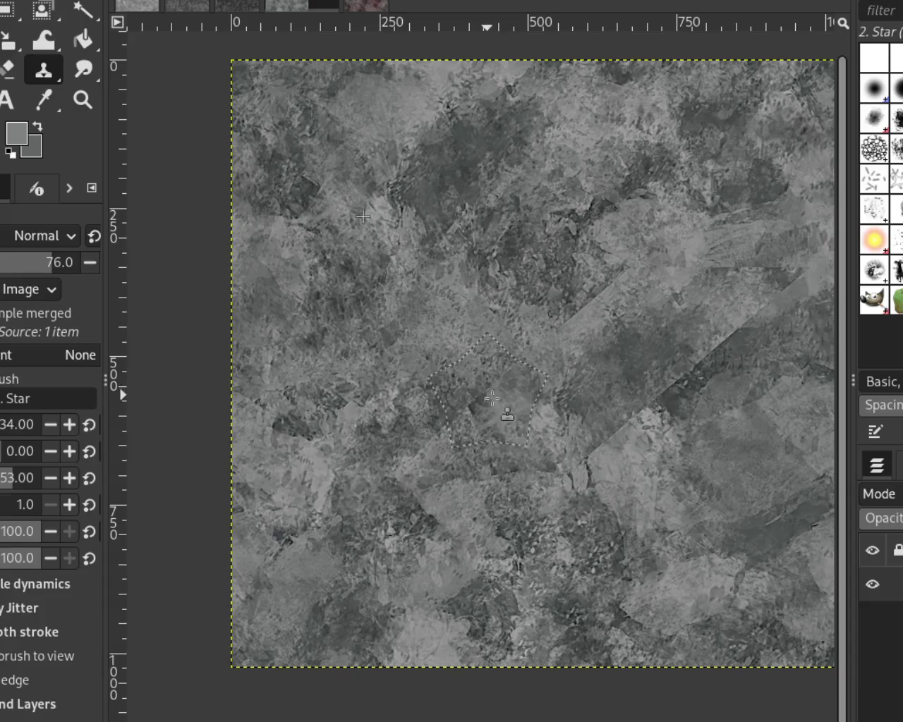
pyautogui.moveTo(490, 397); pyautogui.dragTo(725, 282)
pyautogui.moveTo(607, 416); pyautogui.dragTo(776, 197)
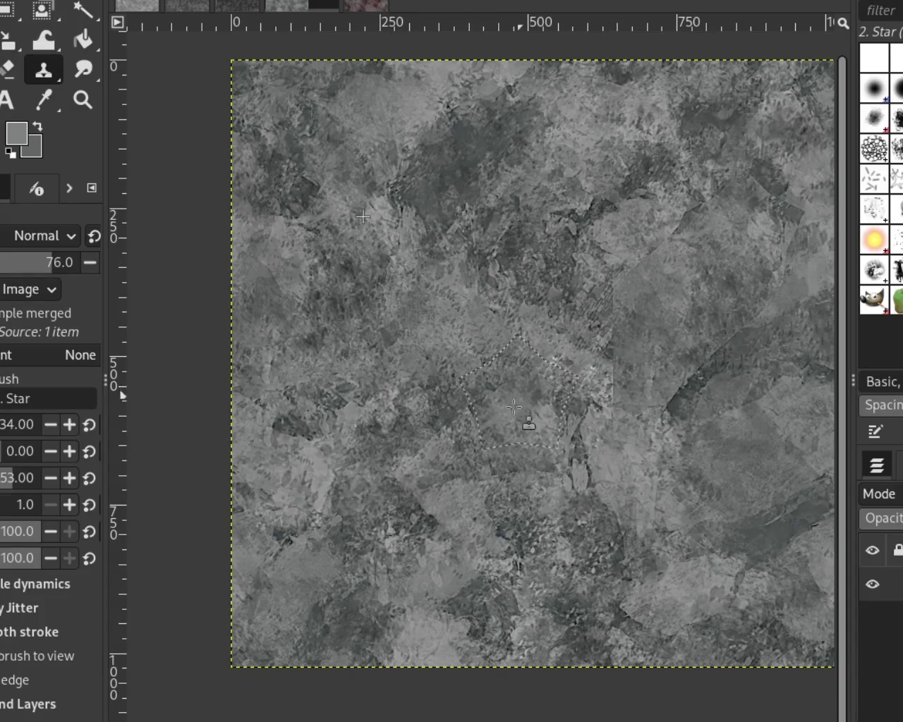
pyautogui.click(428, 462)
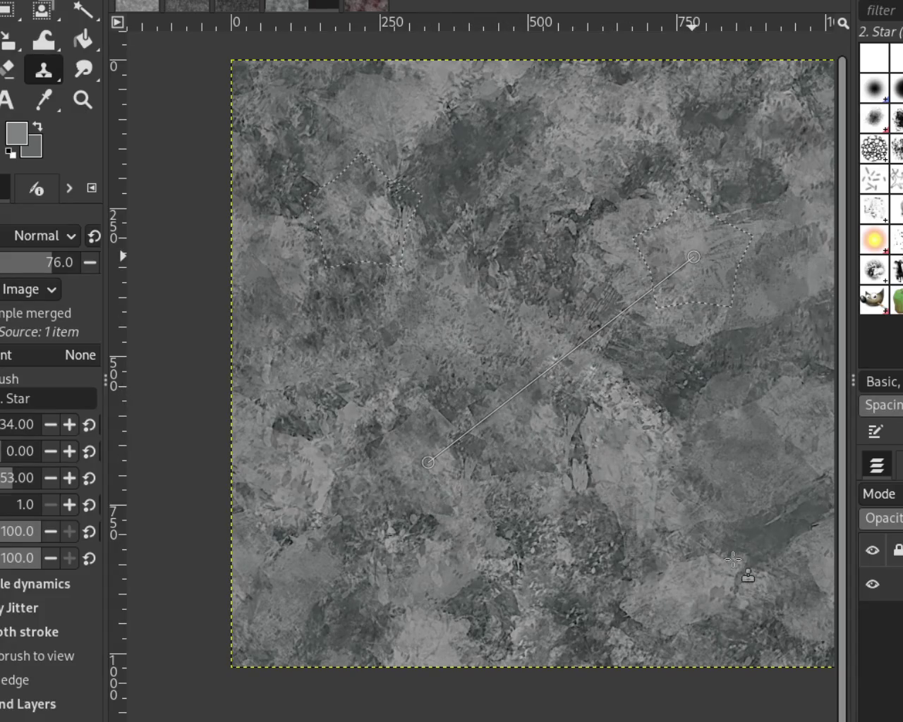
pyautogui.keyDown('shift'); pyautogui.click(693, 256); pyautogui.keyUp('shift')
pyautogui.moveTo(606, 416)
pyautogui.mouseDown()
pyautogui.moveTo(611, 458)
pyautogui.moveTo(719, 383)
pyautogui.mouseUp()
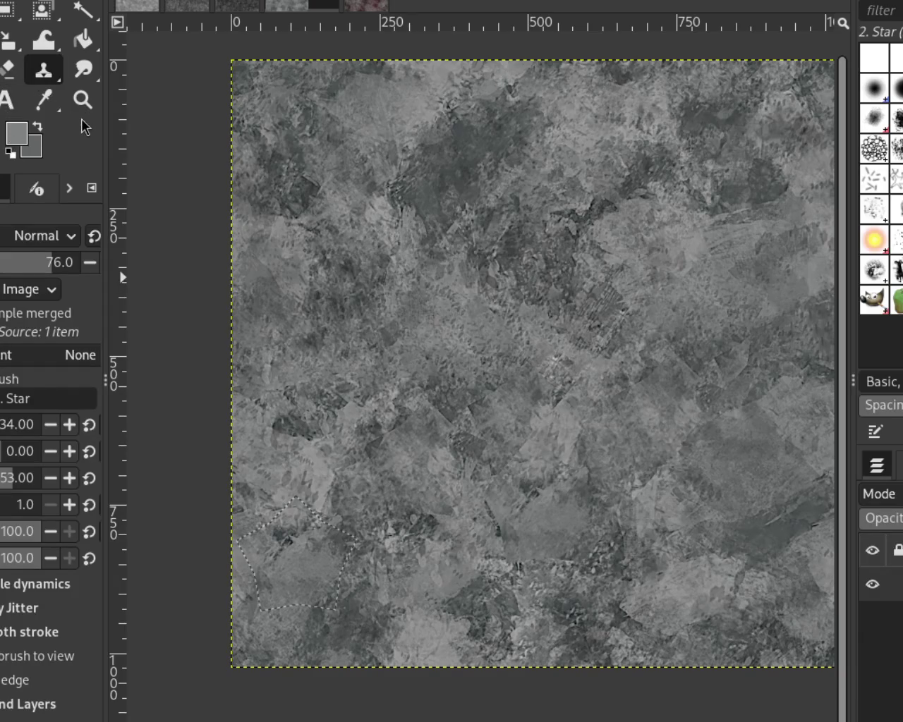
# Step: Heal streaks across the central seam, the centre-right band, and a lower-left patch
pyautogui.press('h')
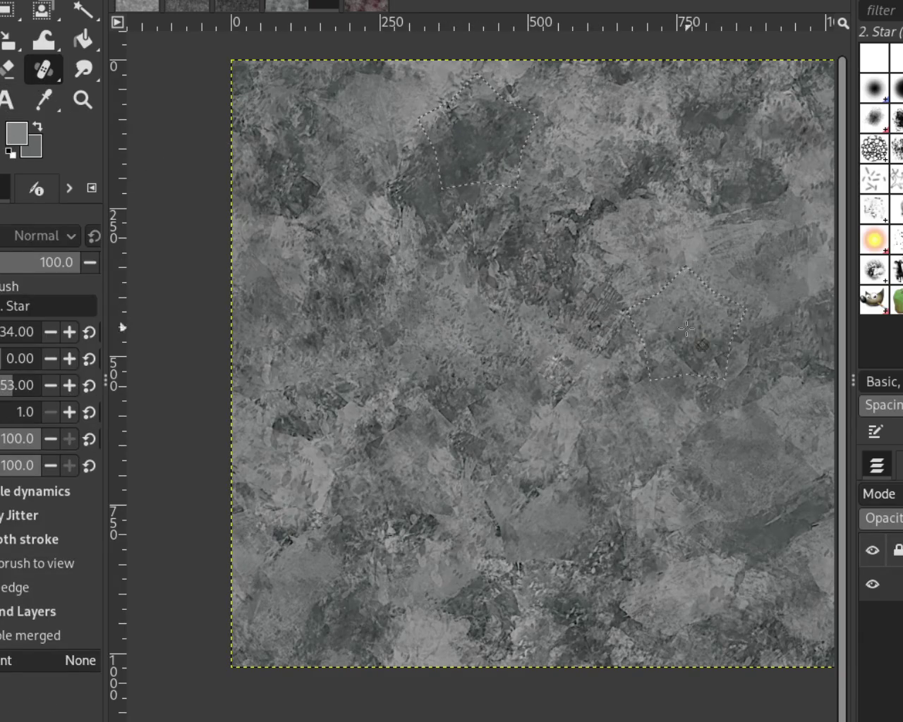
pyautogui.keyDown('shift'); pyautogui.click(425, 506); pyautogui.keyUp('shift')
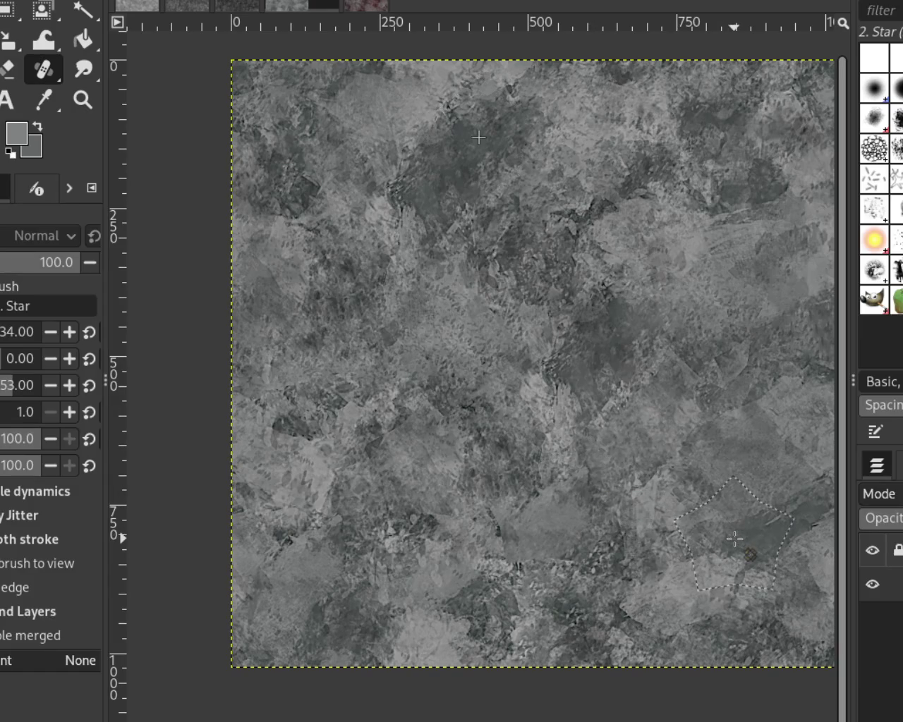
pyautogui.moveTo(734, 539); pyautogui.dragTo(528, 518)
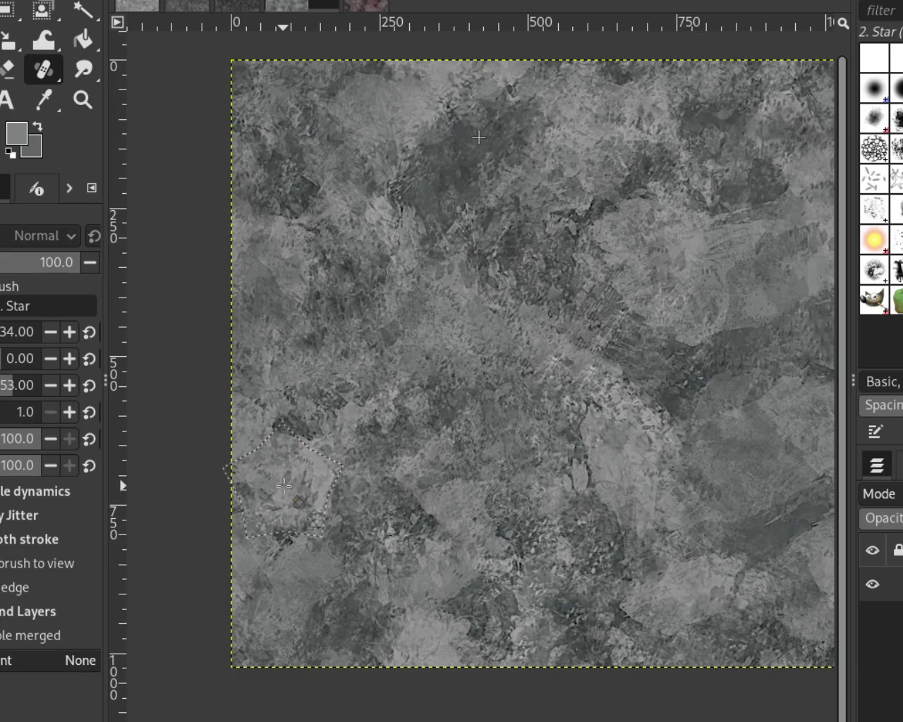
pyautogui.click(284, 485)
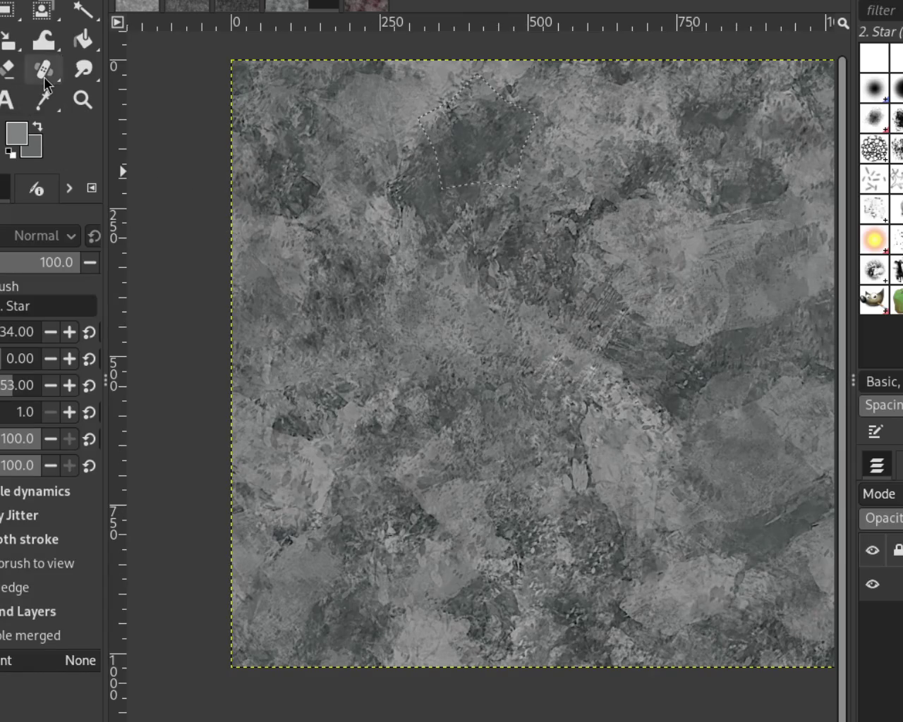
pyautogui.click(85, 103)
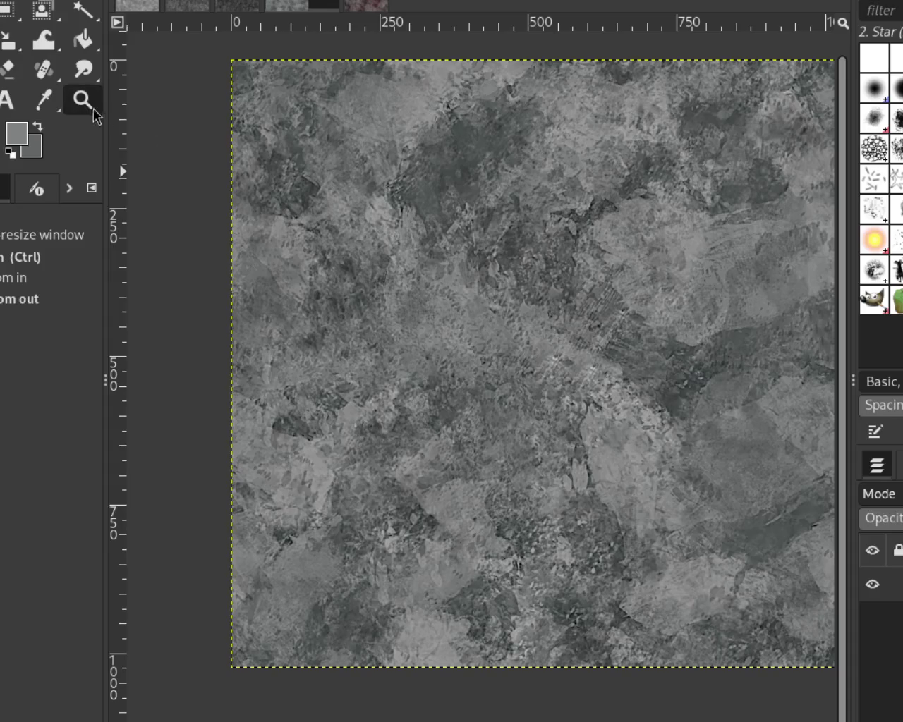
# Step: Inspect the whole stone tile, then offset the layer by x/2, y/2 with wrap-around
pyautogui.click(513, 210)
pyautogui.click(514, 210)
pyautogui.click(514, 210)
pyautogui.hotkey('shift', 'ctrl', 'j')
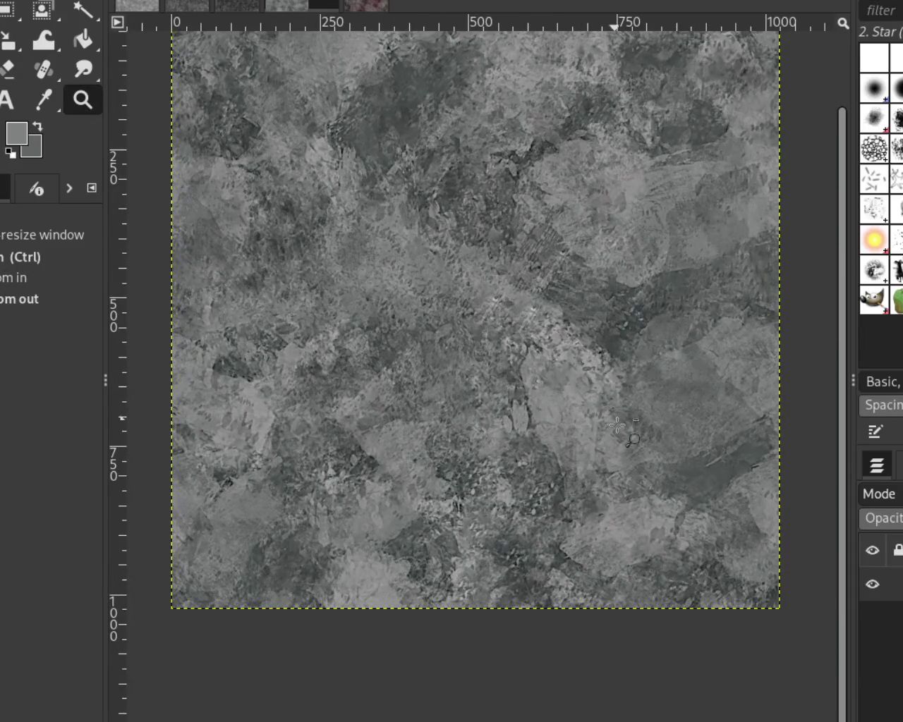
pyautogui.keyDown('ctrl'); pyautogui.click(632, 437); pyautogui.keyUp('ctrl')
pyautogui.click(535, 293)
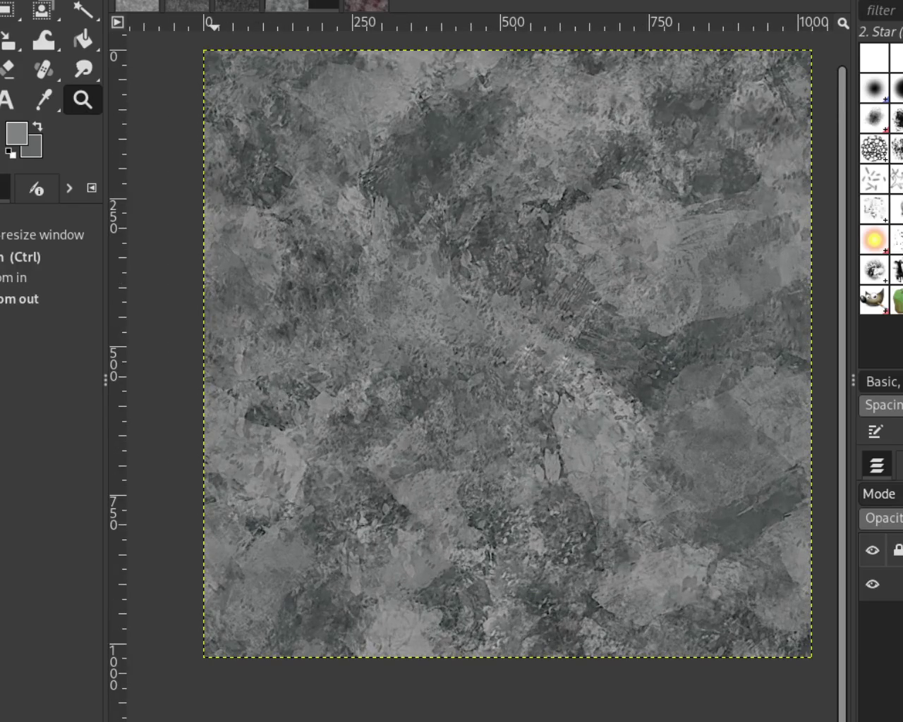
pyautogui.hotkey('shift', 'ctrl', 'o')
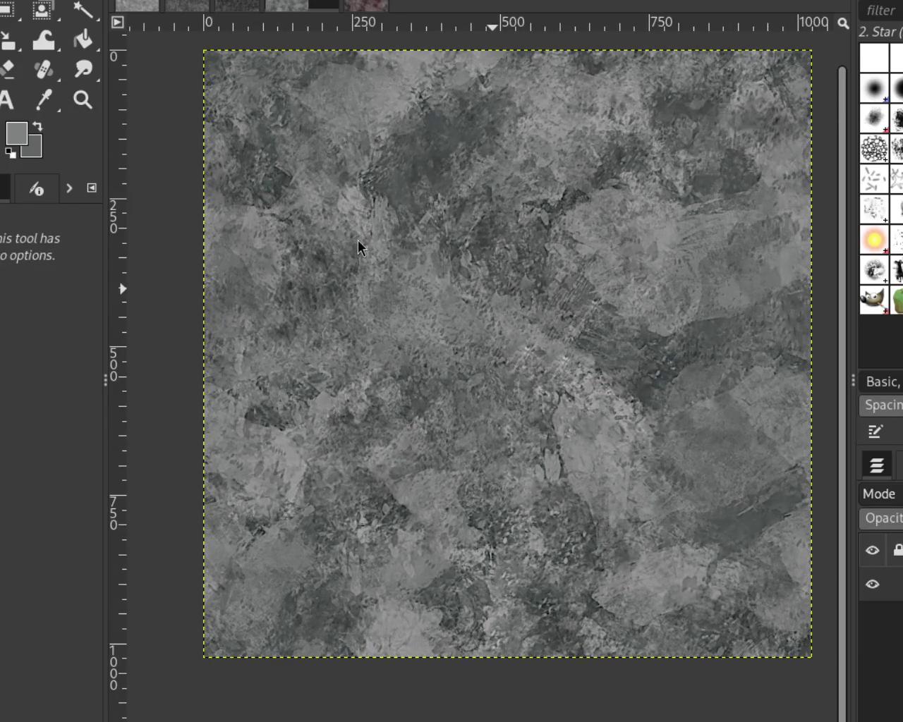
pyautogui.moveTo(358, 240); pyautogui.dragTo(446, 73)
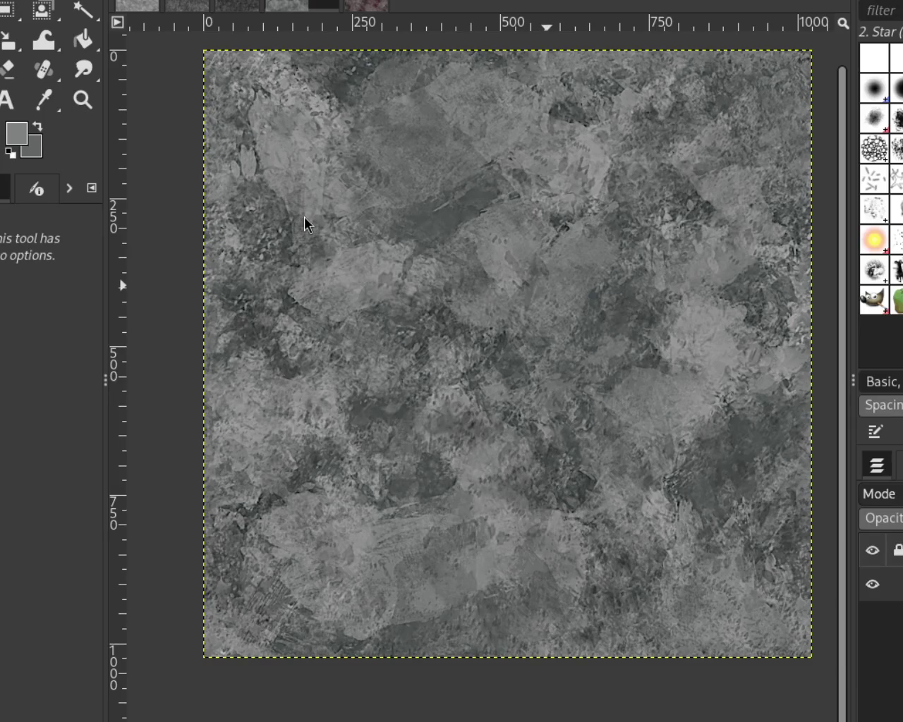
# Step: Zoom in and out across the offset texture to inspect the wrapped seams
pyautogui.click(83, 99)
pyautogui.keyDown('ctrl'); pyautogui.click(639, 323); pyautogui.keyUp('ctrl')
pyautogui.click(638, 322)
pyautogui.keyDown('ctrl'); pyautogui.click(638, 319); pyautogui.keyUp('ctrl')
pyautogui.click(557, 412)
pyautogui.keyDown('ctrl'); pyautogui.click(554, 406); pyautogui.keyUp('ctrl')
pyautogui.click(553, 405)
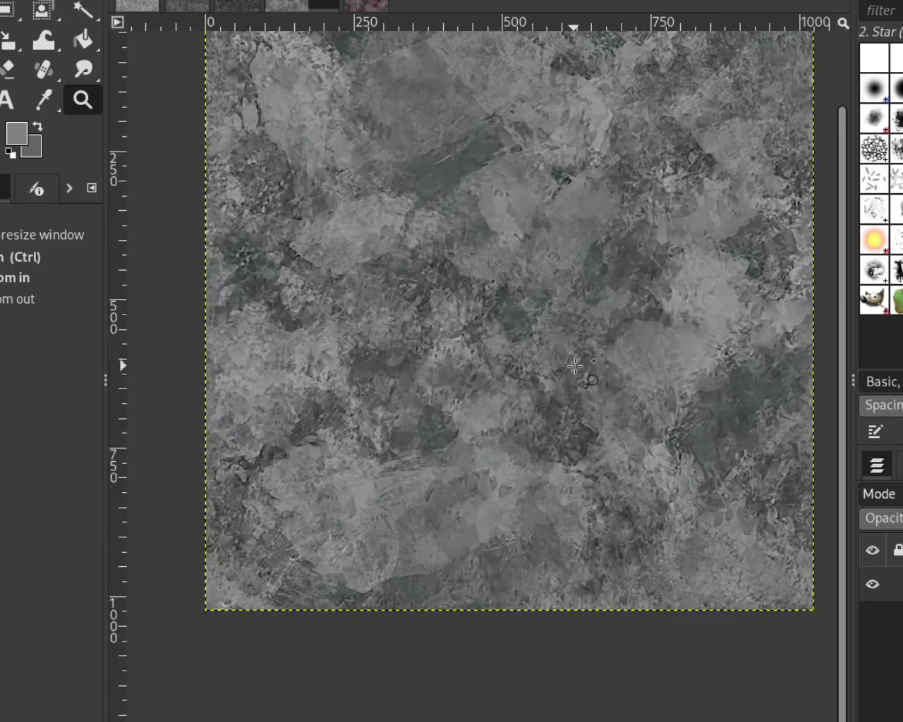
pyautogui.keyDown('ctrl'); pyautogui.click(585, 345); pyautogui.keyUp('ctrl')
pyautogui.click(610, 289)
pyautogui.keyDown('ctrl'); pyautogui.click(629, 244); pyautogui.keyUp('ctrl')
pyautogui.click(628, 243)
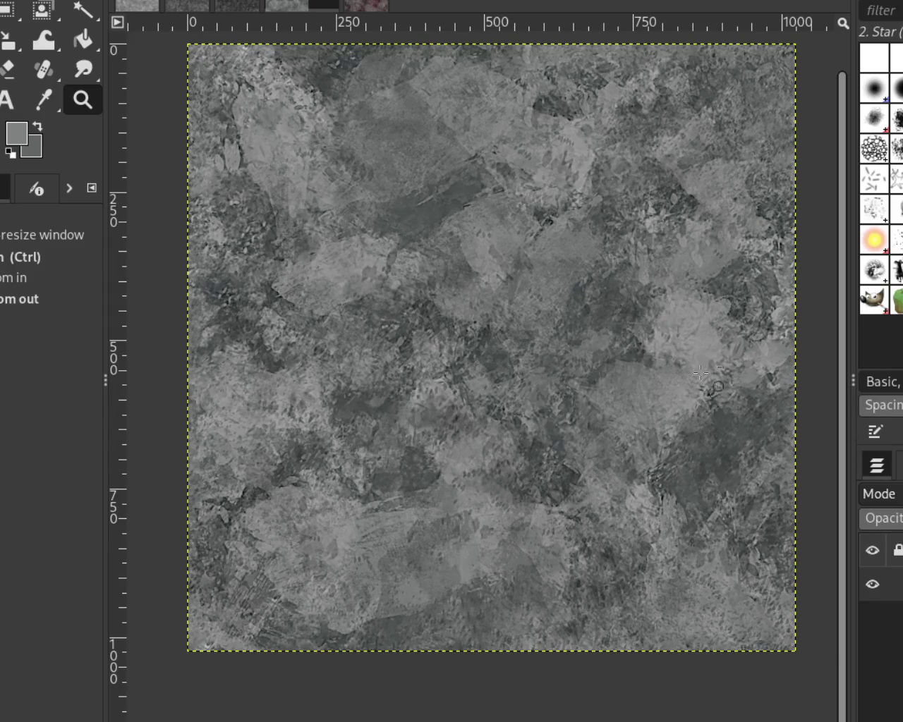
# Step: Compare the other open texture images, including the lace images
pyautogui.click(170, 8)
pyautogui.click(220, 7)
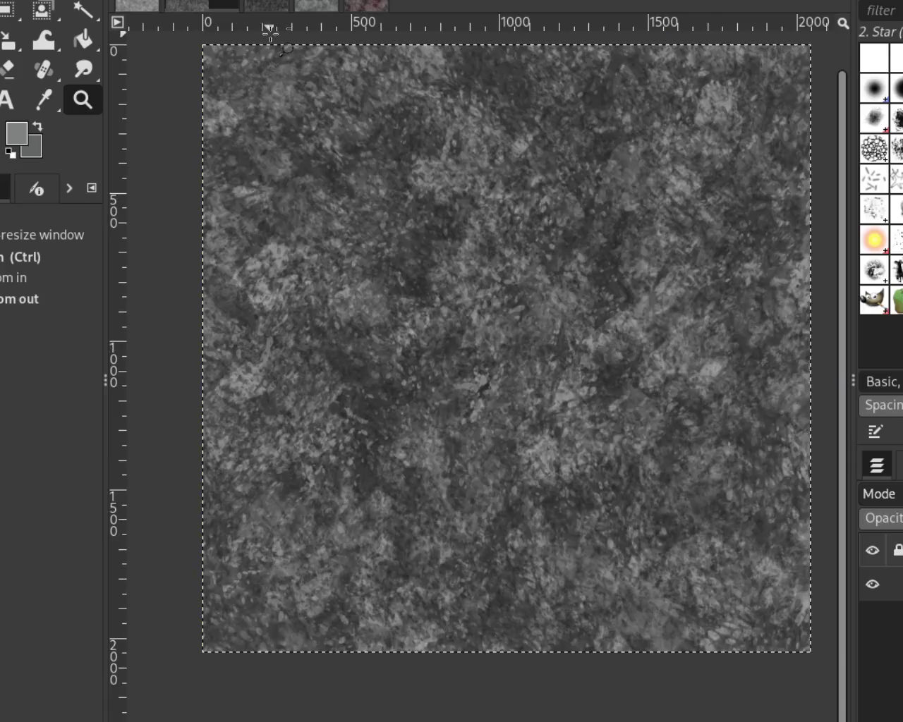
pyautogui.click(293, 7)
pyautogui.click(321, 6)
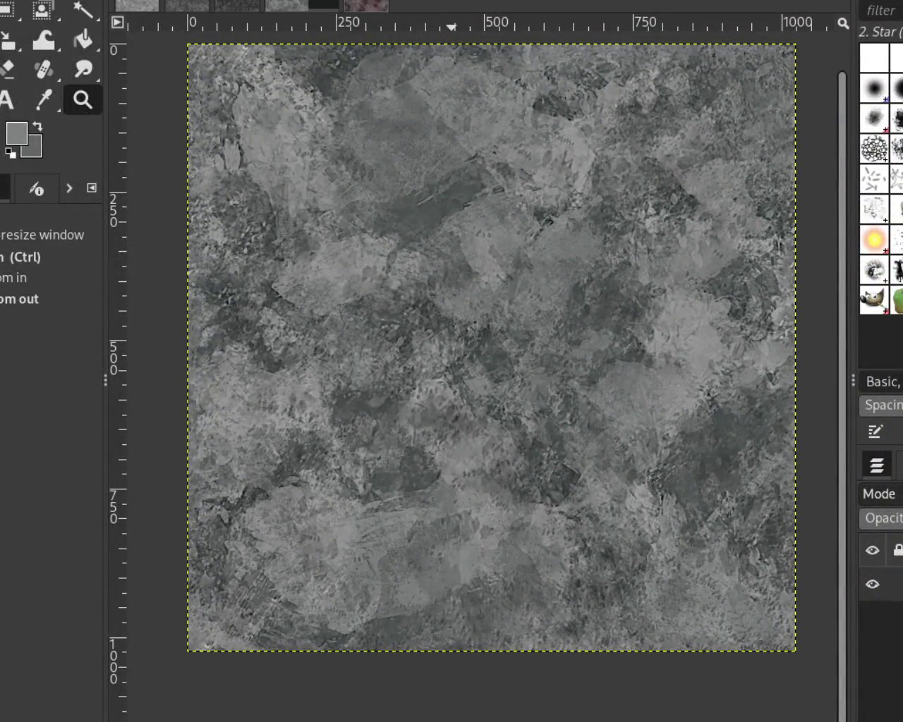
pyautogui.click(365, 5)
# Step: Return to the grey stone texture and offset it back by x/2, y/2
pyautogui.click(321, 6)
pyautogui.hotkey('shift', 'ctrl', 'o')
pyautogui.moveTo(349, 242); pyautogui.dragTo(439, 83)
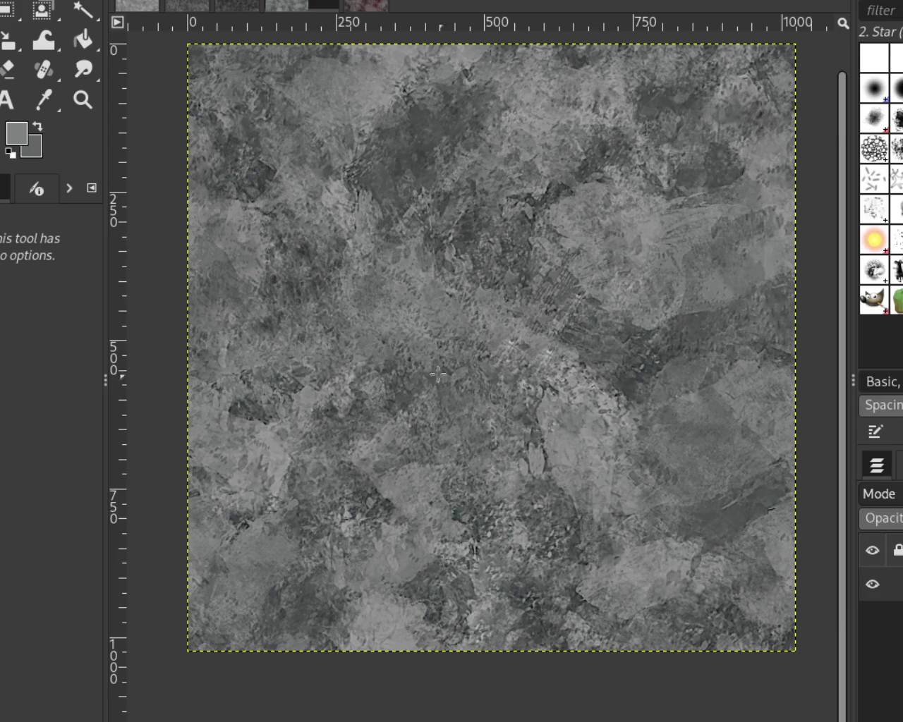
pyautogui.click(83, 99)
pyautogui.click(454, 310)
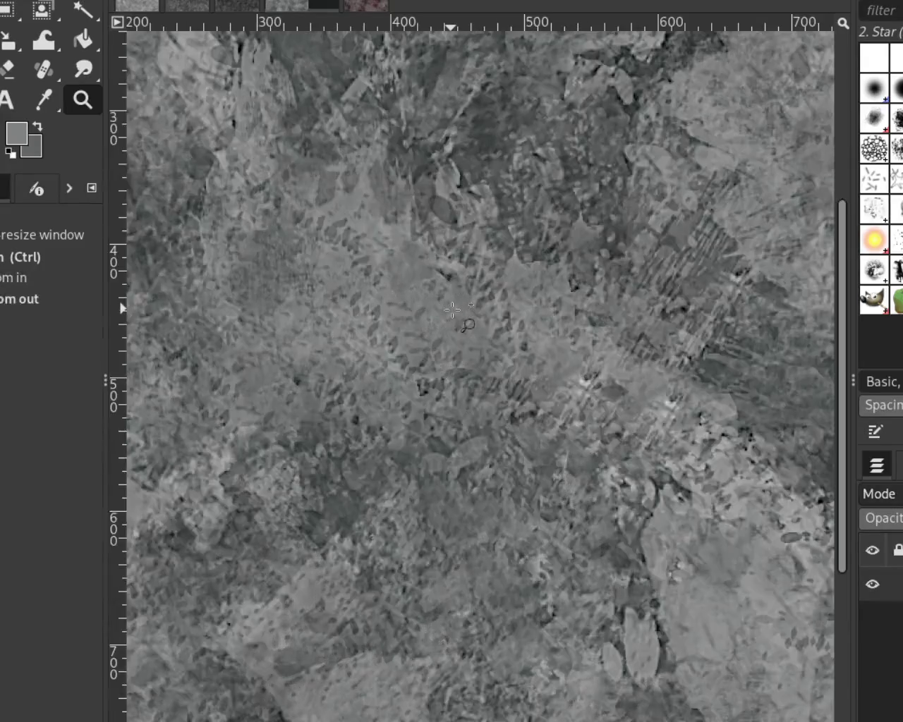
pyautogui.keyDown('ctrl'); pyautogui.click(455, 310); pyautogui.keyUp('ctrl')
pyautogui.click(454, 310)
pyautogui.click(454, 310)
pyautogui.keyDown('ctrl'); pyautogui.click(493, 268); pyautogui.keyUp('ctrl')
pyautogui.keyDown('ctrl'); pyautogui.click(493, 268); pyautogui.keyUp('ctrl')
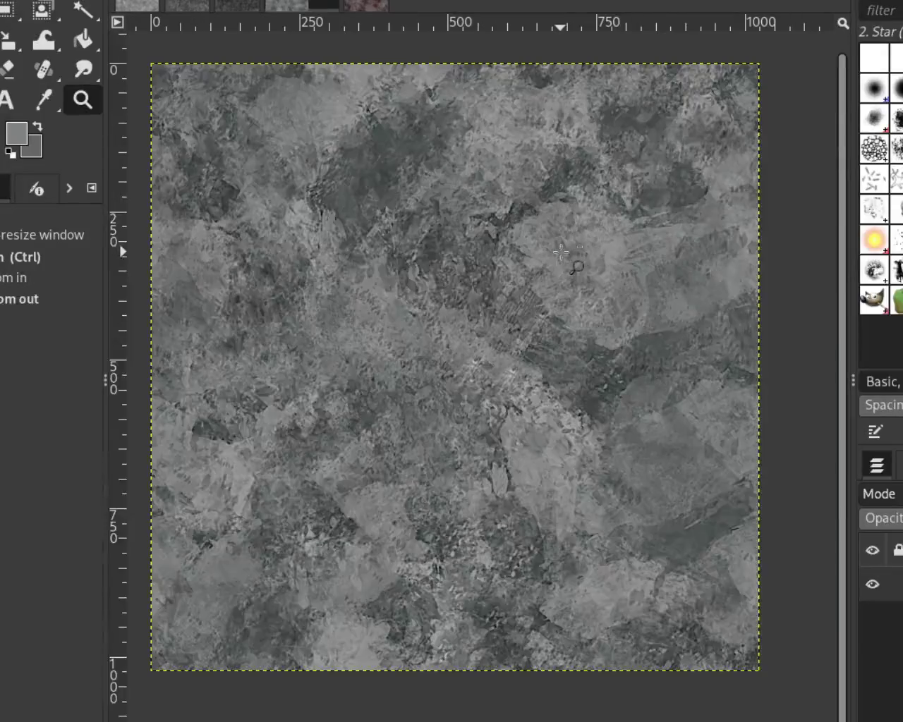
pyautogui.click(554, 208)
pyautogui.click(554, 208)
pyautogui.keyDown('ctrl'); pyautogui.click(554, 208); pyautogui.keyUp('ctrl')
pyautogui.keyDown('ctrl'); pyautogui.click(536, 407); pyautogui.keyUp('ctrl')
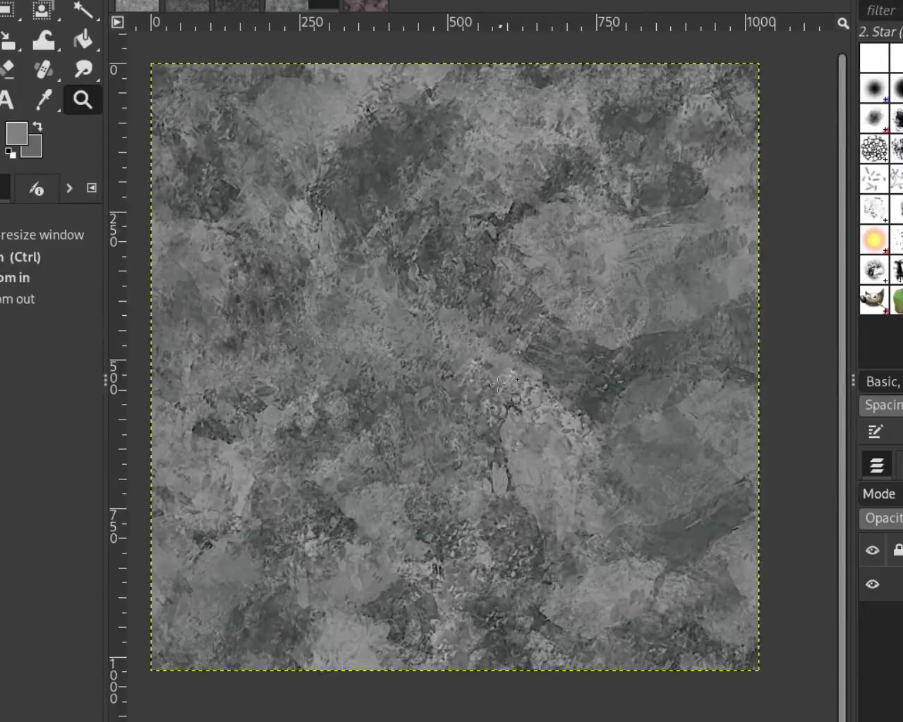
pyautogui.click(536, 407)
pyautogui.keyDown('ctrl'); pyautogui.click(536, 407); pyautogui.keyUp('ctrl')
pyautogui.click(527, 428)
pyautogui.keyDown('ctrl'); pyautogui.click(526, 428); pyautogui.keyUp('ctrl')
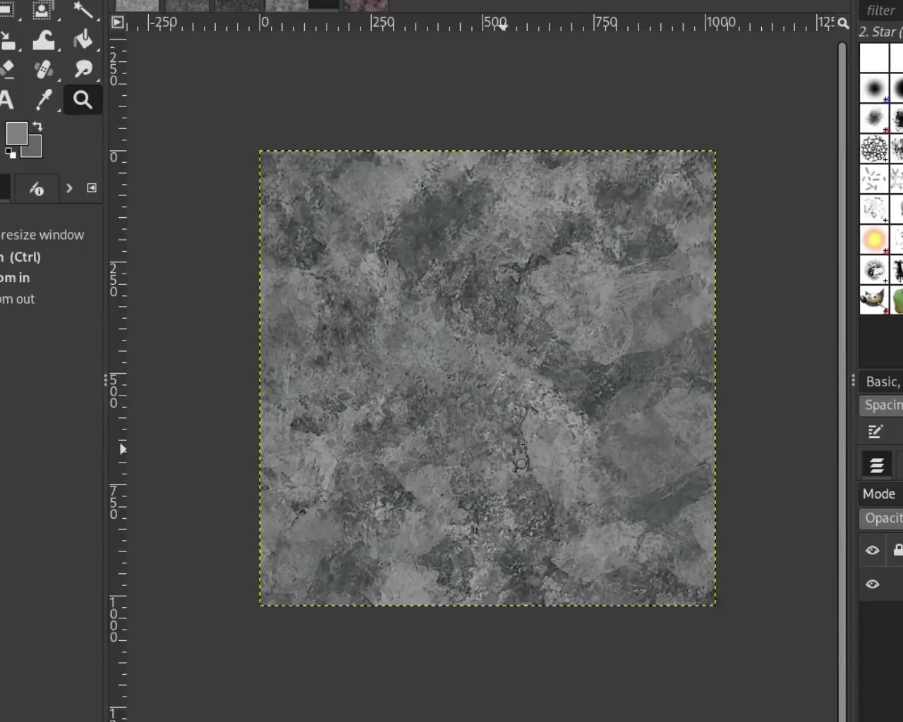
pyautogui.click(516, 441)
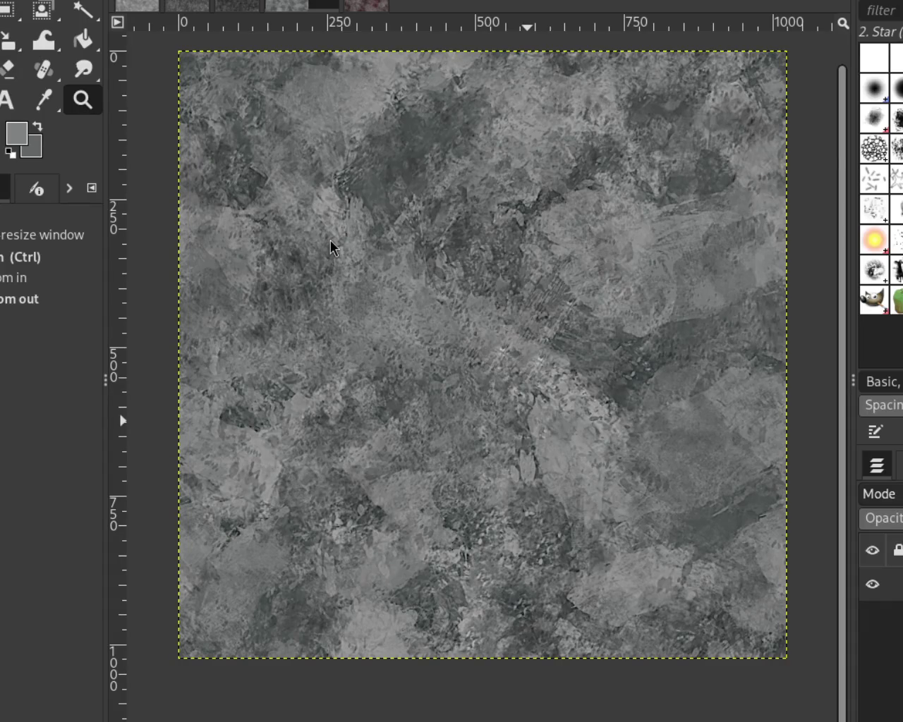
pyautogui.click(362, 3)
pyautogui.click(187, 6)
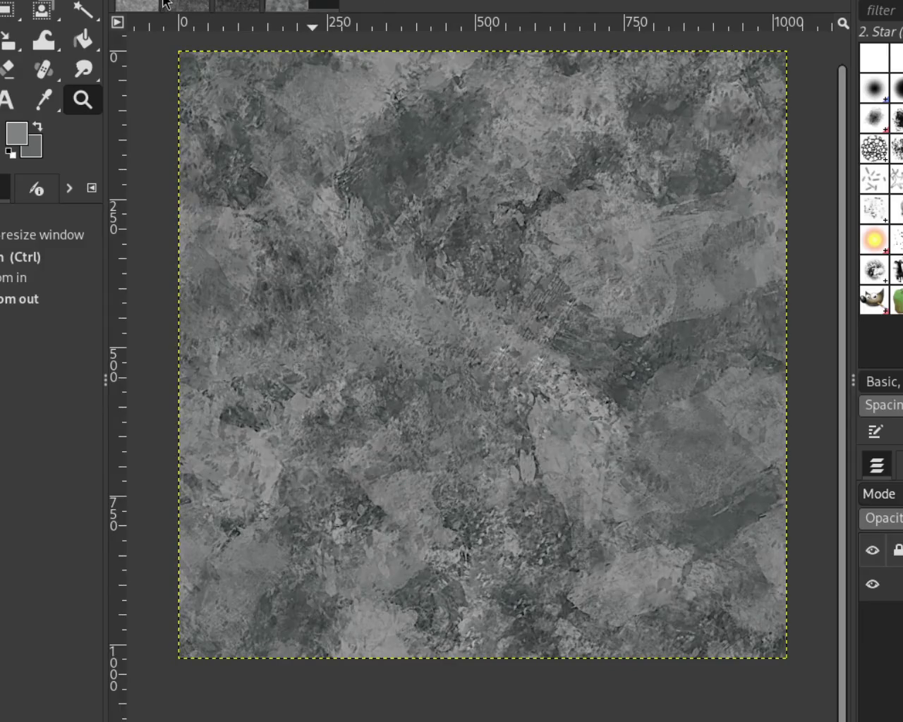
# Step: Close the lace-net and leaf-patterned texture images with Ctrl+W
pyautogui.click(169, 5)
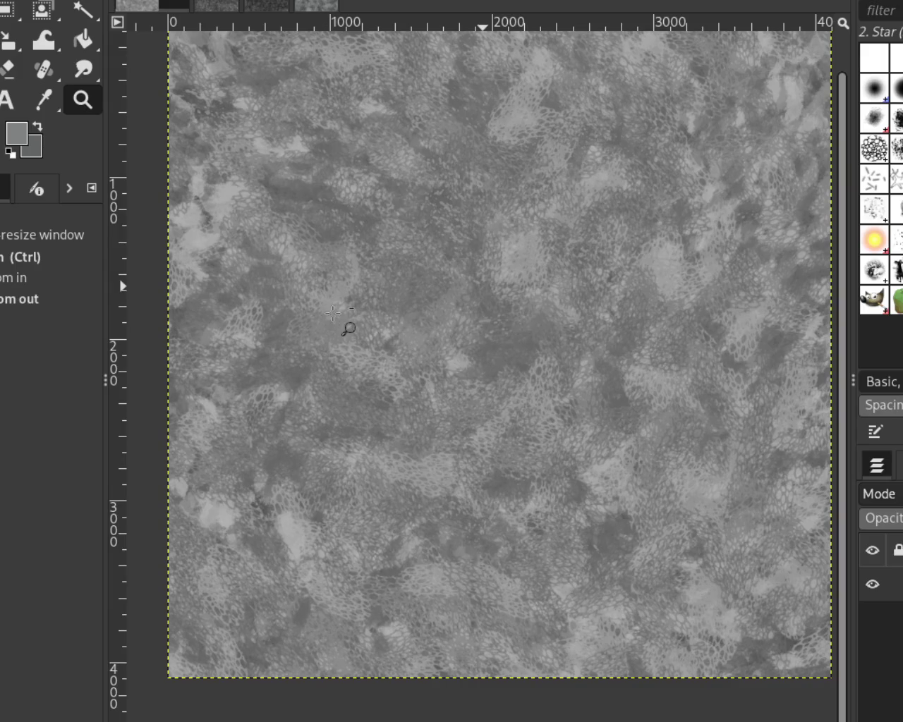
pyautogui.click(173, 4)
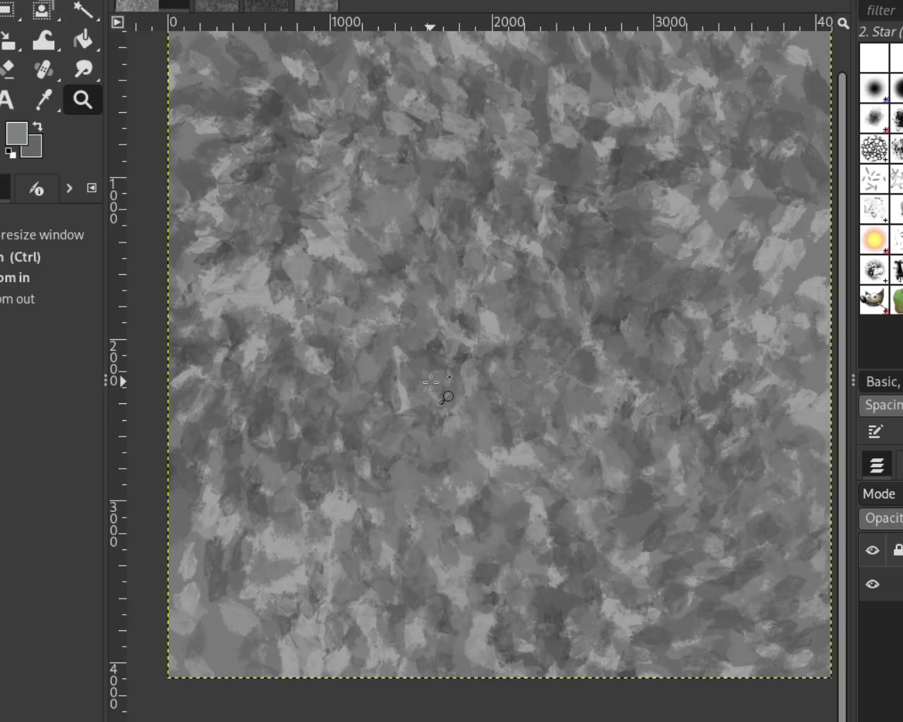
pyautogui.press('ctrl')
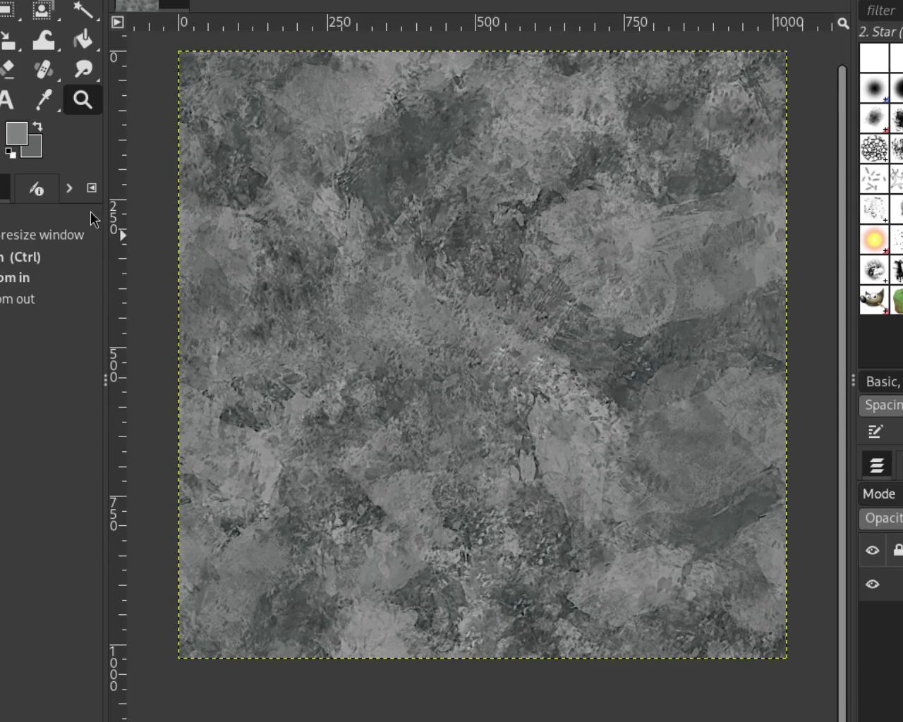
# Step: Reapply the x/2, y/2 offset and zoom in and out to check the centre for seams
pyautogui.press('ctrl')
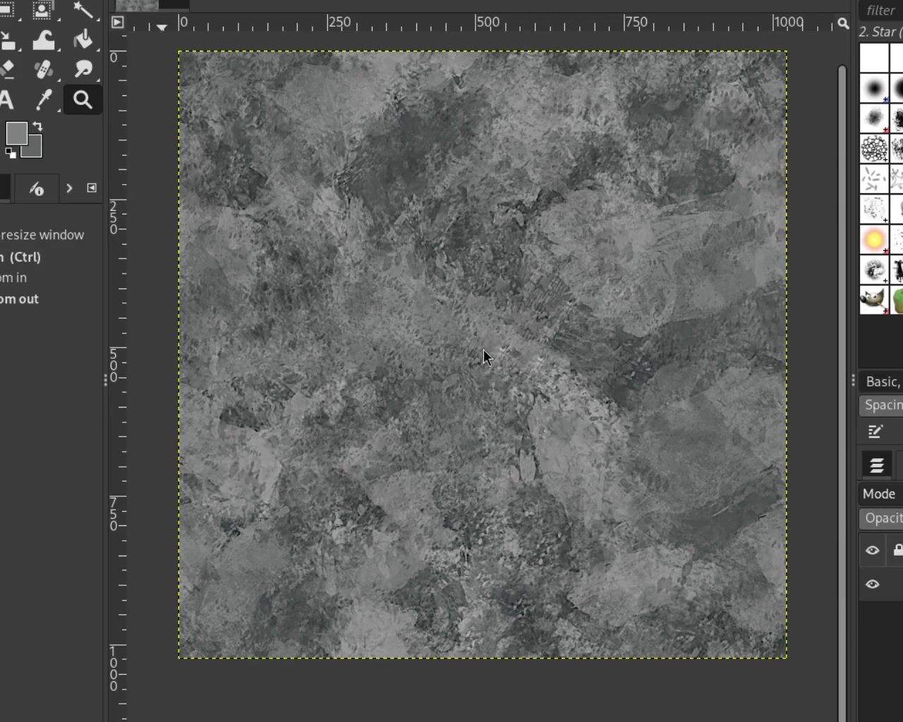
pyautogui.hotkey('ctrl', 'f')
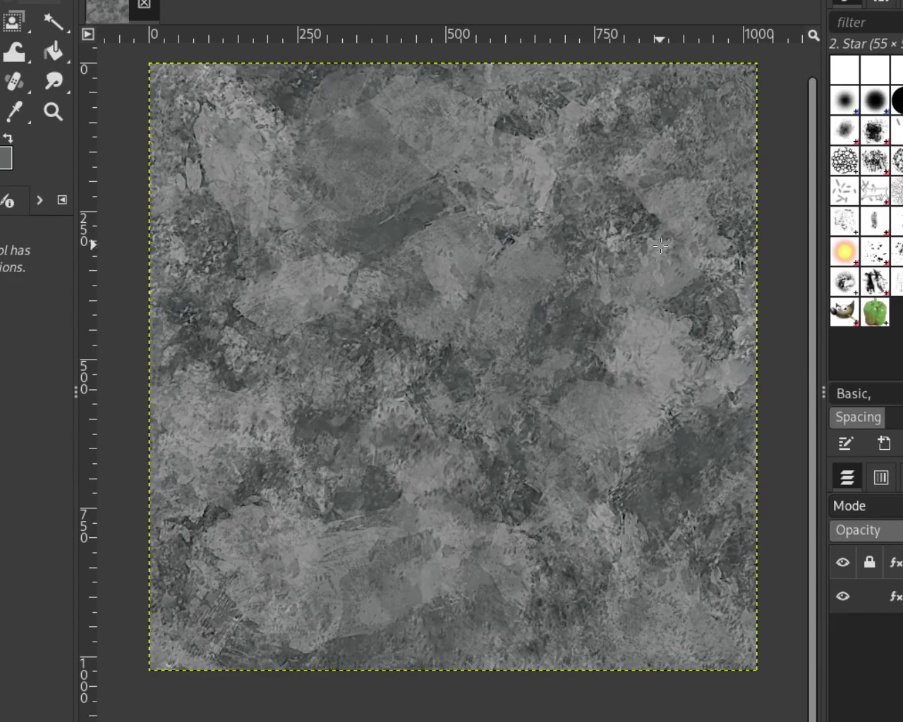
pyautogui.press('z')
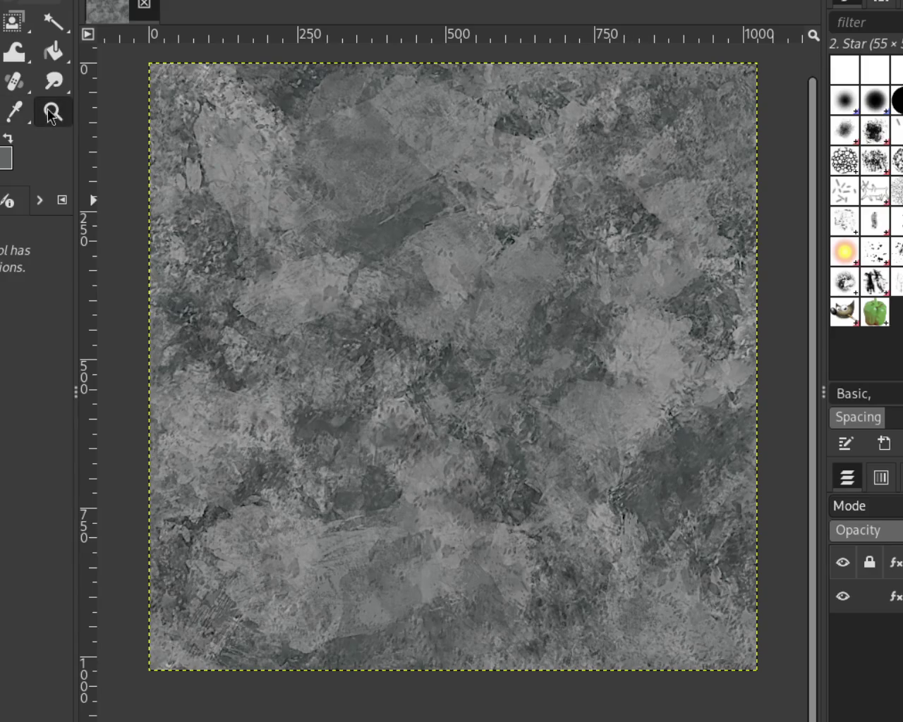
pyautogui.click(438, 314)
pyautogui.click(437, 314)
pyautogui.keyDown('ctrl'); pyautogui.click(437, 314); pyautogui.keyUp('ctrl')
pyautogui.keyDown('ctrl'); pyautogui.click(437, 314); pyautogui.keyUp('ctrl')
pyautogui.click(437, 314)
pyautogui.keyDown('ctrl'); pyautogui.click(438, 314); pyautogui.keyUp('ctrl')
pyautogui.click(437, 314)
pyautogui.keyDown('ctrl'); pyautogui.click(437, 314); pyautogui.keyUp('ctrl')
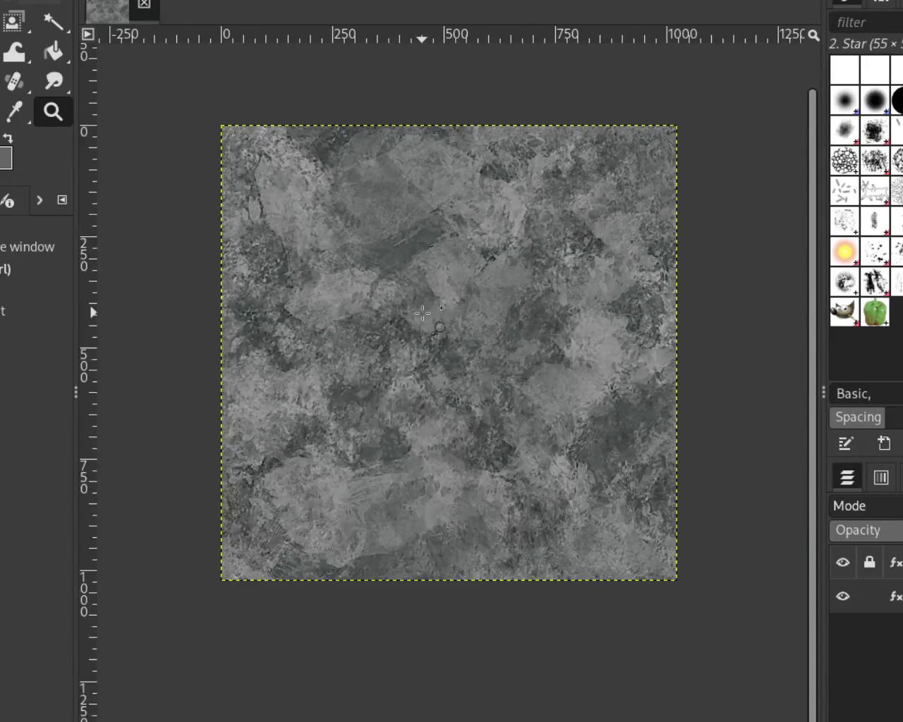
pyautogui.click(437, 314)
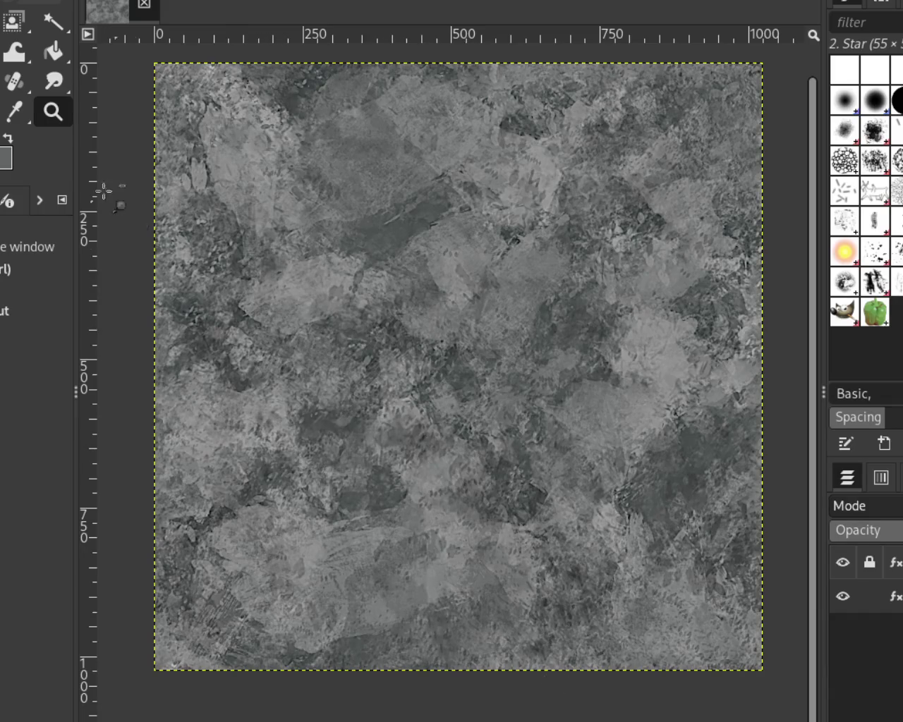
# Step: Zoom in on the stone detail and back out, then hide the layer's Sharpen (Unsharp) effect
pyautogui.click(410, 323)
pyautogui.click(410, 324)
pyautogui.keyDown('ctrl'); pyautogui.click(410, 323); pyautogui.keyUp('ctrl')
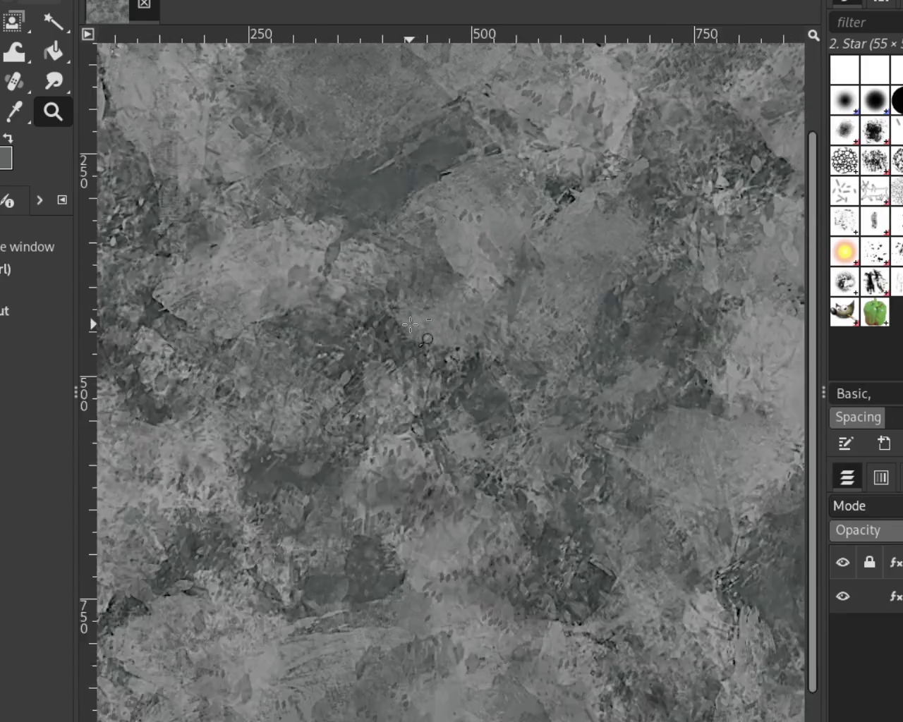
pyautogui.keyDown('ctrl'); pyautogui.click(410, 324); pyautogui.keyUp('ctrl')
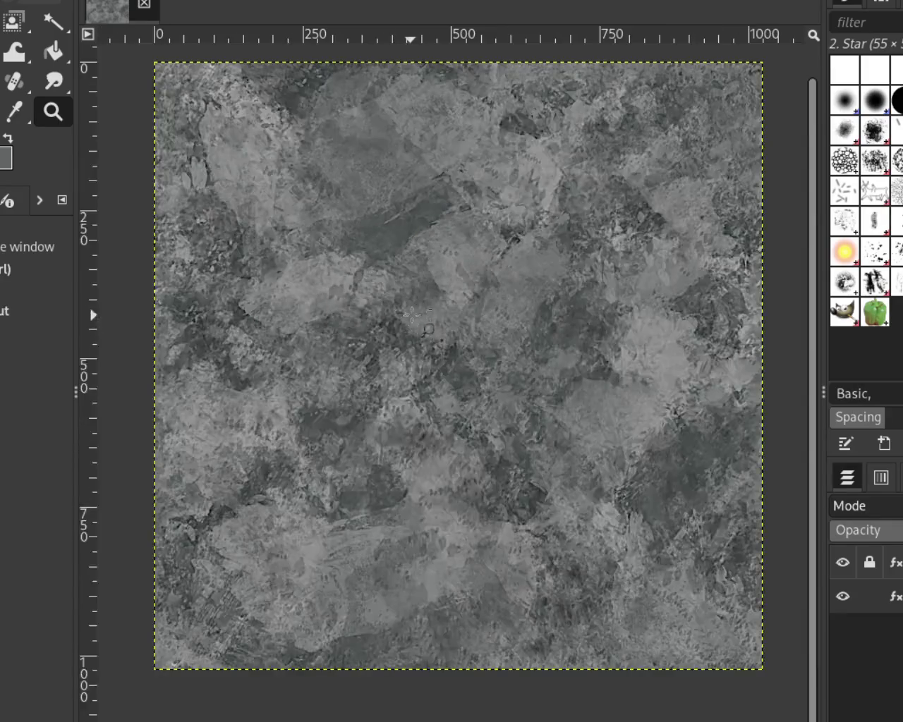
pyautogui.click(893, 597)
pyautogui.click(827, 550)
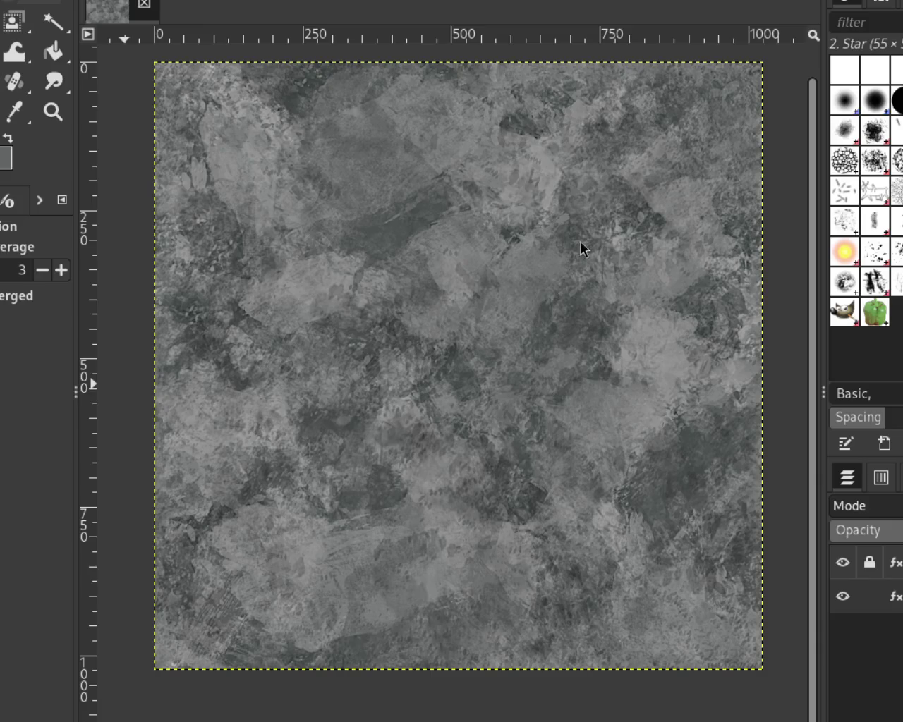
# Step: Zoom to about 200% on the stone texture and make the Sharpen (Unsharp) effect visible again
pyautogui.click(53, 112)
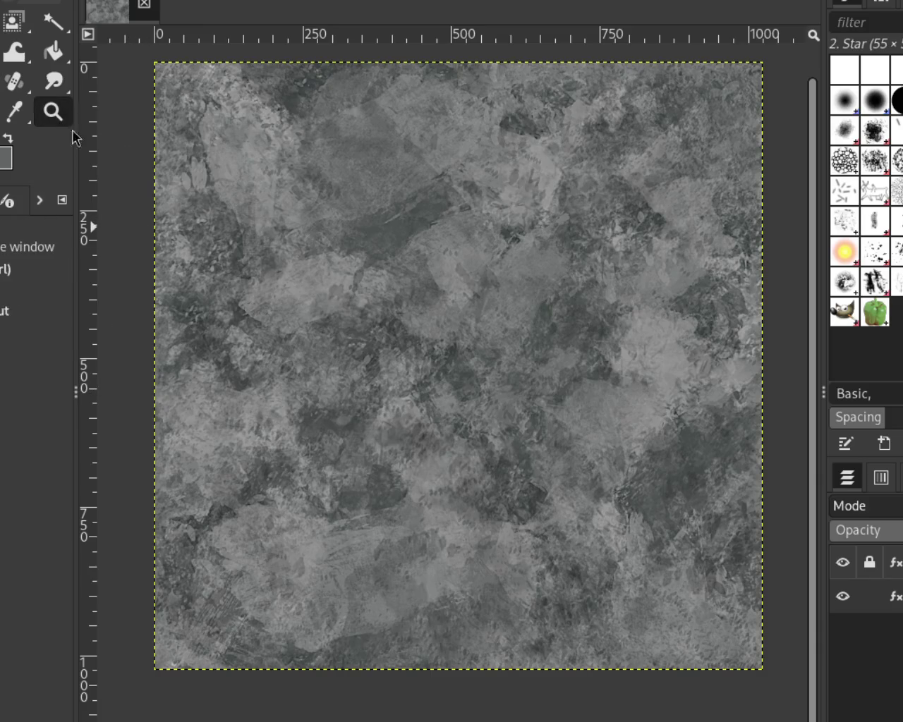
pyautogui.click(527, 345)
pyautogui.click(527, 345)
pyautogui.click(527, 345)
pyautogui.keyDown('ctrl'); pyautogui.click(527, 345); pyautogui.keyUp('ctrl')
pyautogui.keyDown('ctrl'); pyautogui.click(526, 344); pyautogui.keyUp('ctrl')
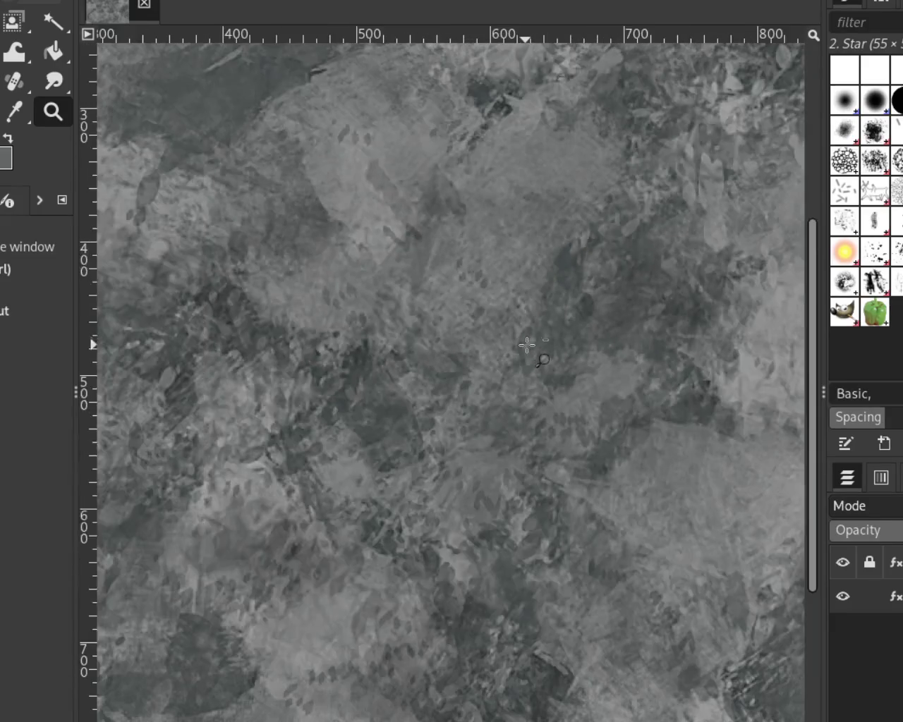
pyautogui.click(513, 290)
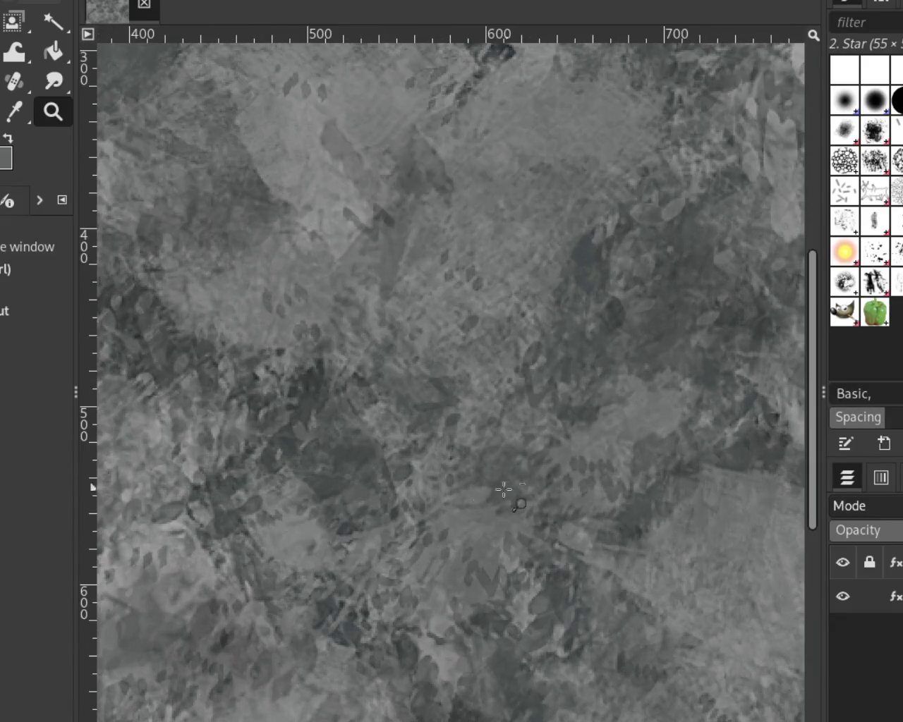
pyautogui.click(894, 596)
pyautogui.click(831, 552)
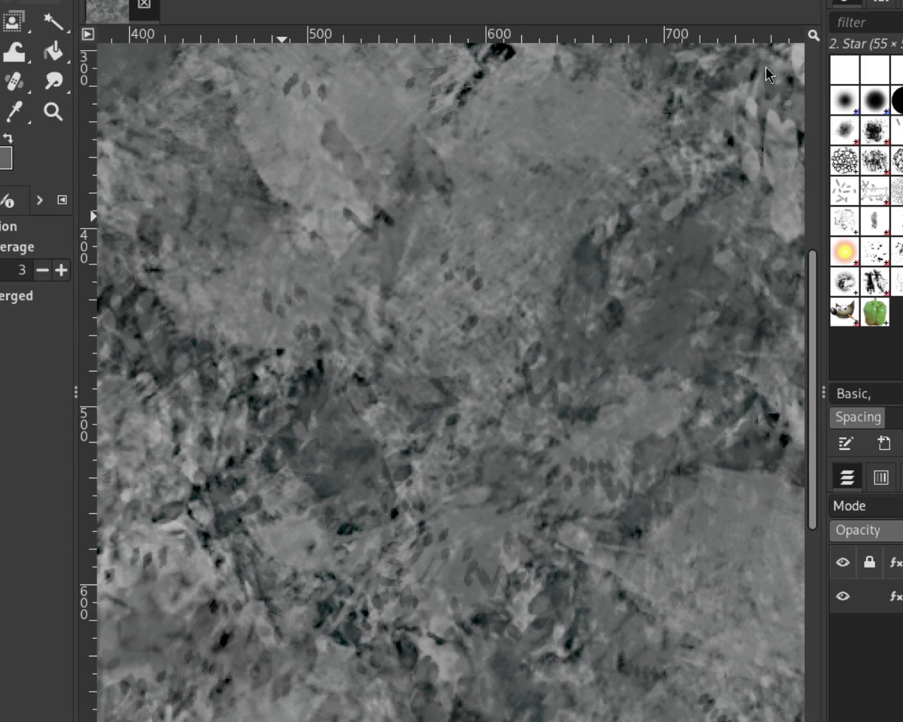
# Step: Scroll-zoom the view out so the whole stone texture fits the window
pyautogui.press('z')
pyautogui.scroll(-1, 421, 283)
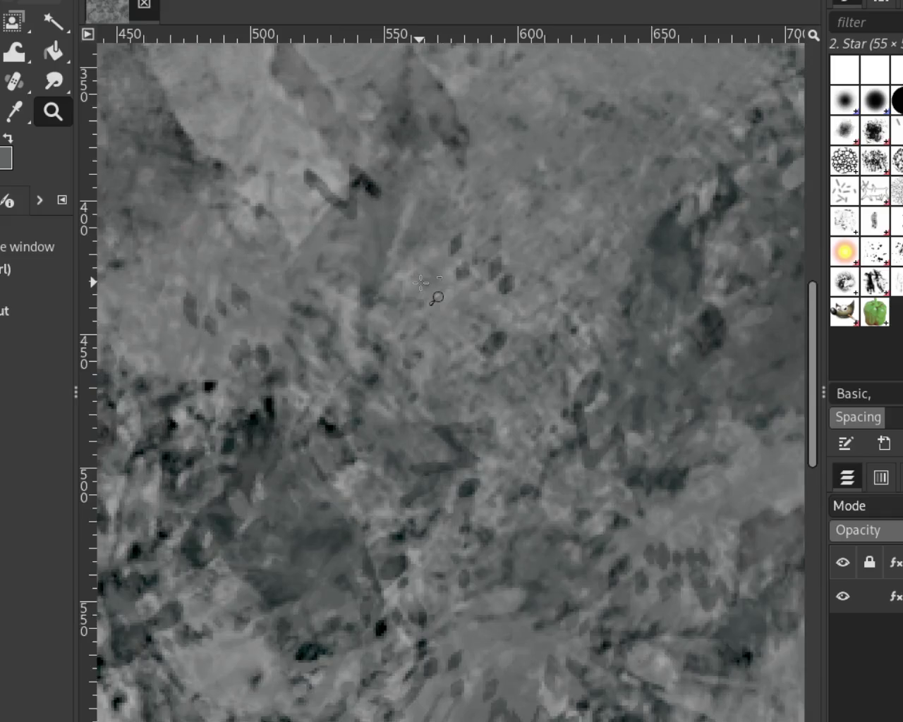
pyautogui.scroll(-1, 421, 283)
pyautogui.scroll(-2, 421, 283)
pyautogui.scroll(-1, 421, 283)
pyautogui.scroll(2, 392, 255)
pyautogui.scroll(-1, 451, 253)
pyautogui.scroll(1, 414, 260)
pyautogui.scroll(1, 343, 234)
pyautogui.scroll(2, 342, 231)
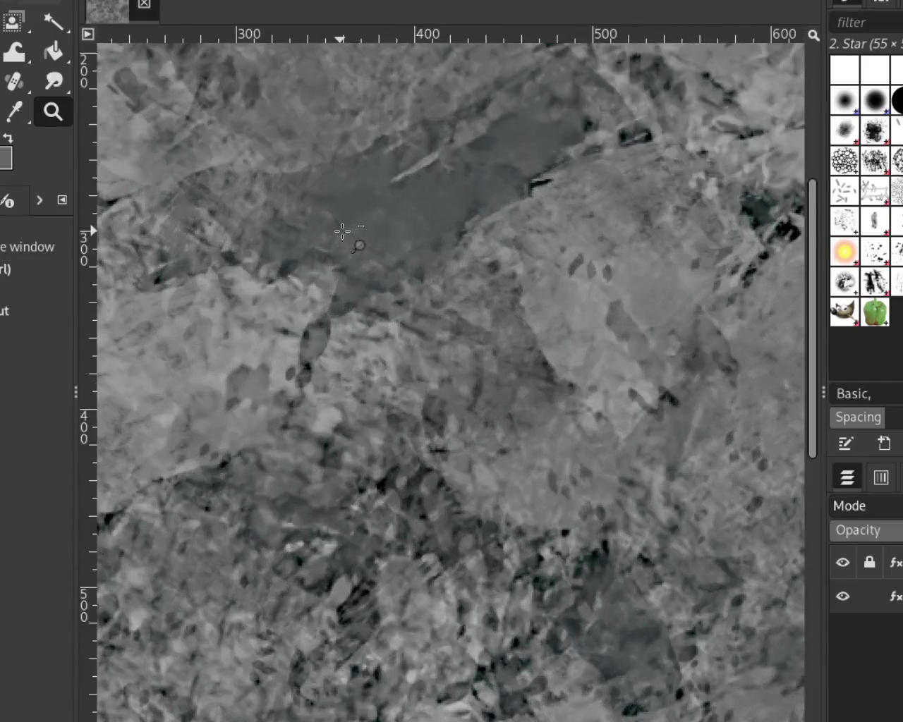
pyautogui.scroll(-1, 342, 231)
pyautogui.scroll(-1, 343, 231)
pyautogui.scroll(-1, 342, 230)
pyautogui.scroll(1, 527, 202)
pyautogui.scroll(-1, 528, 203)
pyautogui.scroll(-1, 530, 202)
pyautogui.scroll(1, 534, 180)
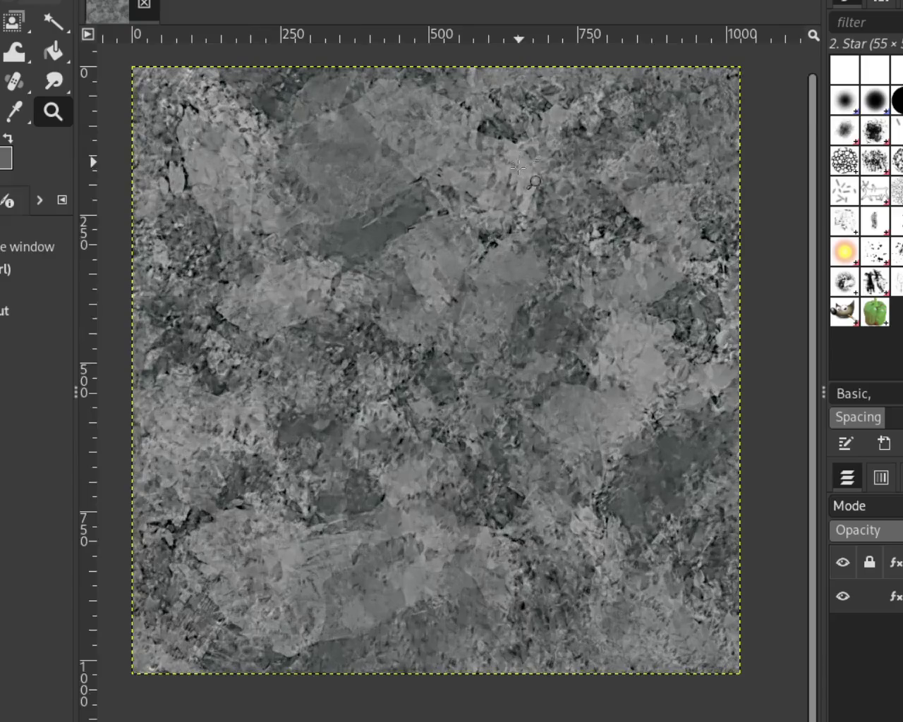
pyautogui.scroll(-1, 485, 314)
pyautogui.scroll(1, 472, 308)
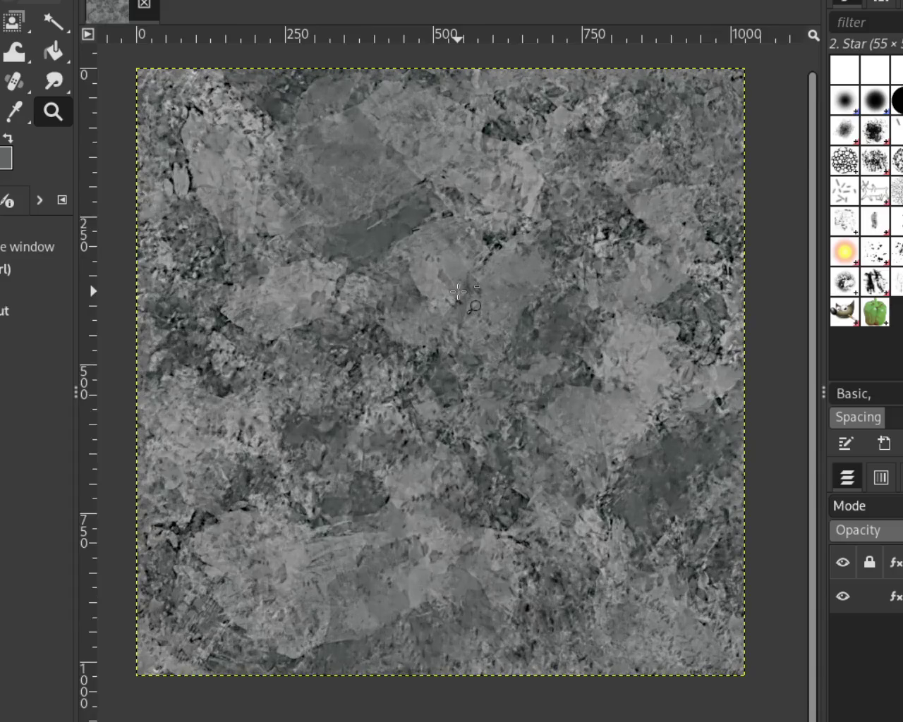
# Step: Hide the layer's Sharpen (Unsharp) effect to view the softer, unsharpened texture
pyautogui.click(895, 596)
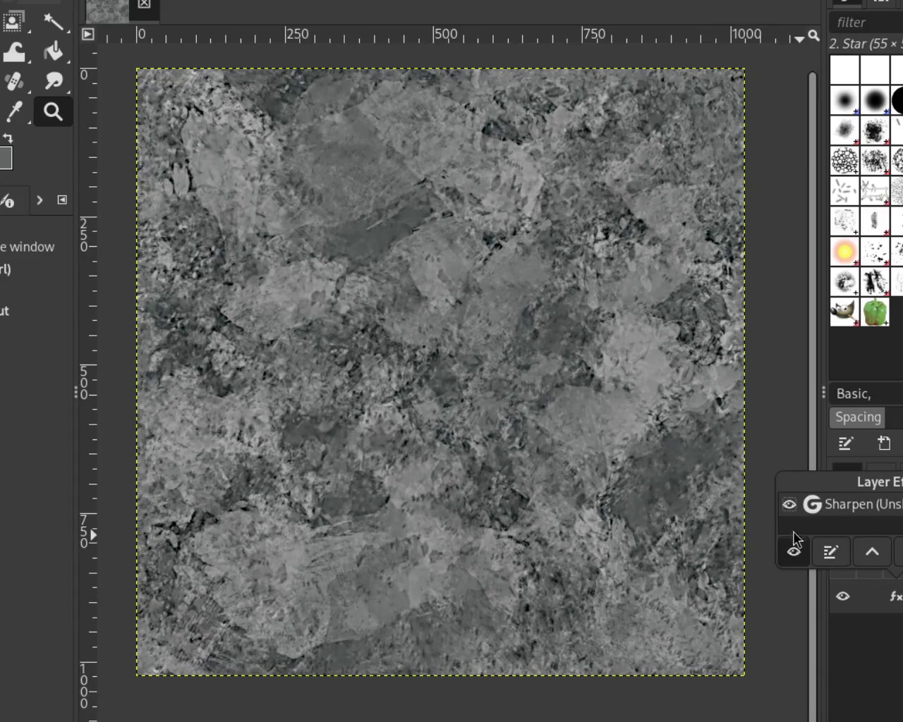
pyautogui.click(829, 549)
pyautogui.hotkey('ctrl', 'z')
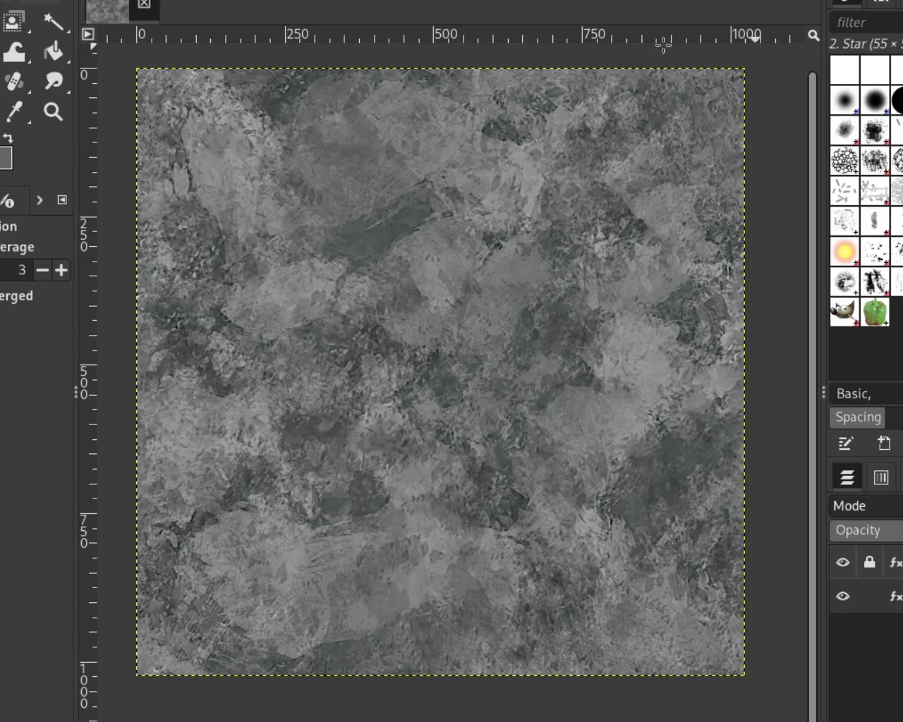
# Step: Zoom to about 200% on the upper-right stone detail and re-enable the Sharpen (Unsharp) effect
pyautogui.click(53, 111)
pyautogui.click(485, 239)
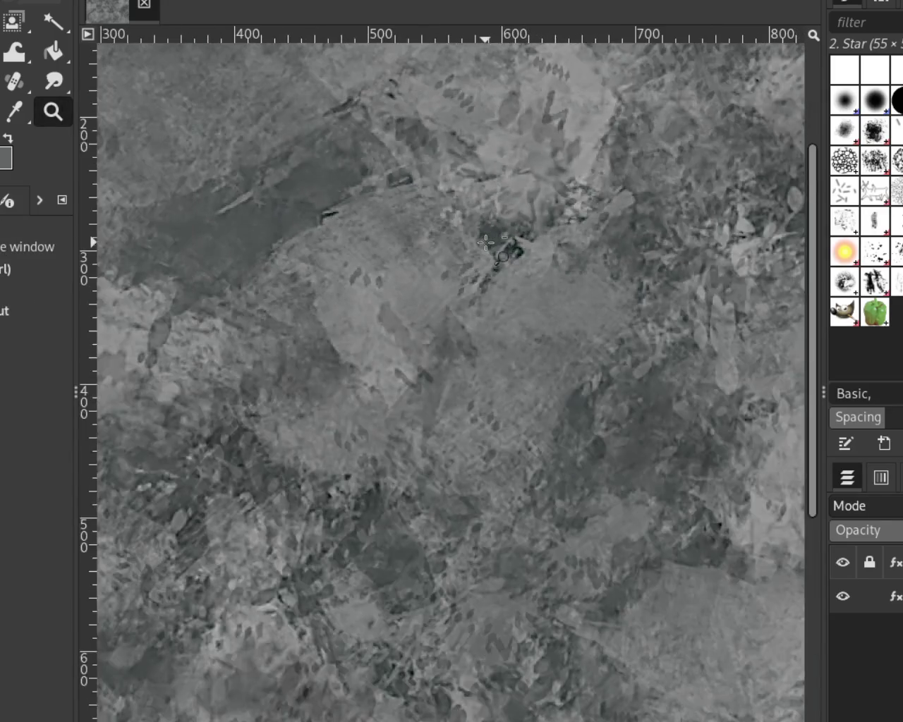
pyautogui.keyDown('ctrl'); pyautogui.click(486, 243); pyautogui.keyUp('ctrl')
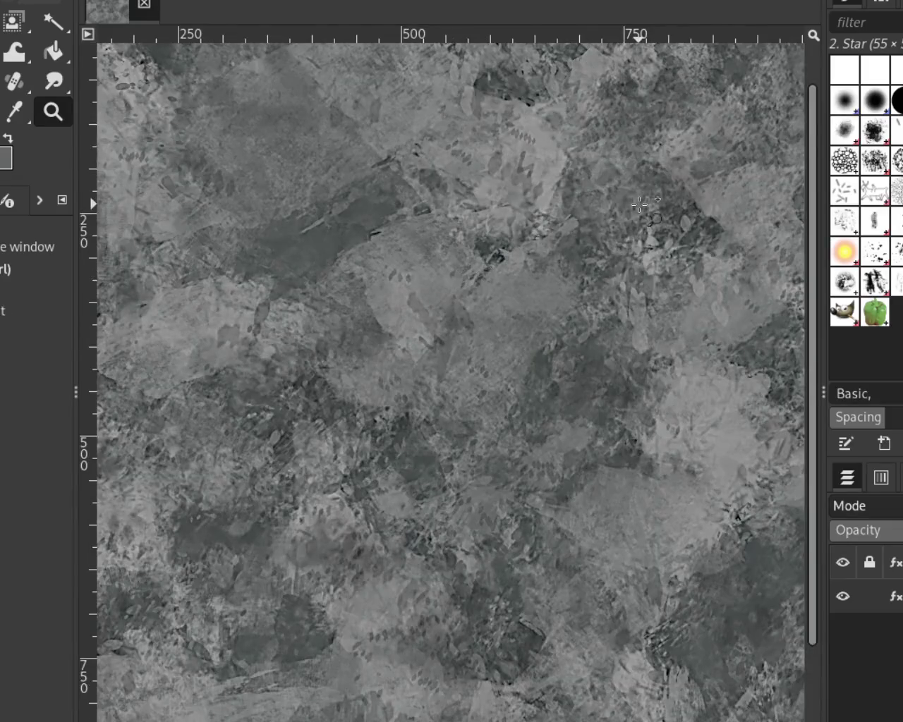
pyautogui.click(652, 221)
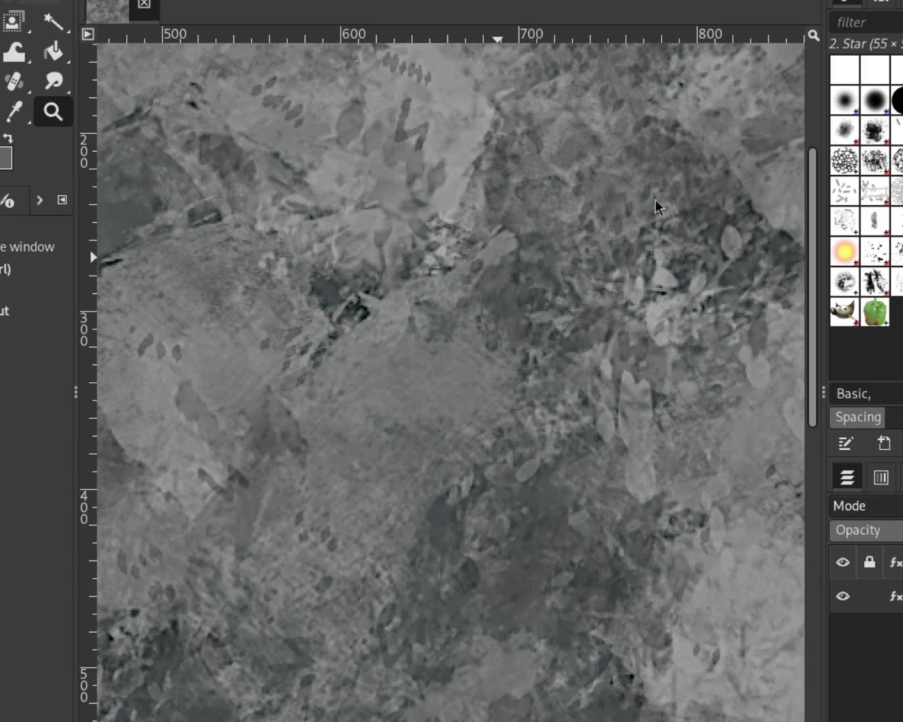
pyautogui.click(898, 598)
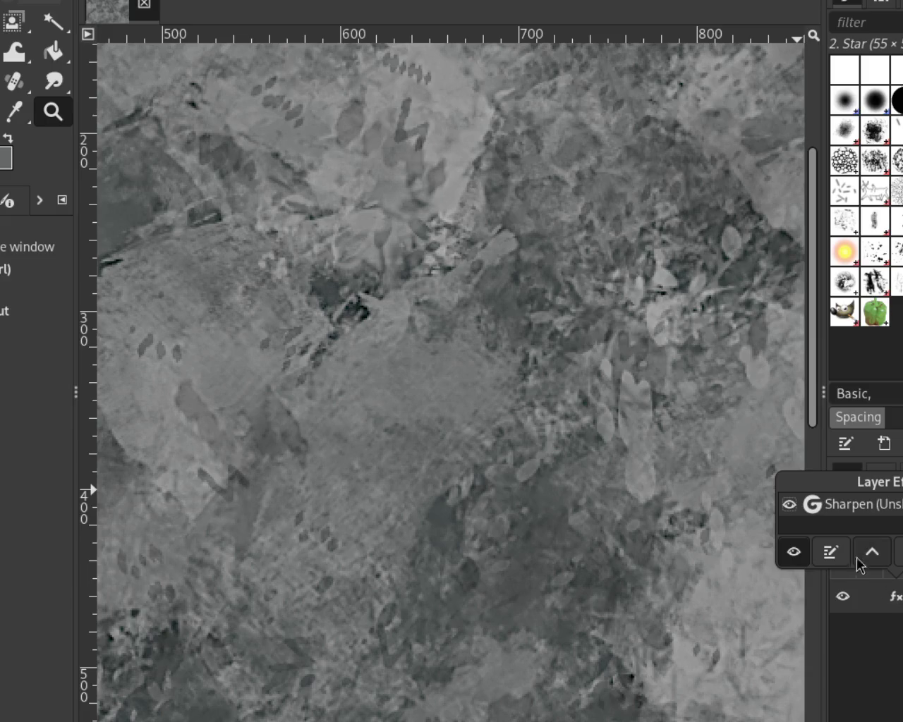
pyautogui.click(843, 550)
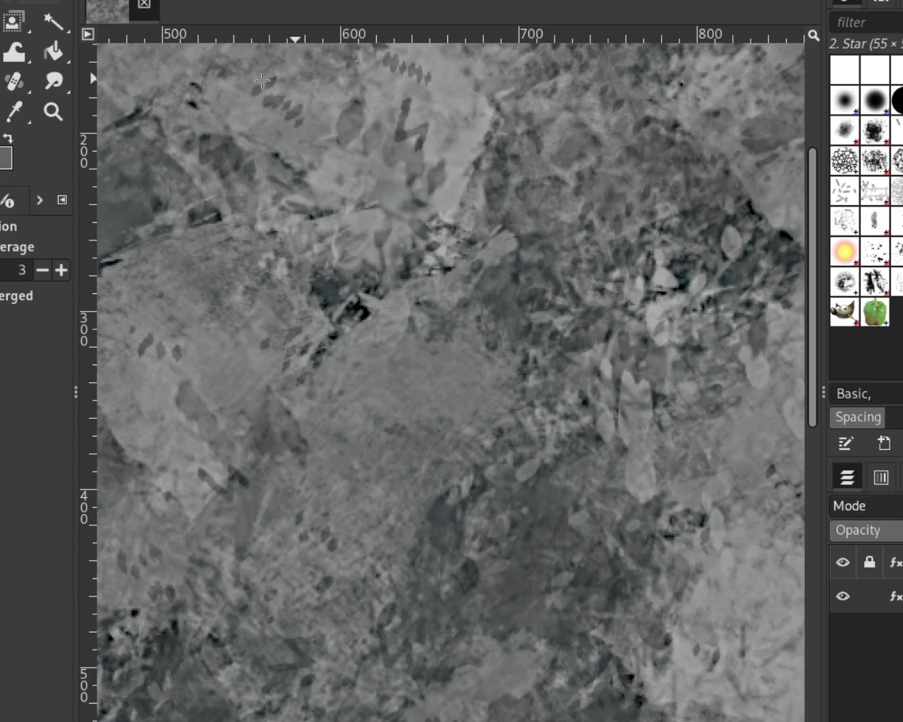
pyautogui.press('z')
pyautogui.hotkey('shift', 'ctrl', 'j')
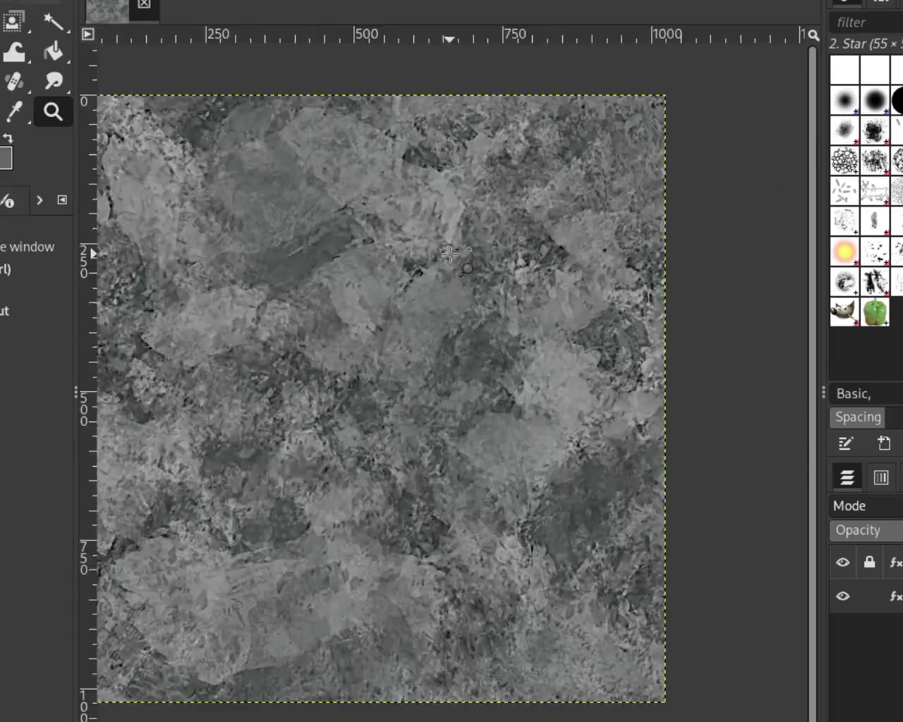
pyautogui.press('-')
pyautogui.hotkey('shift', 'ctrl', 'j')
pyautogui.press('-')
pyautogui.press('1')
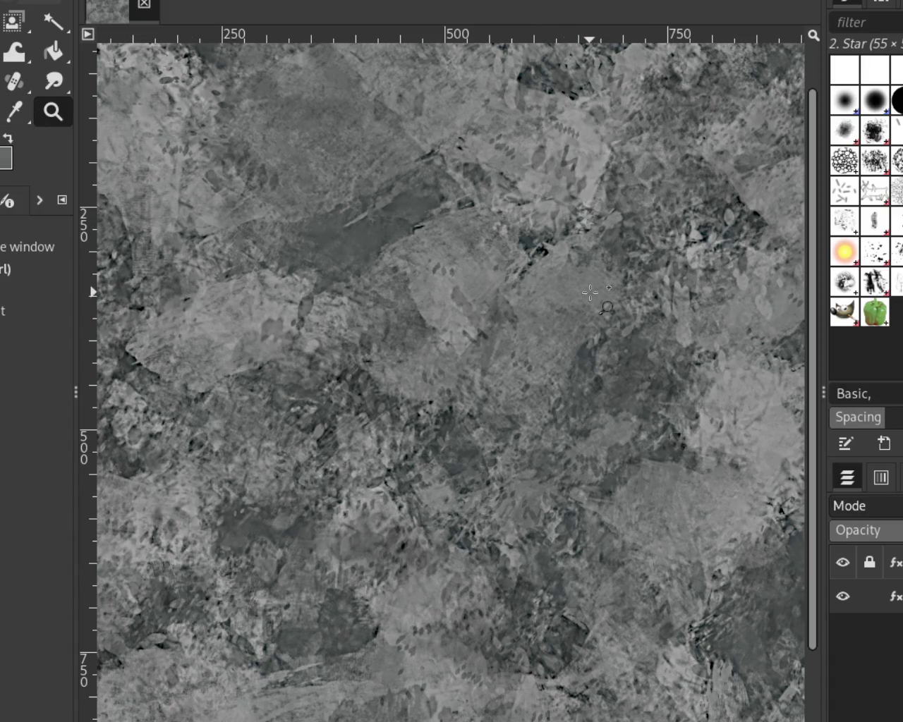
pyautogui.scroll(1, 590, 292)
pyautogui.scroll(-3, 589, 293)
pyautogui.scroll(1, 589, 293)
pyautogui.scroll(1, 590, 293)
pyautogui.scroll(-1, 590, 293)
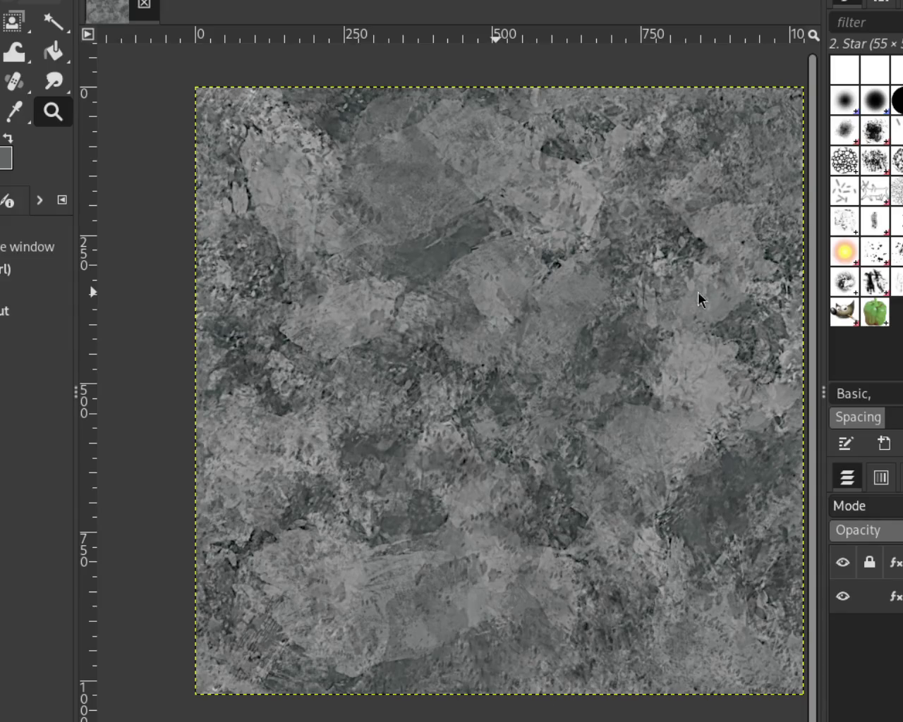
# Step: Zoom in closely on the stone detail and scroll around to examine it
pyautogui.click(577, 294)
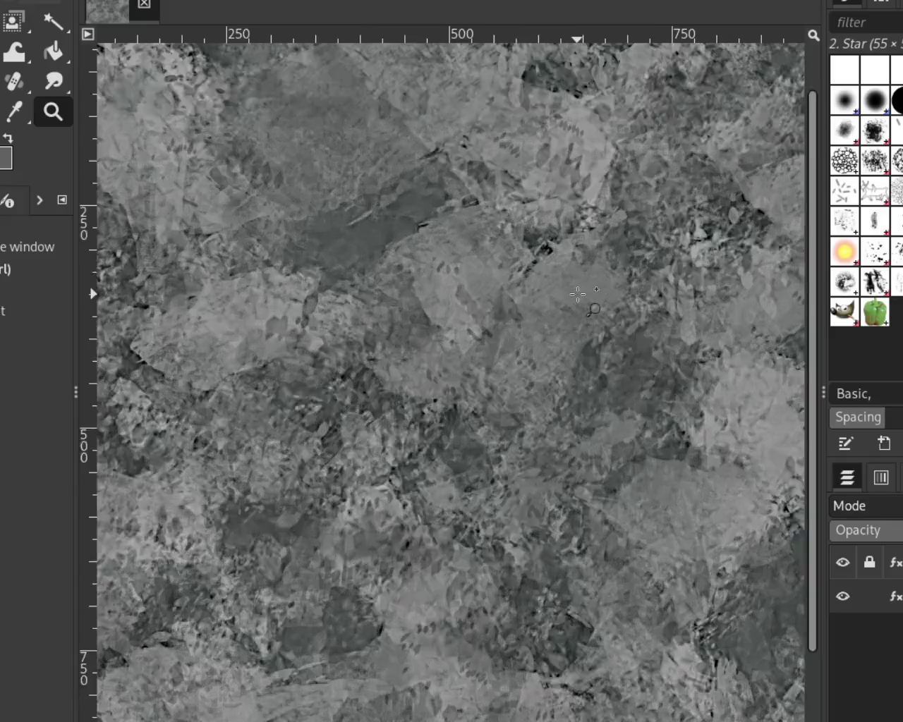
pyautogui.scroll(-2, 577, 294)
pyautogui.scroll(-3, 577, 294)
pyautogui.scroll(2, 443, 295)
pyautogui.scroll(2, 443, 294)
pyautogui.scroll(-2, 443, 295)
pyautogui.scroll(-1, 443, 295)
pyautogui.scroll(3, 310, 297)
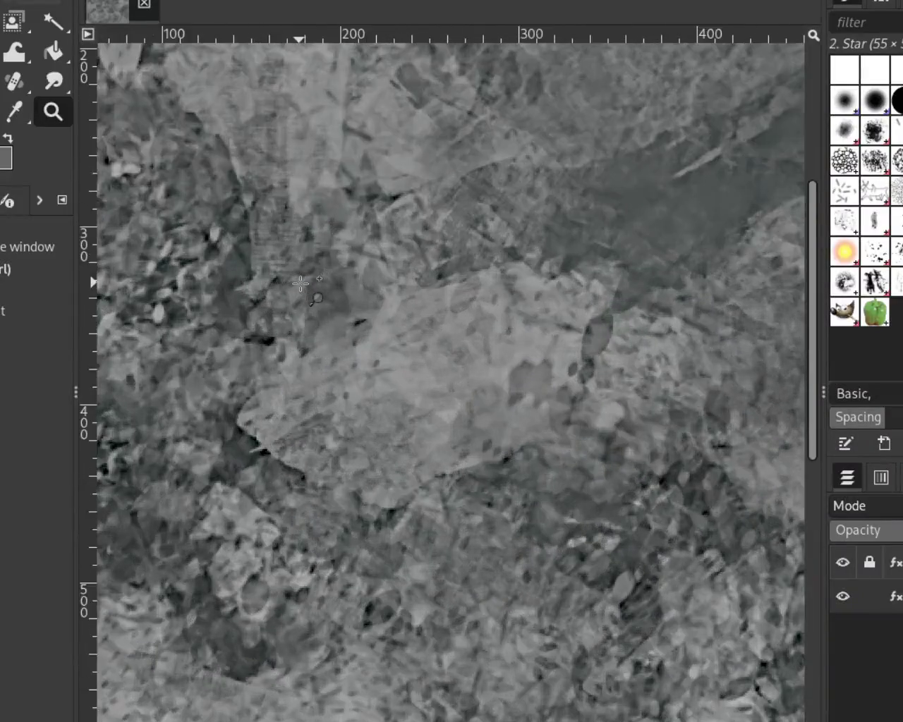
pyautogui.scroll(-2, 301, 283)
pyautogui.scroll(-2, 301, 284)
pyautogui.scroll(2, 315, 302)
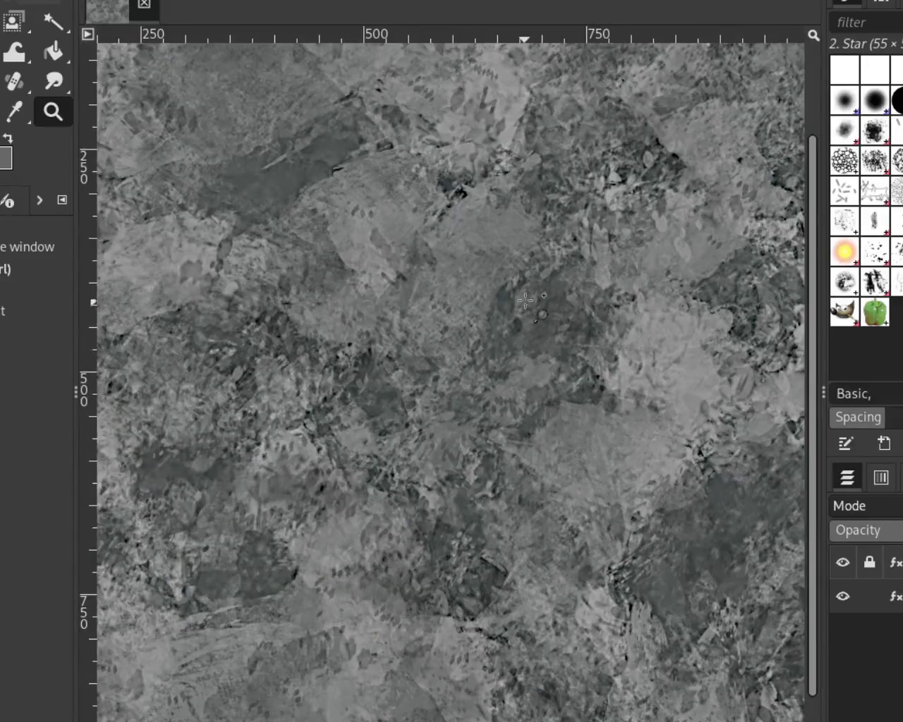
pyautogui.scroll(3, 525, 297)
pyautogui.scroll(-1, 525, 297)
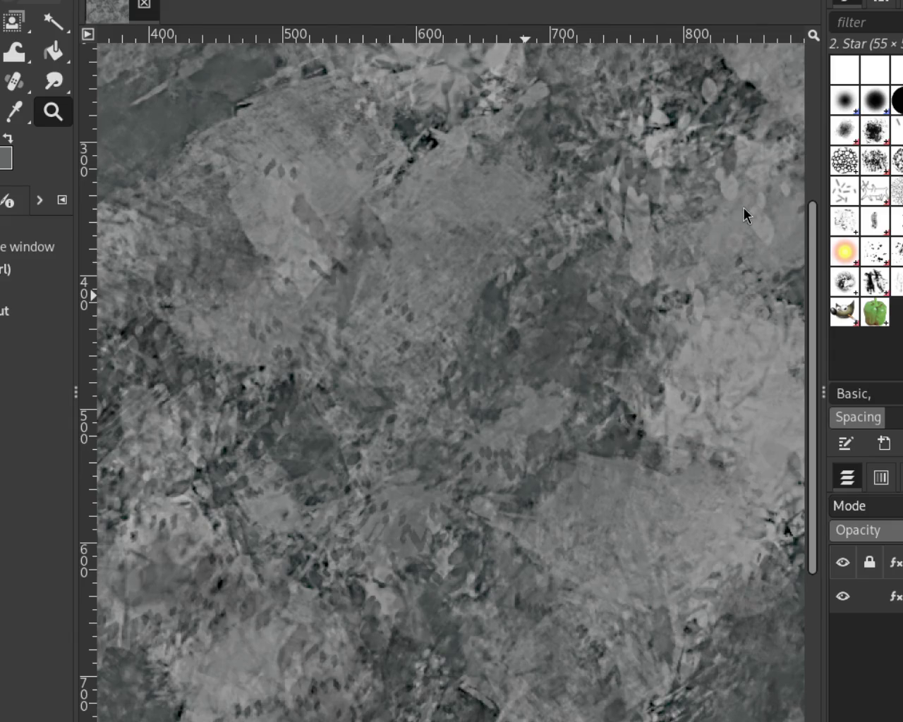
# Step: Zoom in and out repeatedly, comparing close, medium and full views of the texture
pyautogui.click(499, 242)
pyautogui.keyDown('ctrl'); pyautogui.click(496, 239); pyautogui.keyUp('ctrl')
pyautogui.keyDown('ctrl'); pyautogui.click(493, 235); pyautogui.keyUp('ctrl')
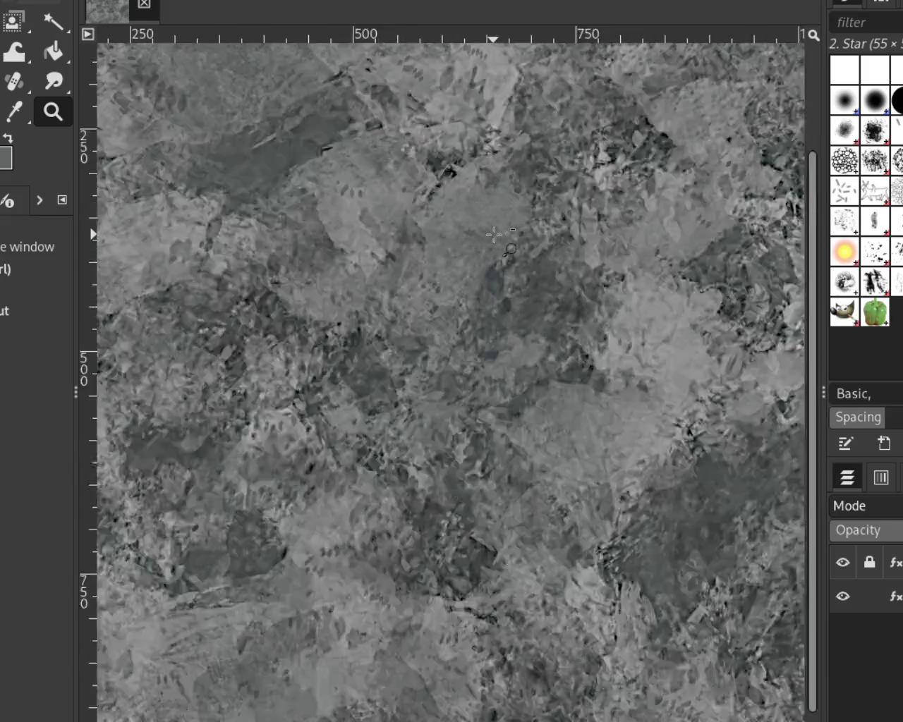
pyautogui.keyDown('ctrl'); pyautogui.click(494, 235); pyautogui.keyUp('ctrl')
pyautogui.click(385, 206)
pyautogui.click(385, 206)
pyautogui.keyDown('ctrl'); pyautogui.click(603, 236); pyautogui.keyUp('ctrl')
pyautogui.click(603, 236)
pyautogui.click(550, 212)
pyautogui.keyDown('ctrl'); pyautogui.click(550, 219); pyautogui.keyUp('ctrl')
pyautogui.click(543, 232)
pyautogui.keyDown('ctrl'); pyautogui.click(539, 252); pyautogui.keyUp('ctrl')
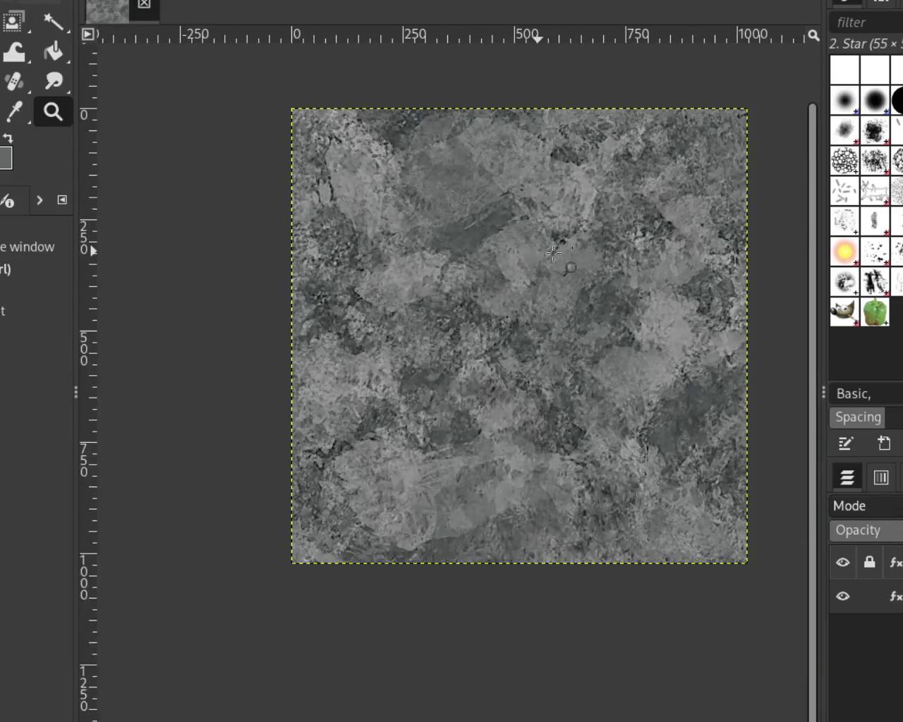
pyautogui.click(625, 233)
pyautogui.keyDown('ctrl'); pyautogui.click(549, 267); pyautogui.keyUp('ctrl')
pyautogui.click(579, 241)
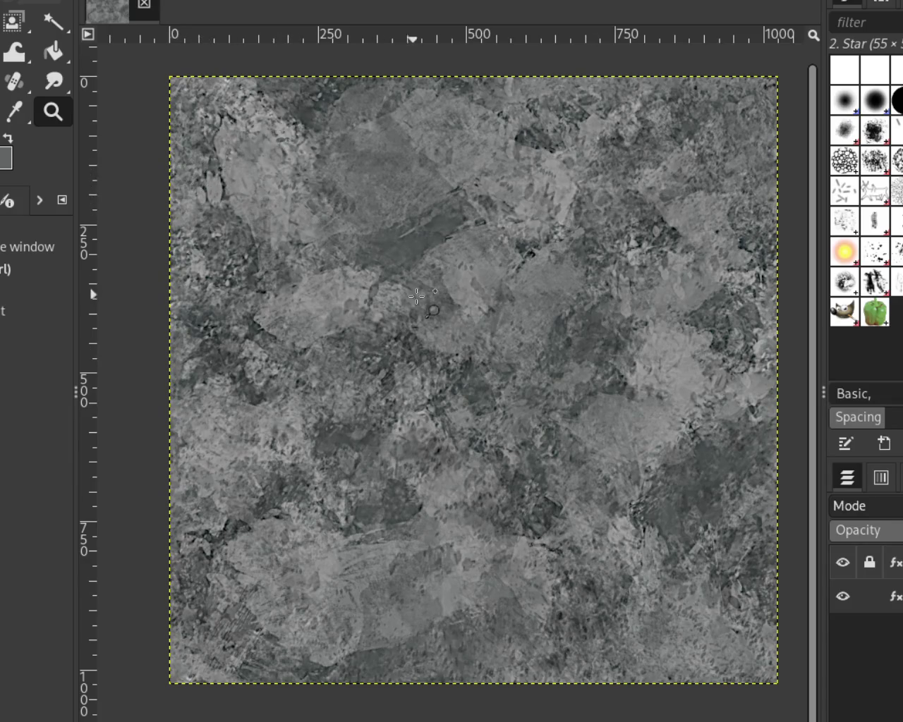
pyautogui.scroll(3, 414, 296)
pyautogui.scroll(-1, 415, 296)
pyautogui.scroll(-1, 416, 297)
pyautogui.scroll(-1, 416, 297)
pyautogui.click(505, 392)
pyautogui.keyDown('ctrl'); pyautogui.click(544, 375); pyautogui.keyUp('ctrl')
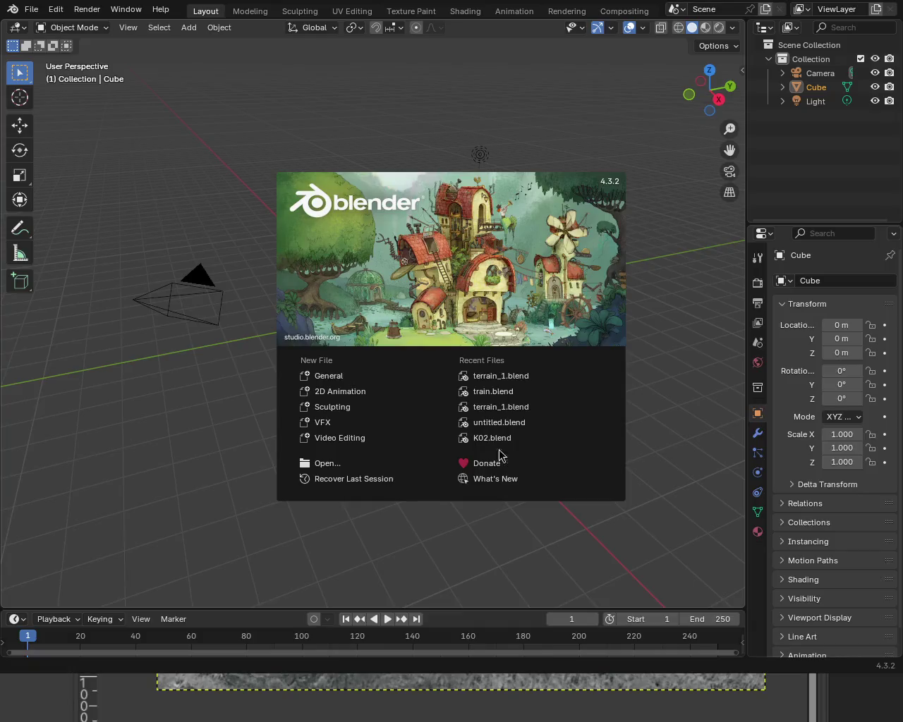
# Step: Dismiss Blender's splash screen and open the recent terrain .blend project
pyautogui.press('Escape')
pyautogui.click(30, 10)
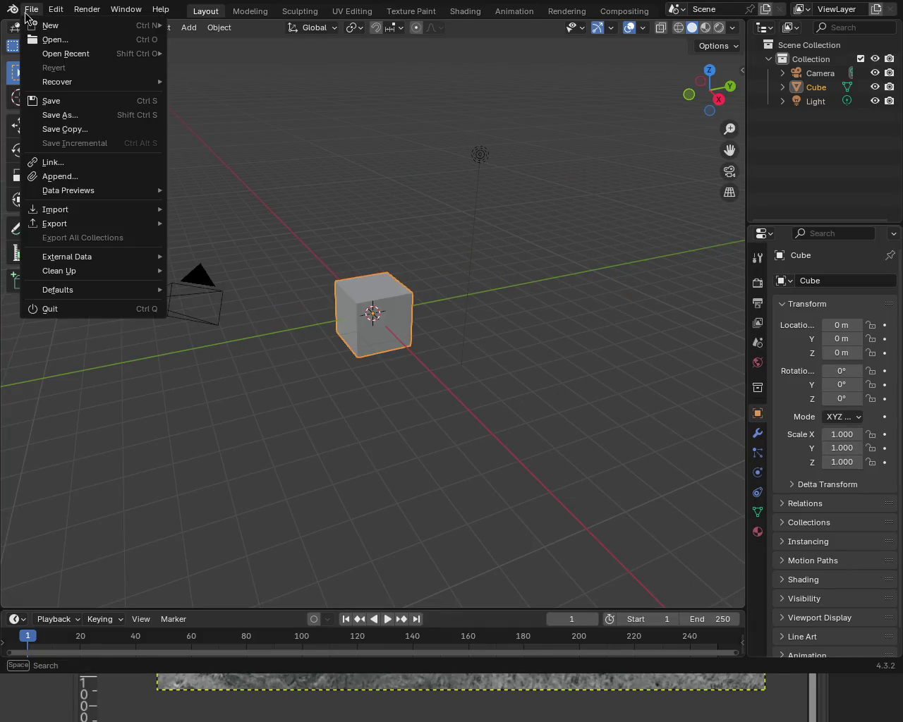
pyautogui.moveTo(65, 54)
pyautogui.click(174, 53)
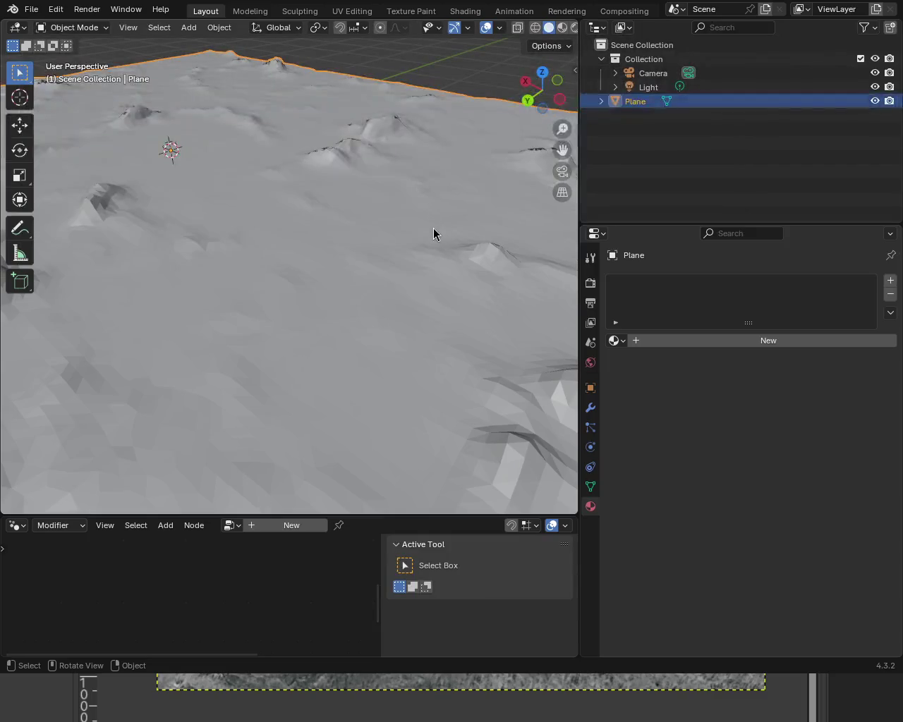
pyautogui.scroll(-5, 383, 262)
pyautogui.scroll(5, 347, 286)
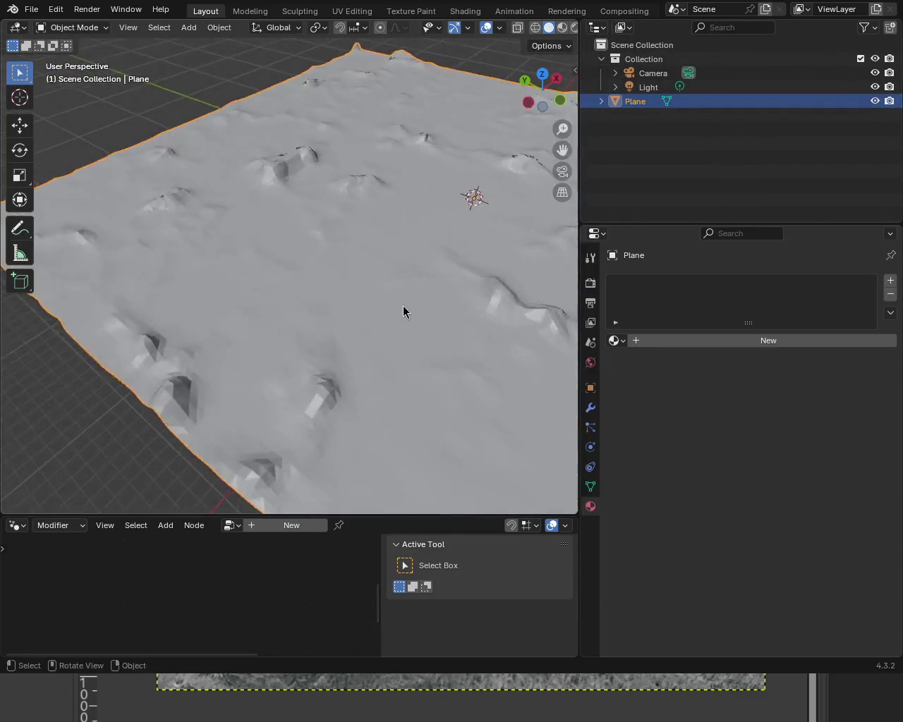
# Step: Orbit the terrain plane view and move the Blender window aside to reveal GIMP
pyautogui.moveTo(292, 251)
pyautogui.mouseDown()
pyautogui.moveTo(238, 233)
pyautogui.moveTo(290, 222)
pyautogui.moveTo(445, 285)
pyautogui.moveTo(282, 194)
pyautogui.moveTo(296, 191)
pyautogui.mouseUp()
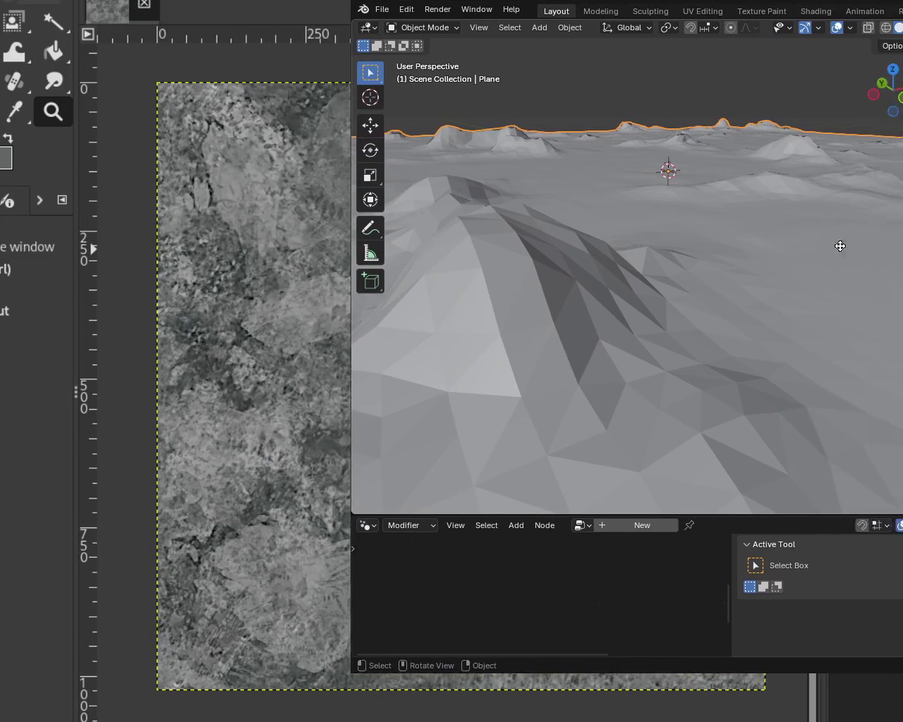
pyautogui.moveTo(839, 245); pyautogui.dragTo(332, 272)
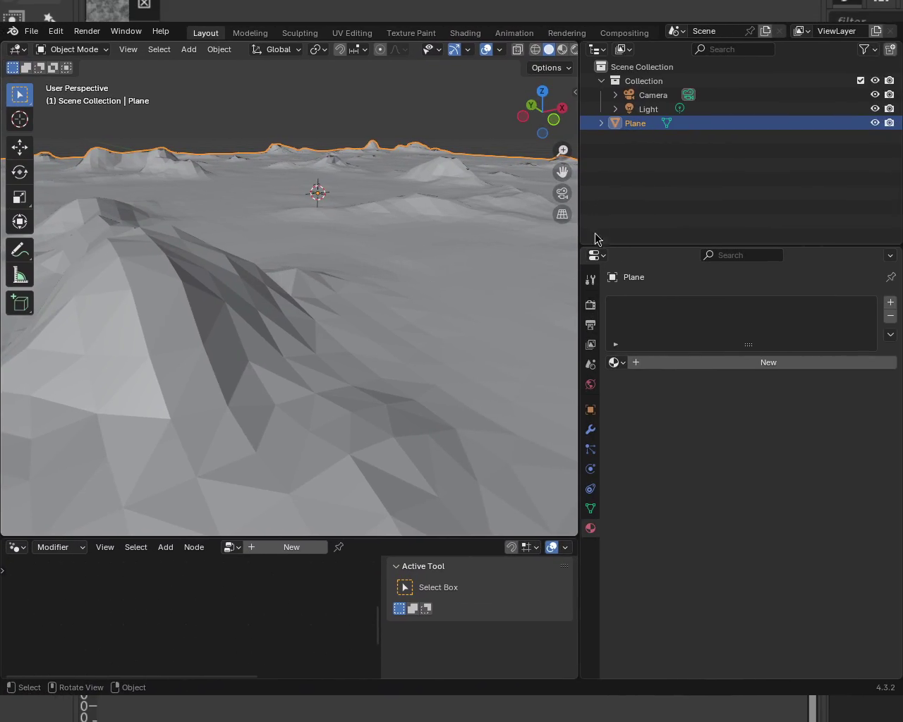
pyautogui.moveTo(418, 415)
pyautogui.mouseDown()
pyautogui.moveTo(104, 261)
pyautogui.moveTo(232, 245)
pyautogui.mouseUp()
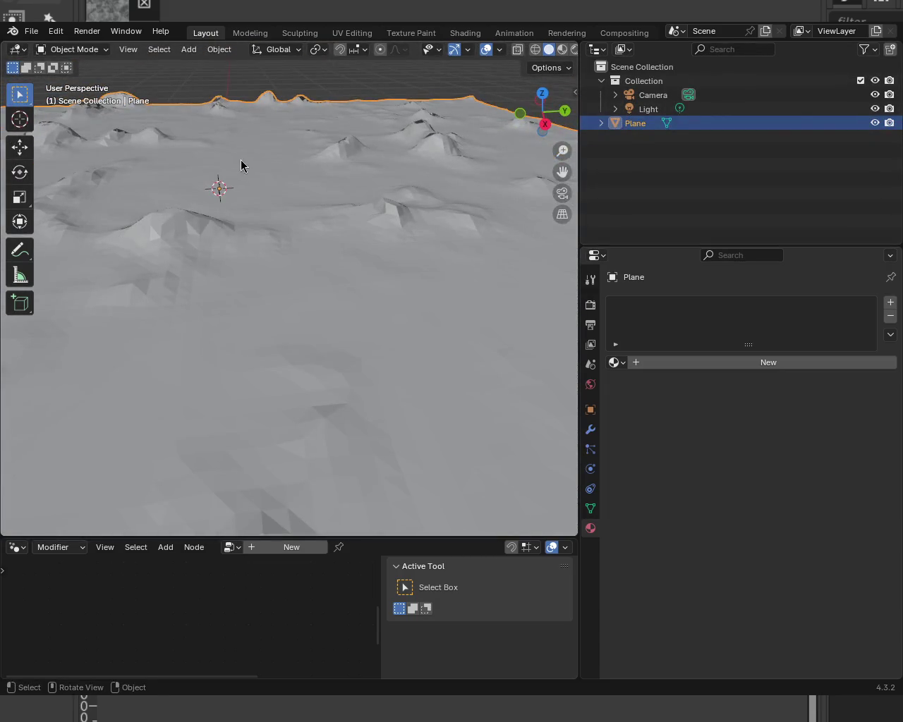
pyautogui.press('super+Down')
pyautogui.moveTo(634, 212)
pyautogui.mouseDown()
pyautogui.moveTo(865, 264)
pyautogui.moveTo(411, 283)
pyautogui.moveTo(536, 298)
pyautogui.mouseUp()
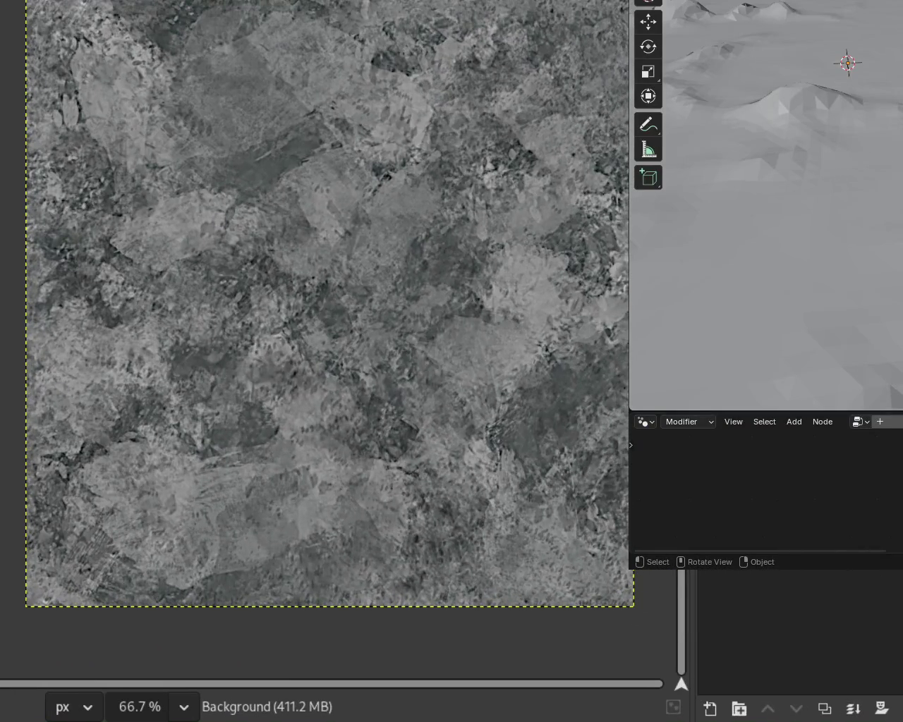
pyautogui.click(581, 207)
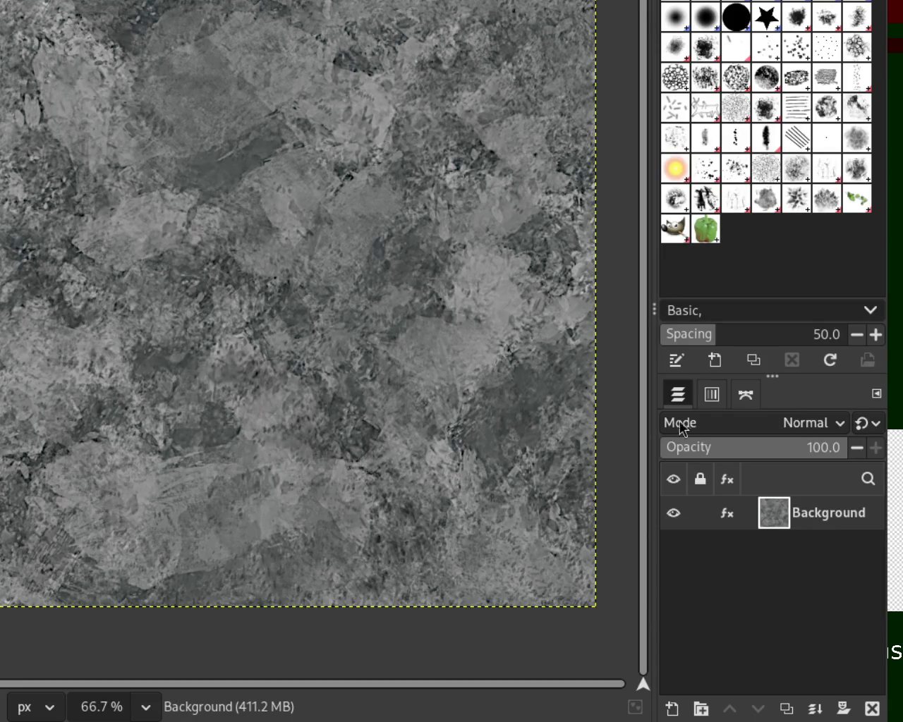
# Step: Duplicate the Background layer with Shift+Ctrl+D, creating Background copy
pyautogui.moveTo(774, 513)
pyautogui.hotkey('shift', 'ctrl', 'd')
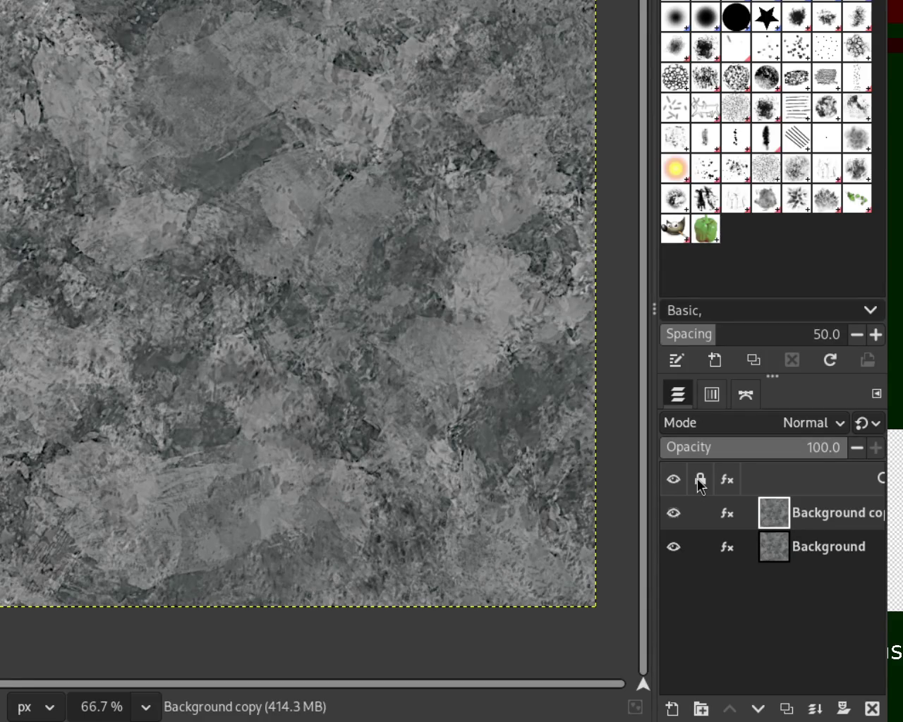
pyautogui.moveTo(726, 522)
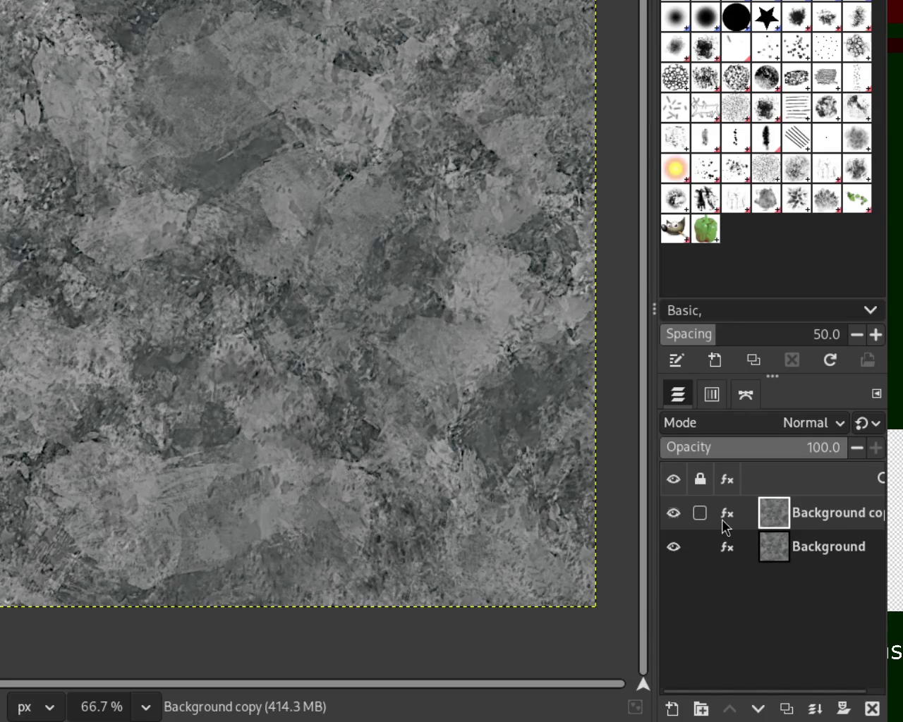
# Step: Check Background copy's effects list and delete its Sharpen (Unsharp Mask) effect
pyautogui.click(726, 513)
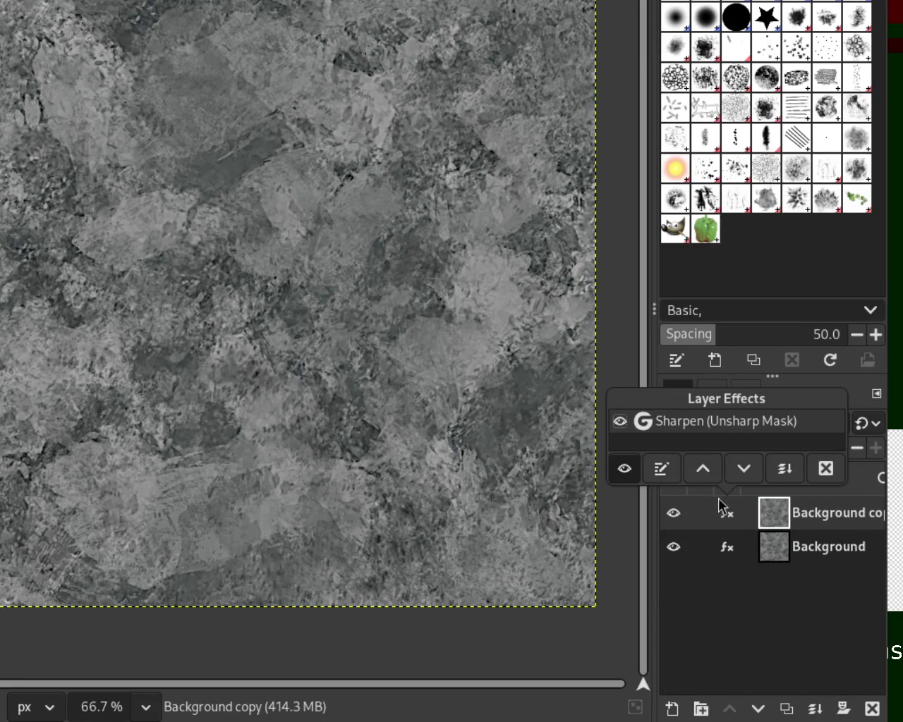
pyautogui.click(755, 522)
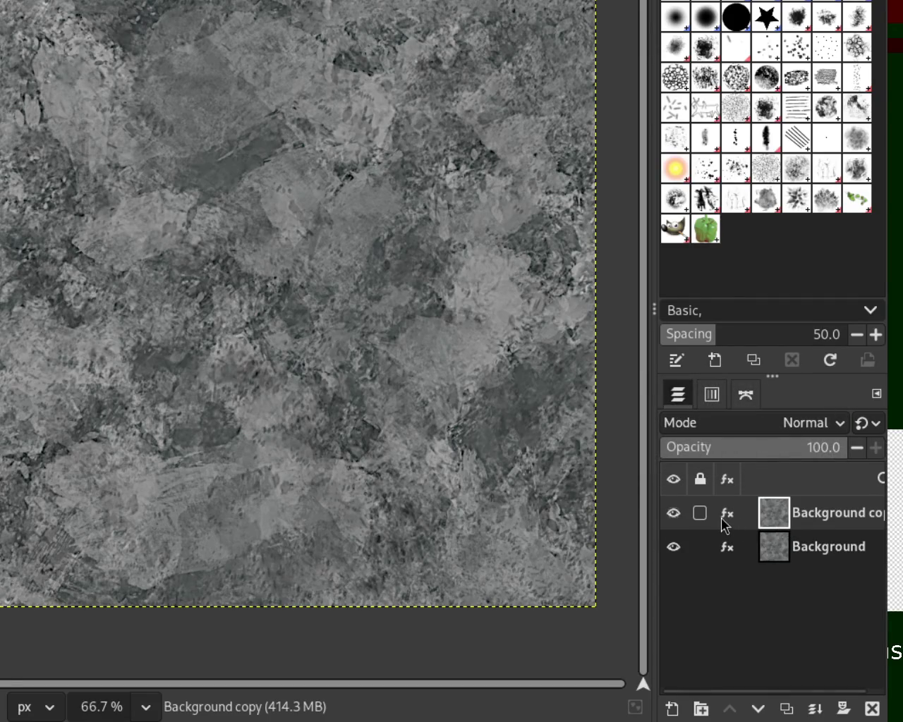
pyautogui.click(726, 514)
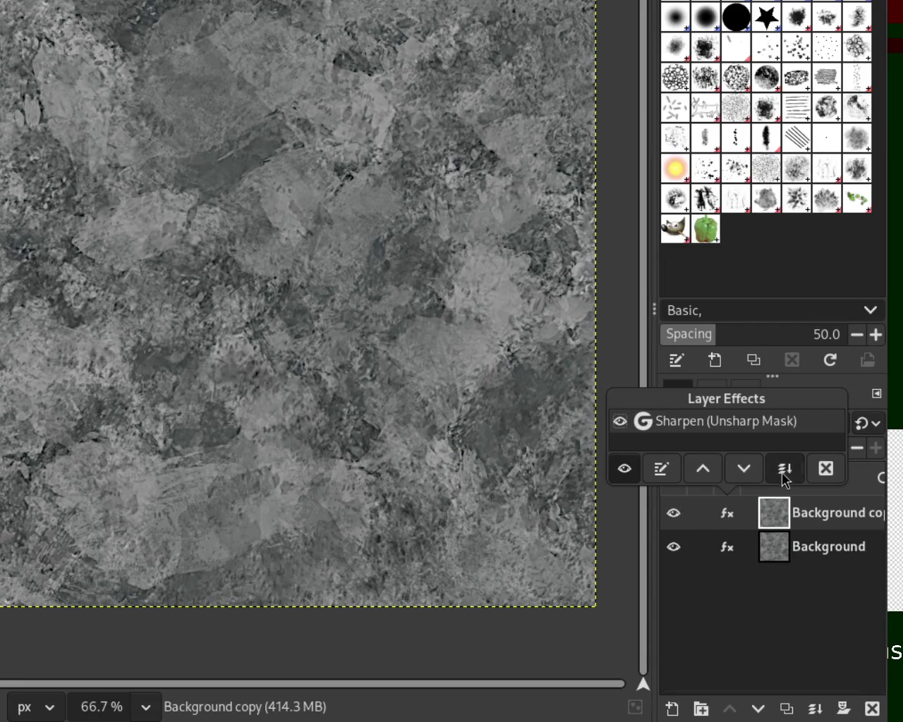
pyautogui.click(774, 521)
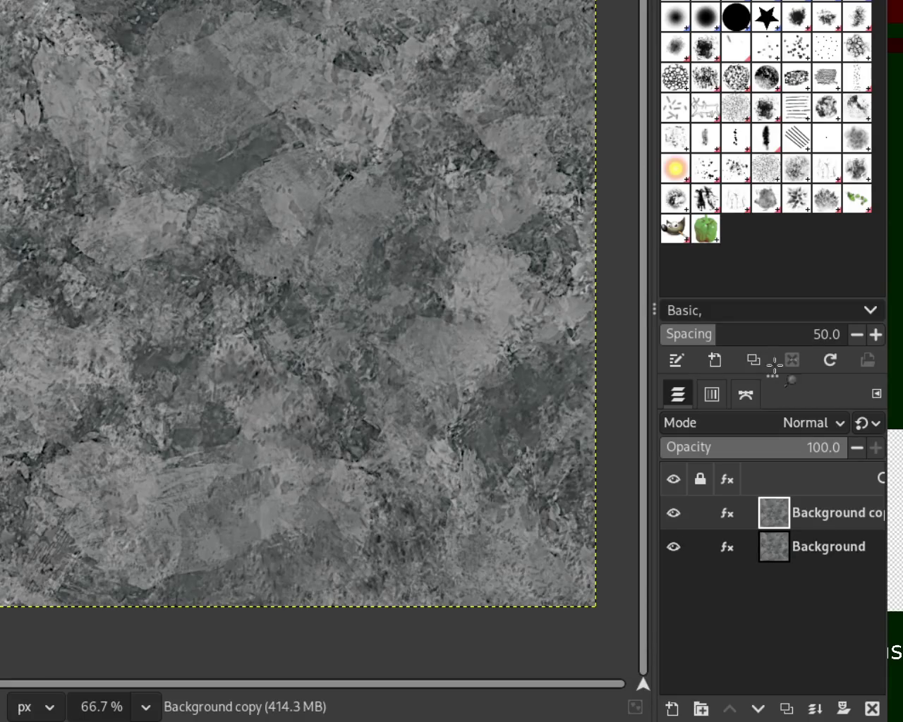
pyautogui.click(726, 520)
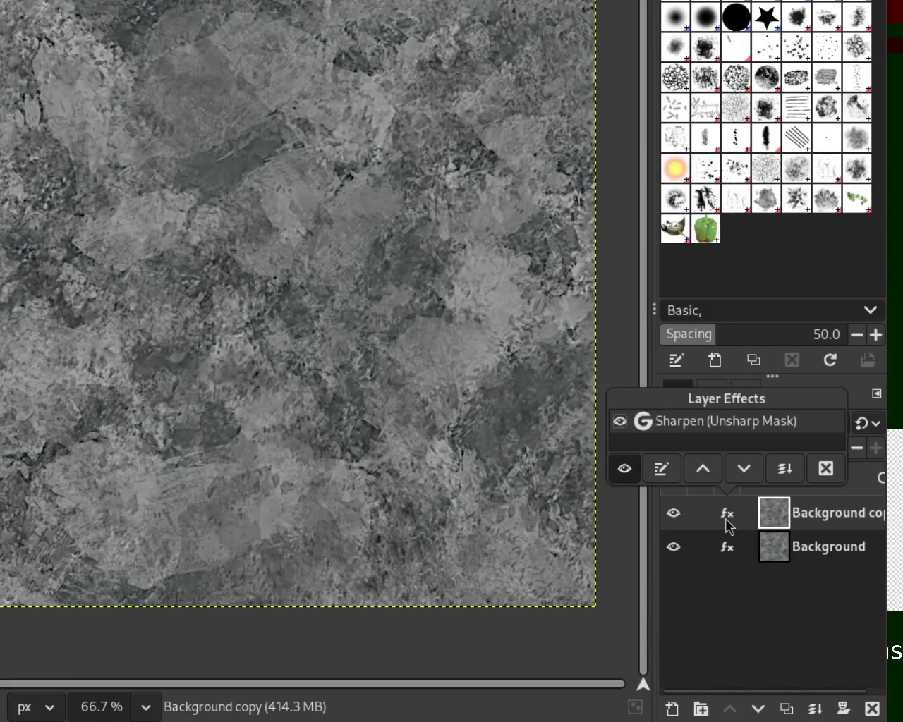
pyautogui.click(661, 469)
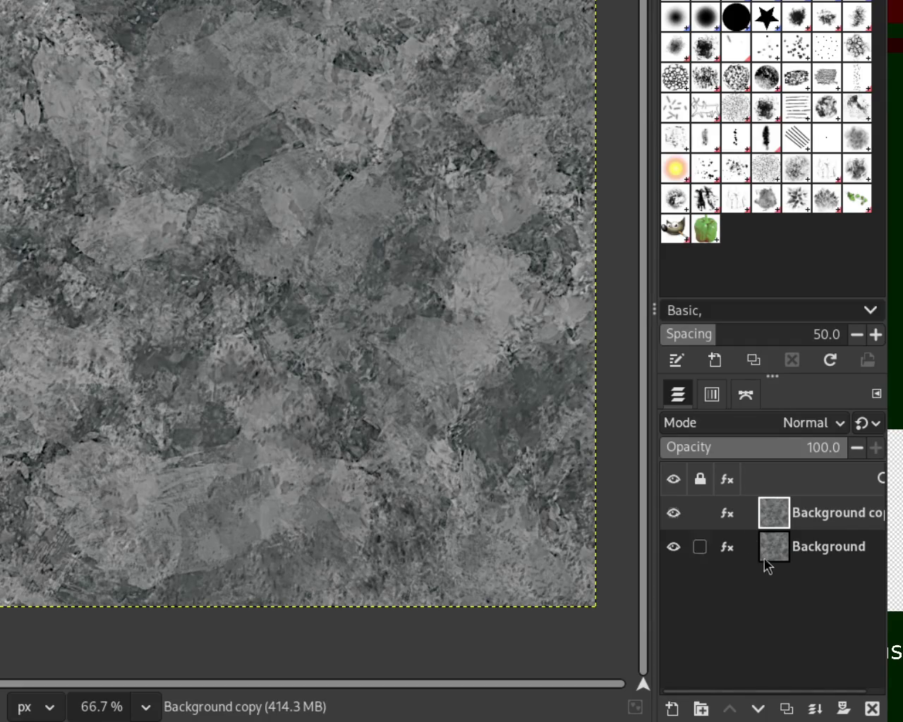
pyautogui.click(733, 513)
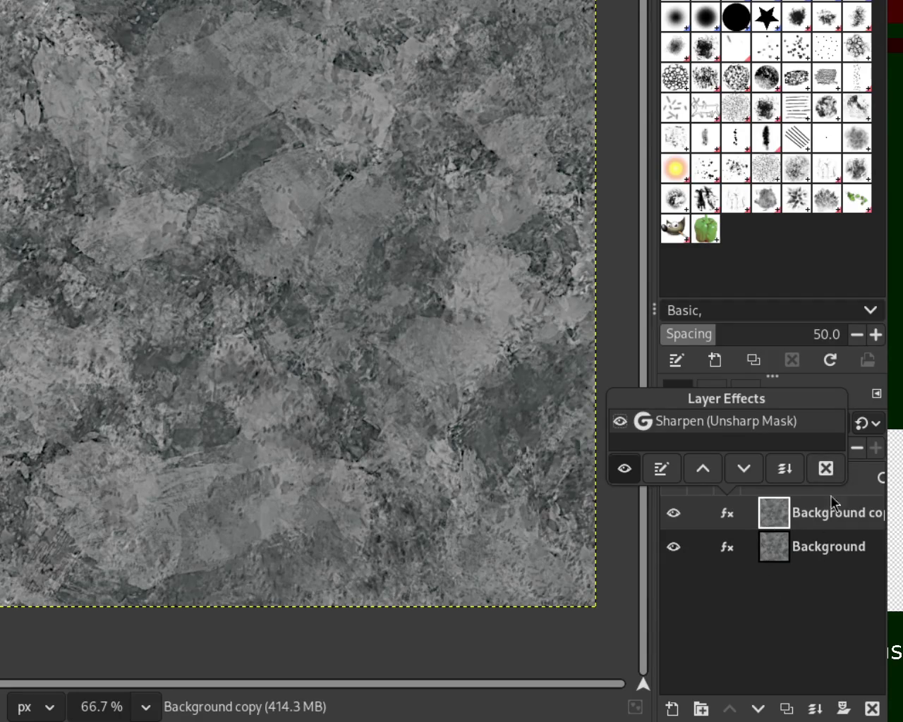
pyautogui.click(825, 469)
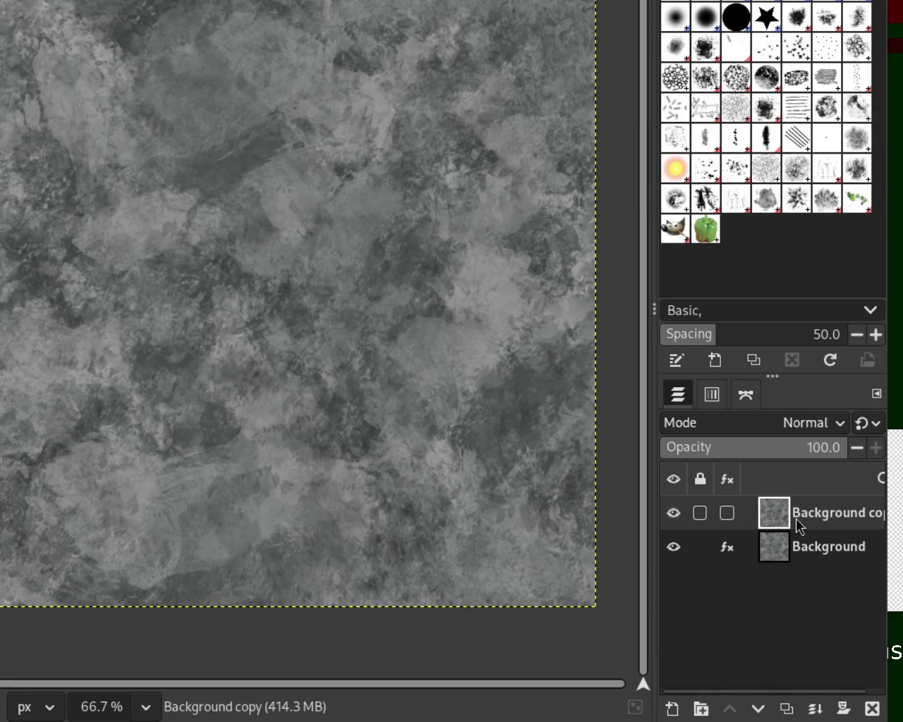
pyautogui.doubleClick(851, 513)
# Step: Rename the Background copy layer to 'base'
pyautogui.write('base')
pyautogui.press('Return')
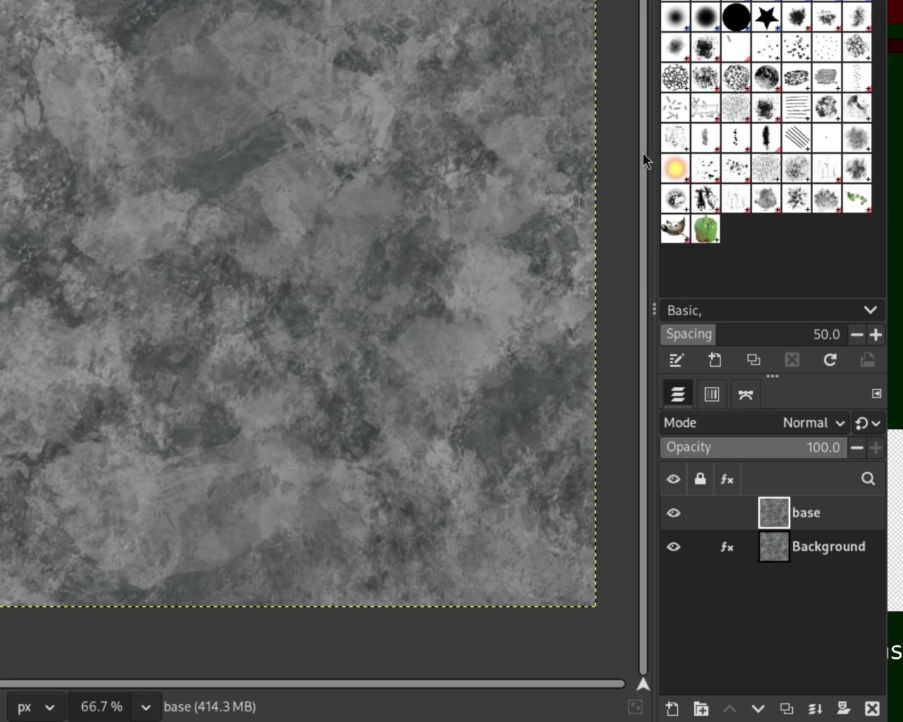
pyautogui.click(781, 618)
# Step: Delete Background's Sharpen effect, then undo and redo the base layer's filter effect
pyautogui.click(781, 554)
pyautogui.click(726, 552)
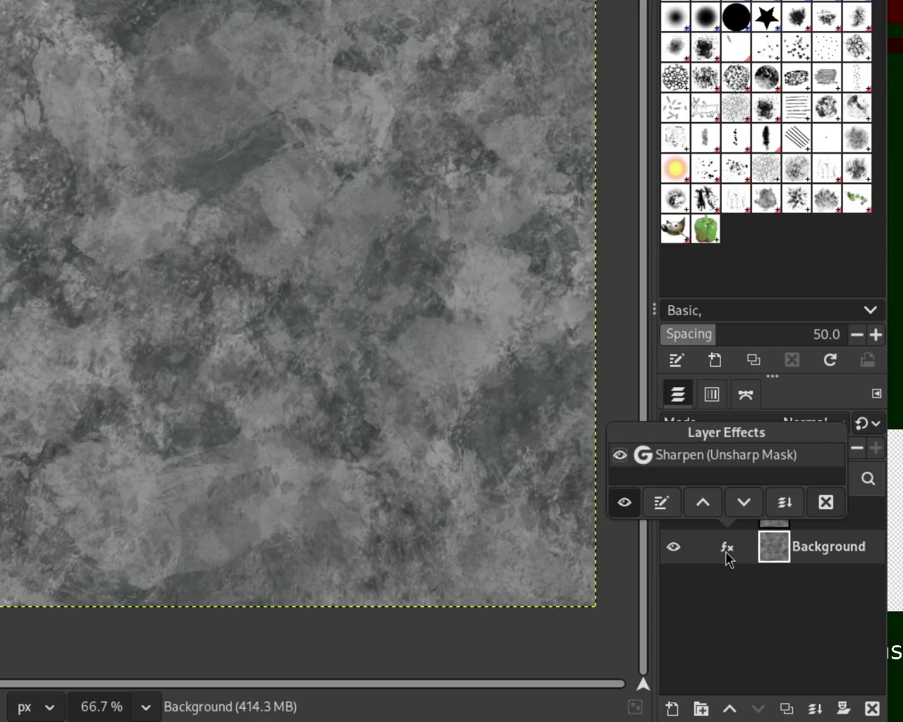
pyautogui.click(825, 502)
pyautogui.click(781, 517)
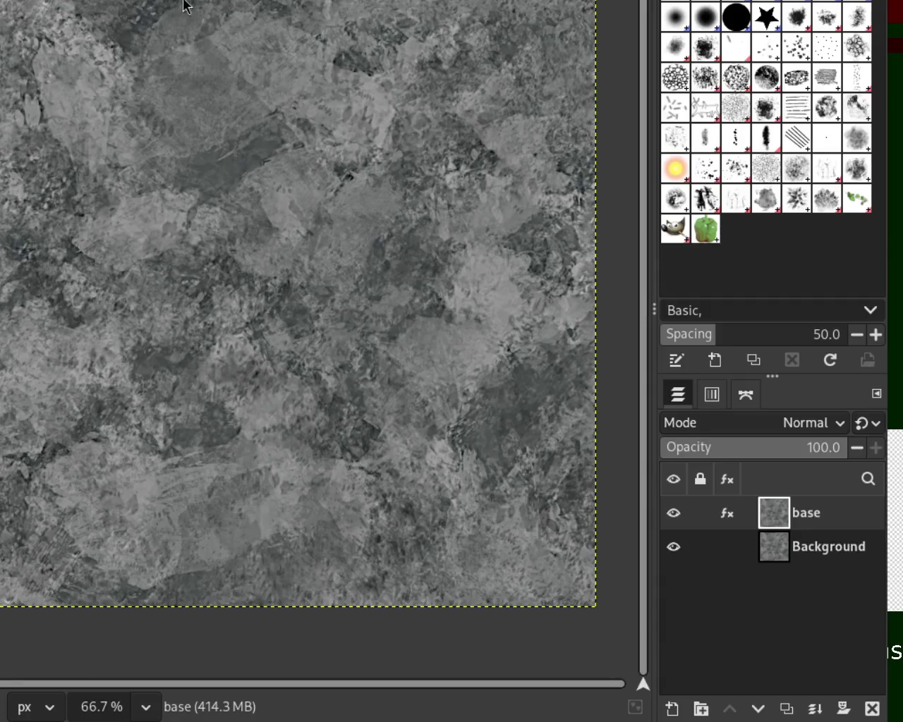
pyautogui.hotkey('ctrl', 'z')
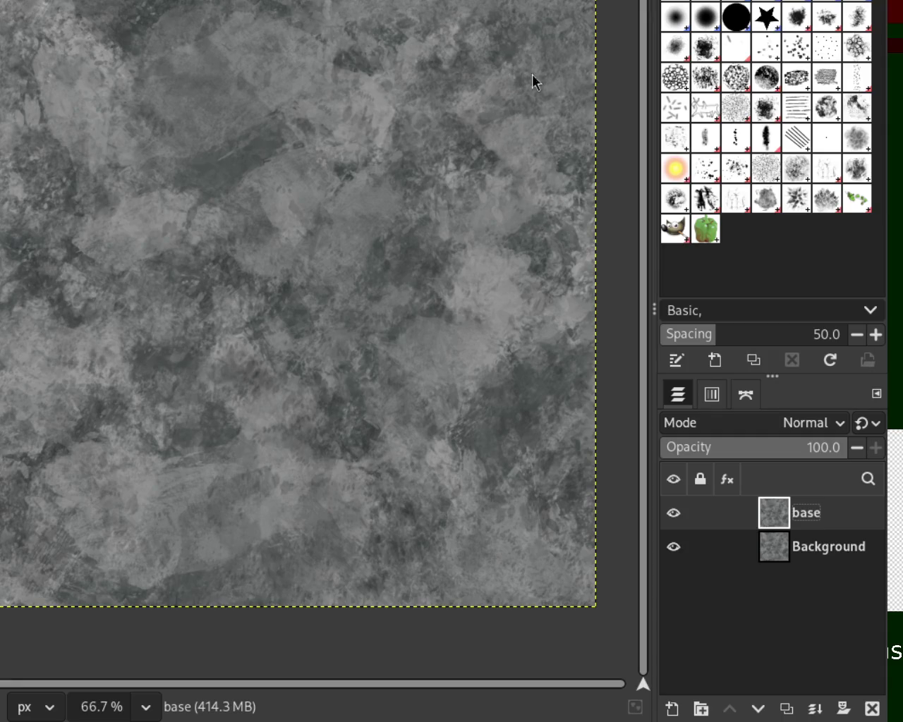
pyautogui.hotkey('ctrl', 'y')
# Step: Reapply the contrast-boosting filter on the base layer and merge it permanently into the layer
pyautogui.hotkey('ctrl', 'f')
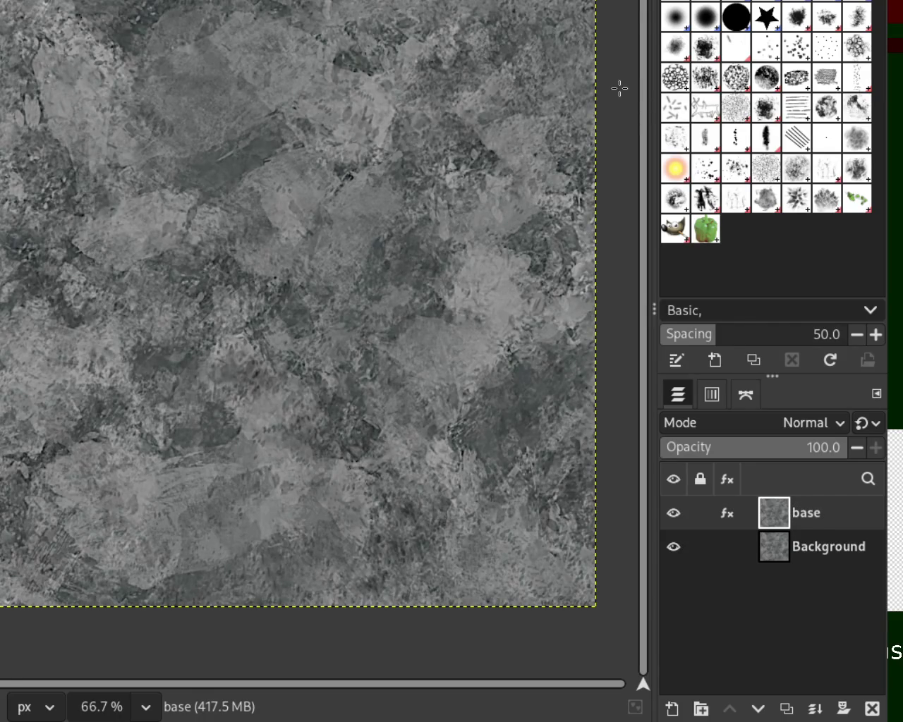
pyautogui.click(606, 2)
pyautogui.scroll(3, 353, 146)
pyautogui.scroll(1, 353, 147)
pyautogui.scroll(-2, 353, 146)
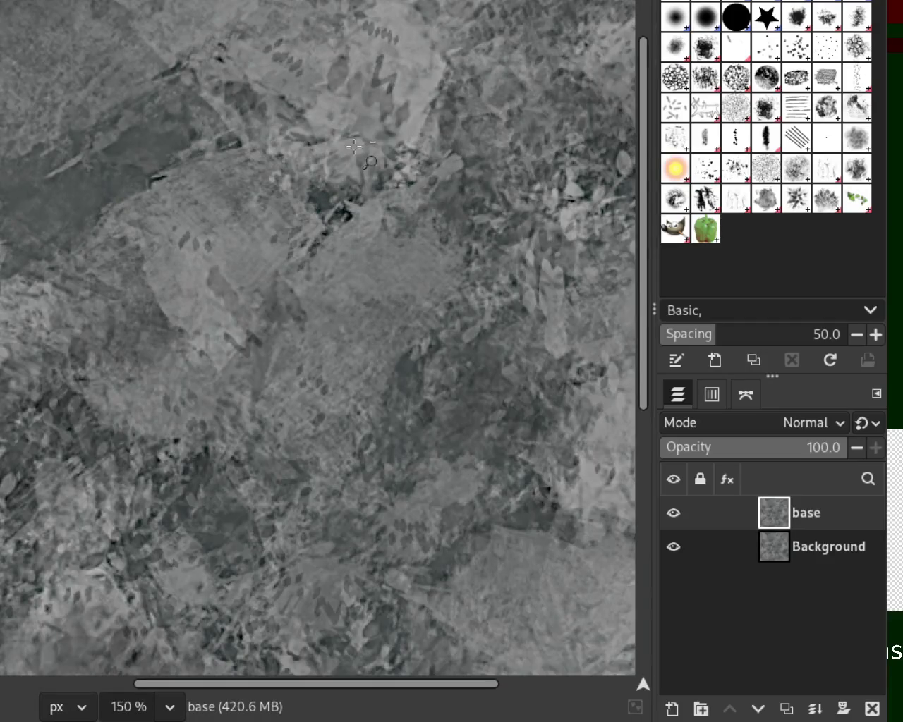
pyautogui.scroll(-1, 353, 147)
pyautogui.scroll(-2, 353, 146)
pyautogui.scroll(1, 308, 193)
pyautogui.scroll(-1, 308, 192)
pyautogui.scroll(1, 308, 193)
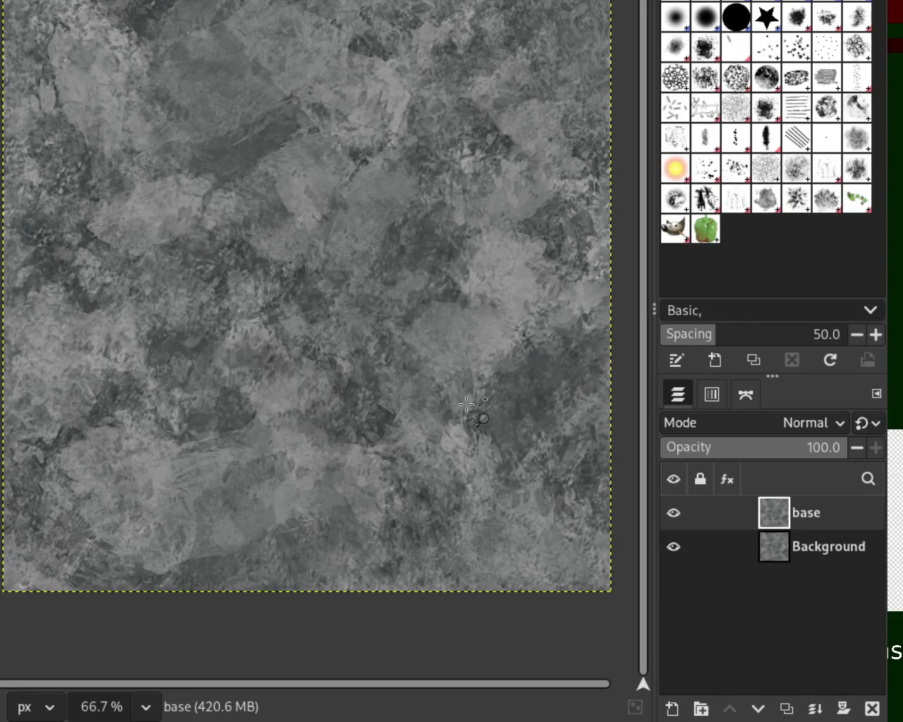
# Step: Save the image as 12.xcf and swap base and Background visibility to compare them
pyautogui.hotkey('ctrl', 's')
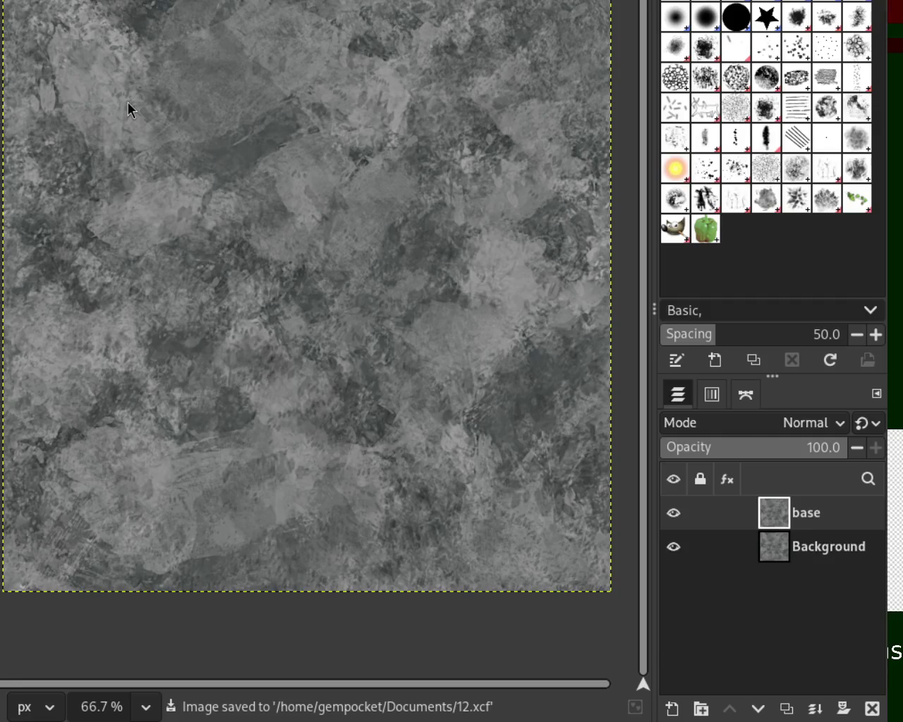
pyautogui.click(673, 547)
pyautogui.click(672, 514)
pyautogui.click(673, 547)
pyautogui.click(673, 513)
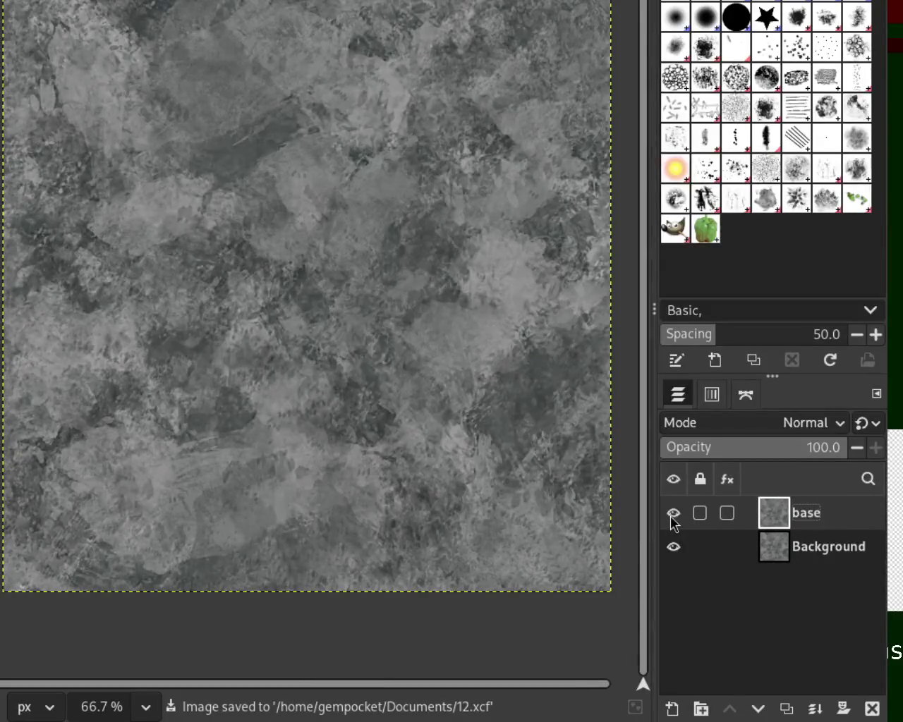
# Step: Flick the base layer on and off repeatedly to compare it against the softer Background
pyautogui.click(671, 515)
pyautogui.click(672, 515)
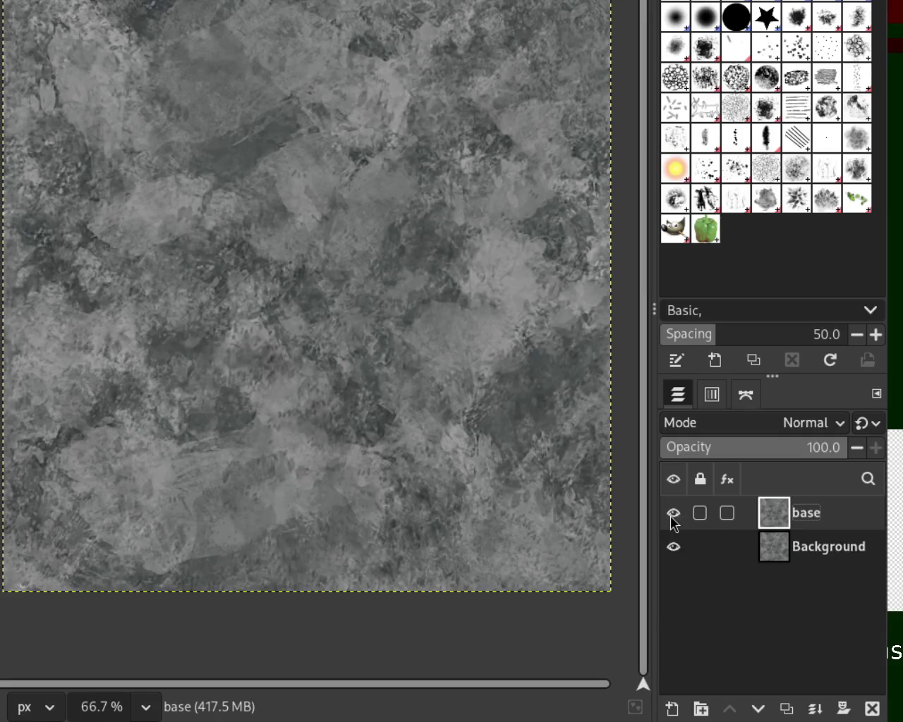
pyautogui.click(673, 521)
pyautogui.scroll(2, 469, 399)
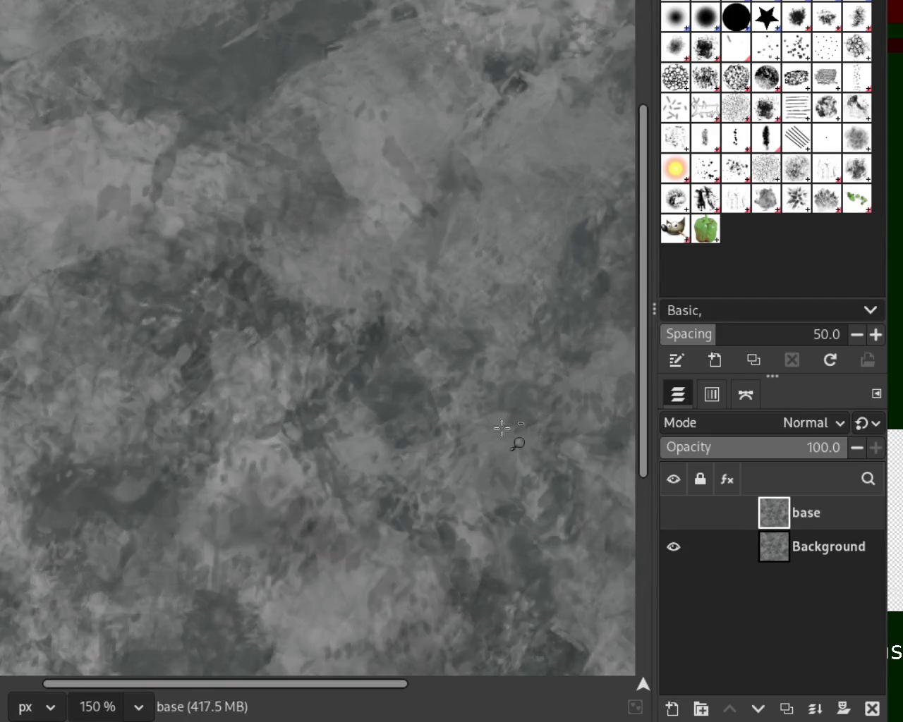
pyautogui.scroll(1, 417, 478)
pyautogui.scroll(-1, 418, 478)
pyautogui.click(676, 516)
pyautogui.click(676, 516)
pyautogui.click(677, 516)
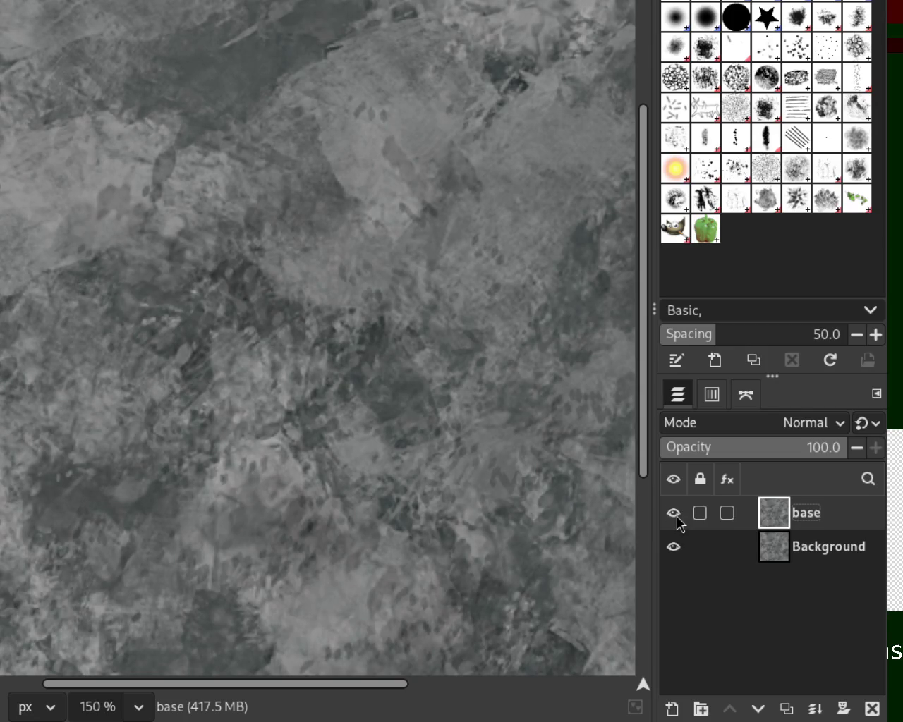
pyautogui.click(677, 516)
pyautogui.click(676, 516)
pyautogui.scroll(-3, 242, 202)
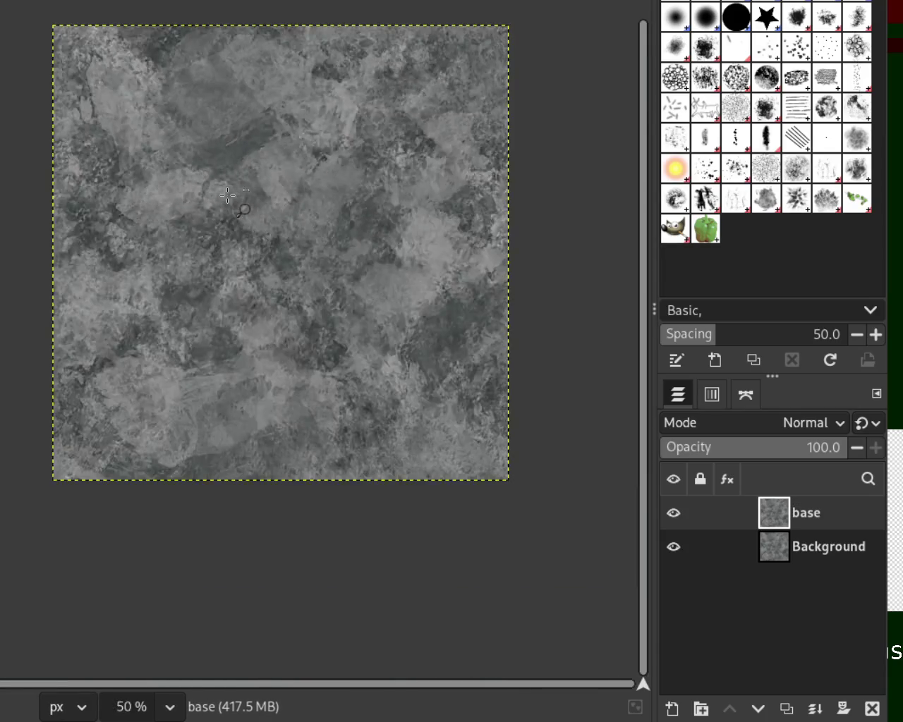
pyautogui.scroll(1, 296, 132)
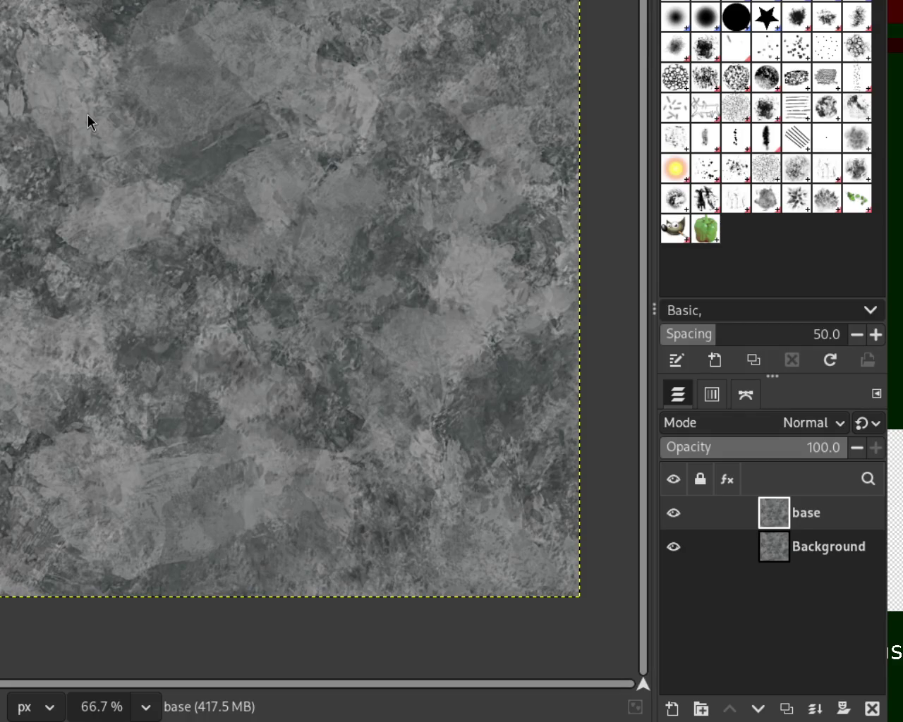
pyautogui.scroll(2, 429, 336)
pyautogui.scroll(1, 429, 336)
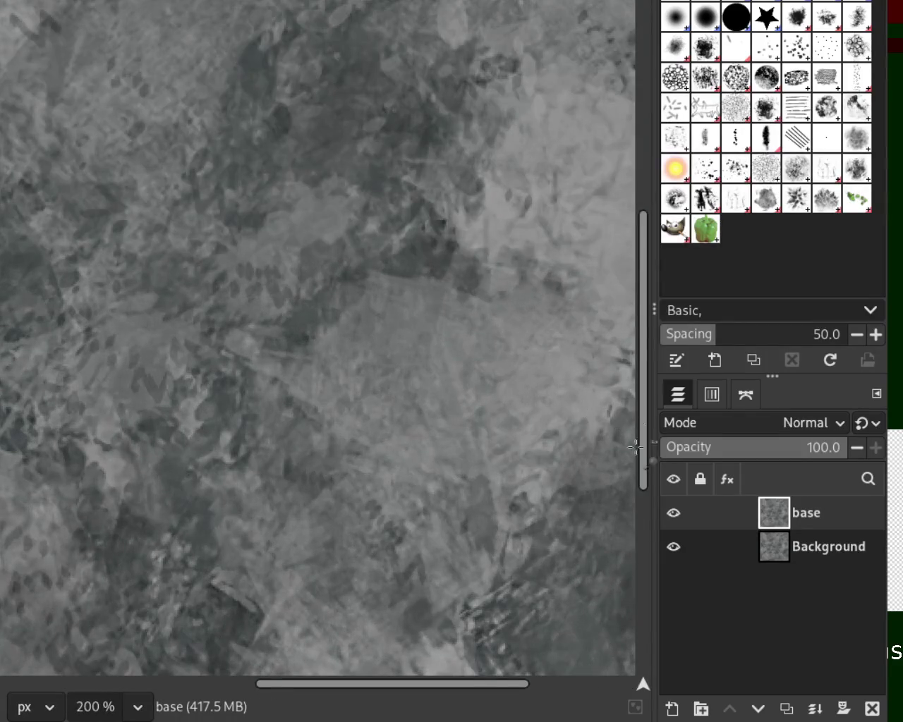
pyautogui.click(676, 517)
pyautogui.click(676, 517)
pyautogui.scroll(-4, 143, 225)
pyautogui.scroll(-1, 143, 224)
pyautogui.scroll(2, 63, 184)
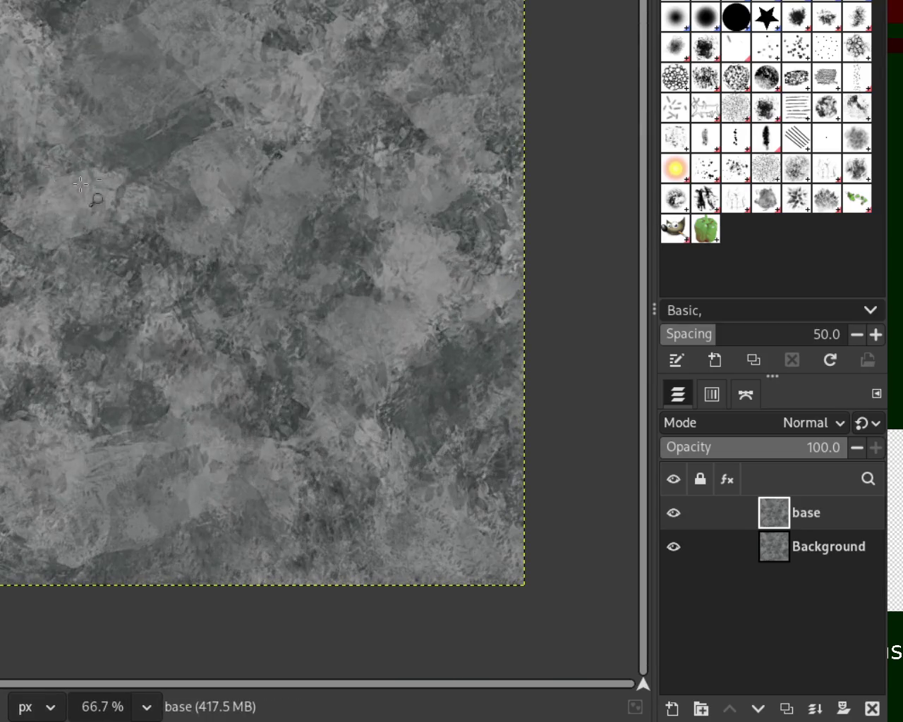
pyautogui.scroll(-1, 226, 169)
pyautogui.scroll(2, 195, 227)
pyautogui.scroll(2, 195, 227)
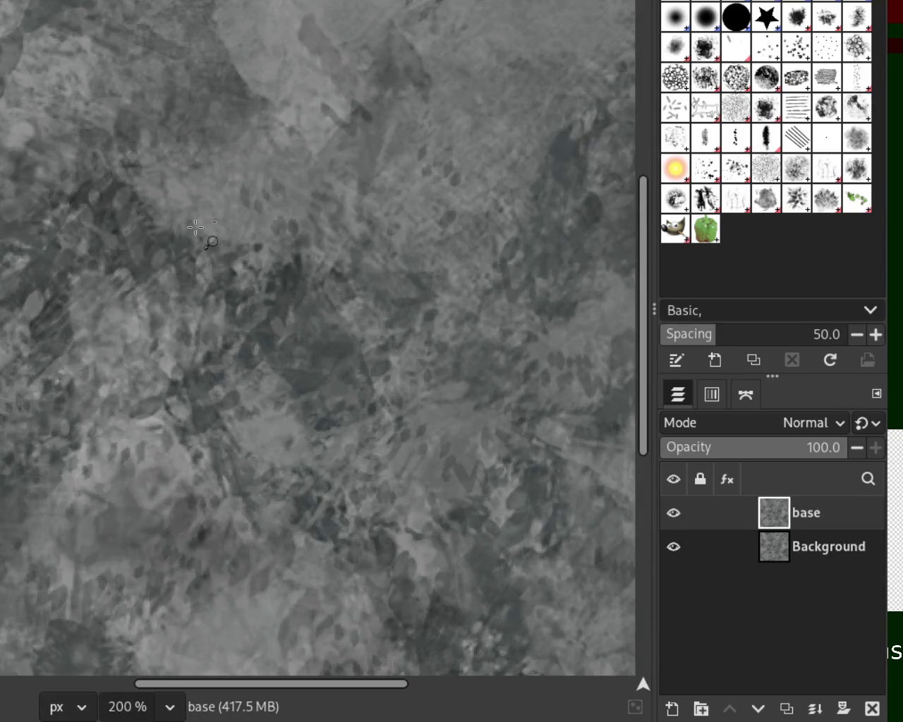
pyautogui.scroll(-1, 196, 228)
pyautogui.scroll(-1, 195, 227)
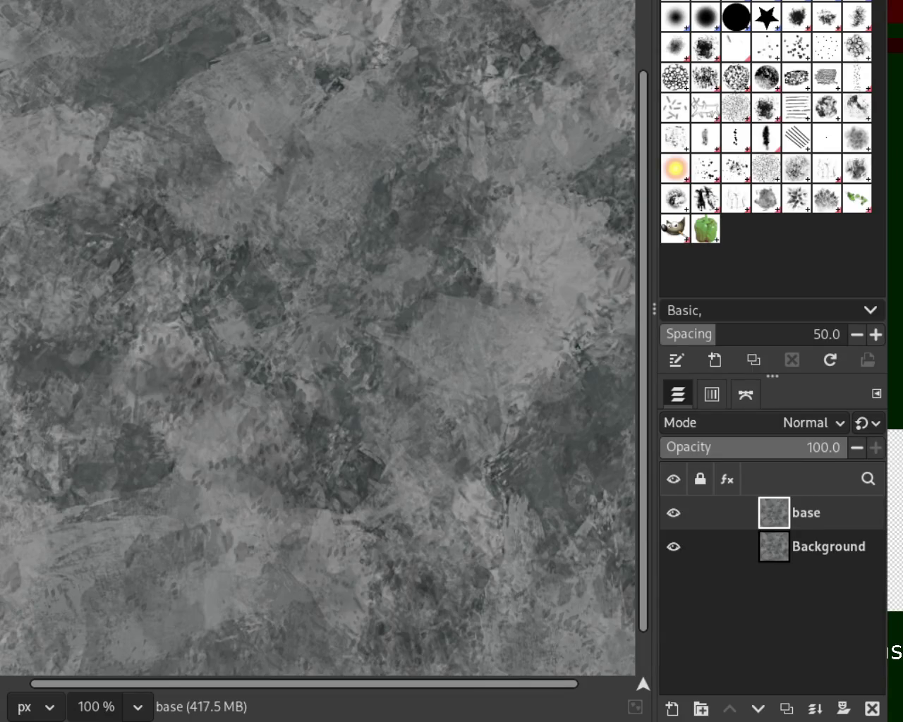
pyautogui.scroll(1, 281, 304)
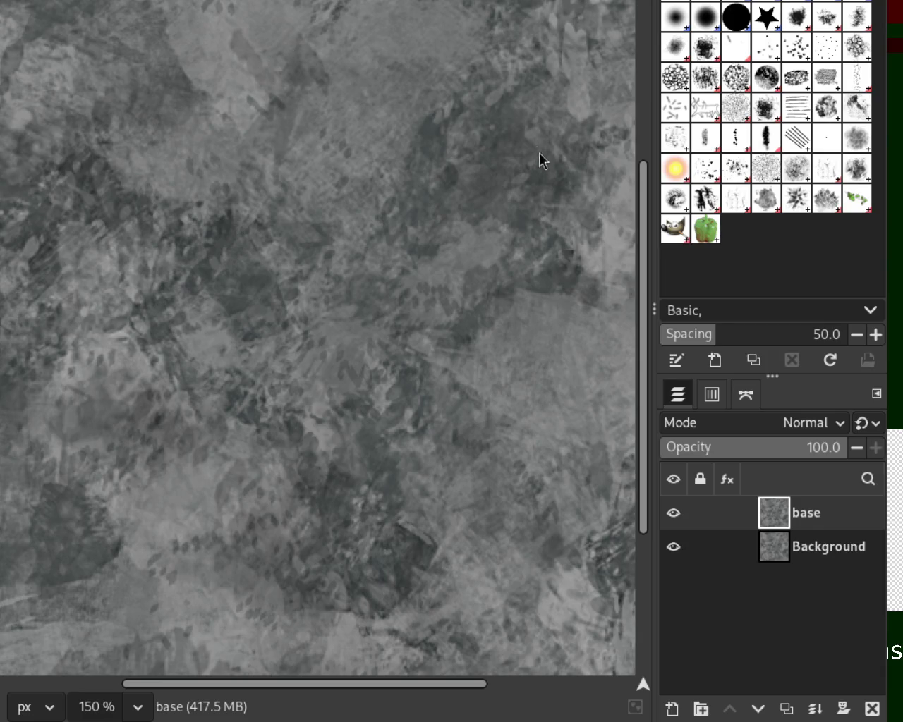
pyautogui.hotkey('ctrl', 'f')
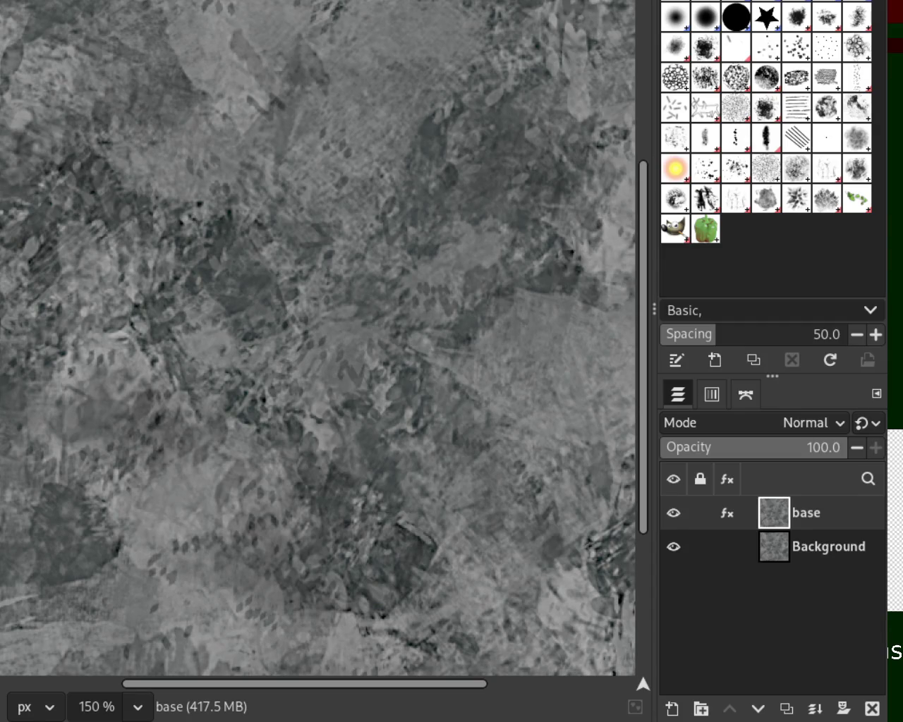
# Step: Zoom in and out across the canvas to inspect the crisp, high-contrast stone detail
pyautogui.scroll(1, 281, 148)
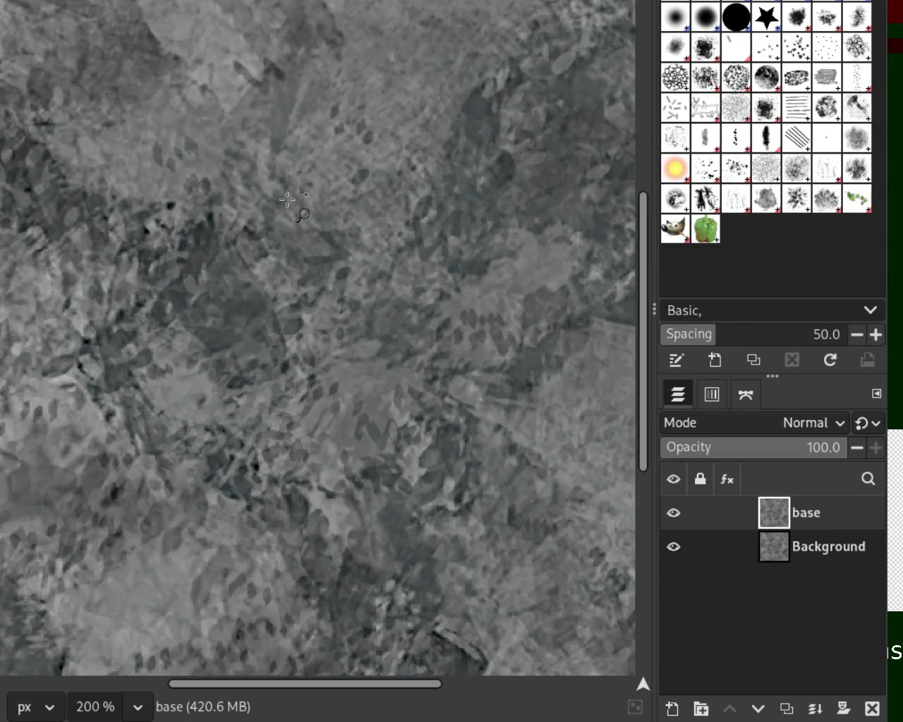
pyautogui.scroll(-2, 280, 148)
pyautogui.scroll(-2, 281, 148)
pyautogui.scroll(1, 281, 148)
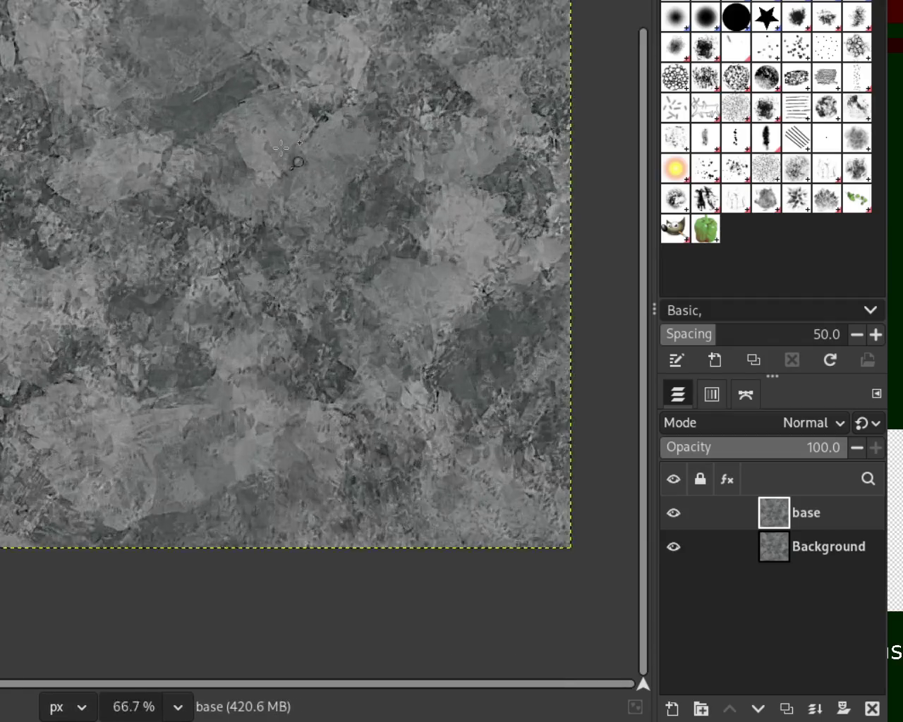
pyautogui.scroll(2, 289, 155)
pyautogui.scroll(1, 387, 175)
pyautogui.scroll(-3, 387, 175)
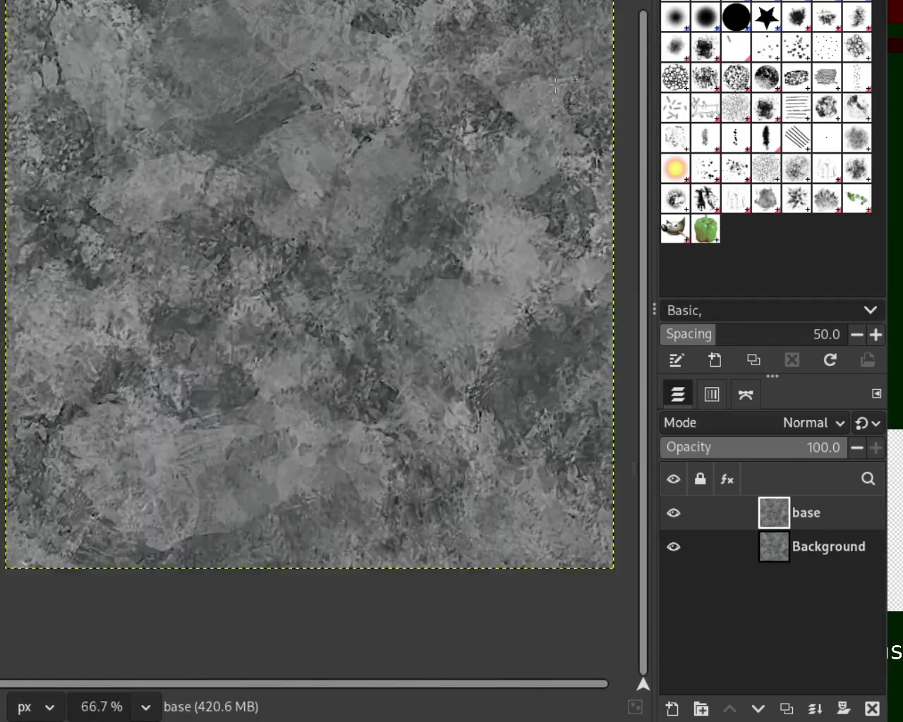
pyautogui.scroll(2, 387, 175)
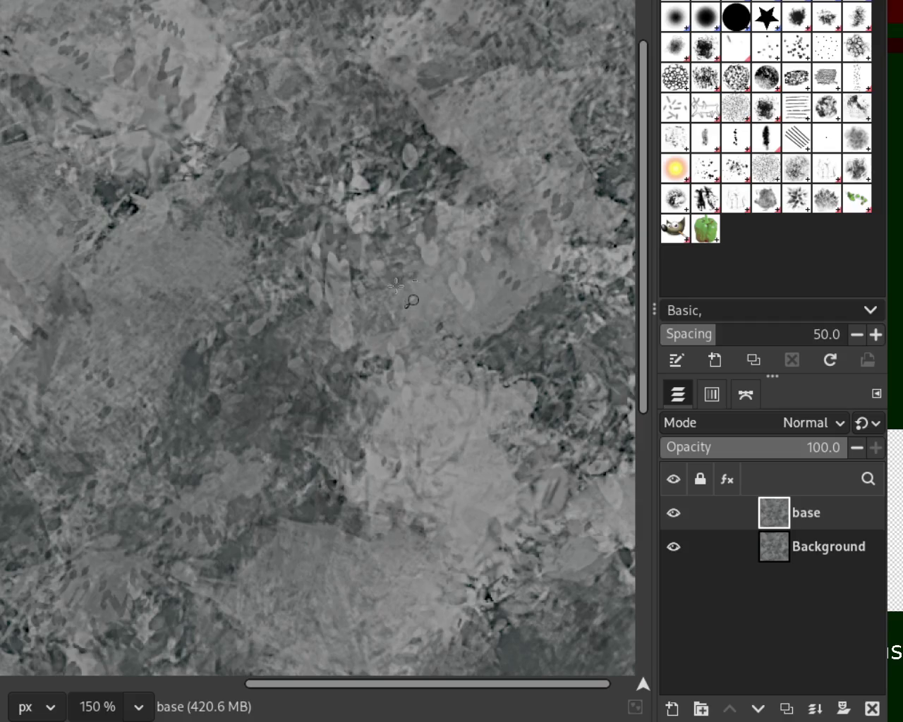
pyautogui.scroll(-2, 339, 162)
pyautogui.scroll(3, 340, 162)
pyautogui.scroll(1, 454, 50)
pyautogui.scroll(-3, 450, 52)
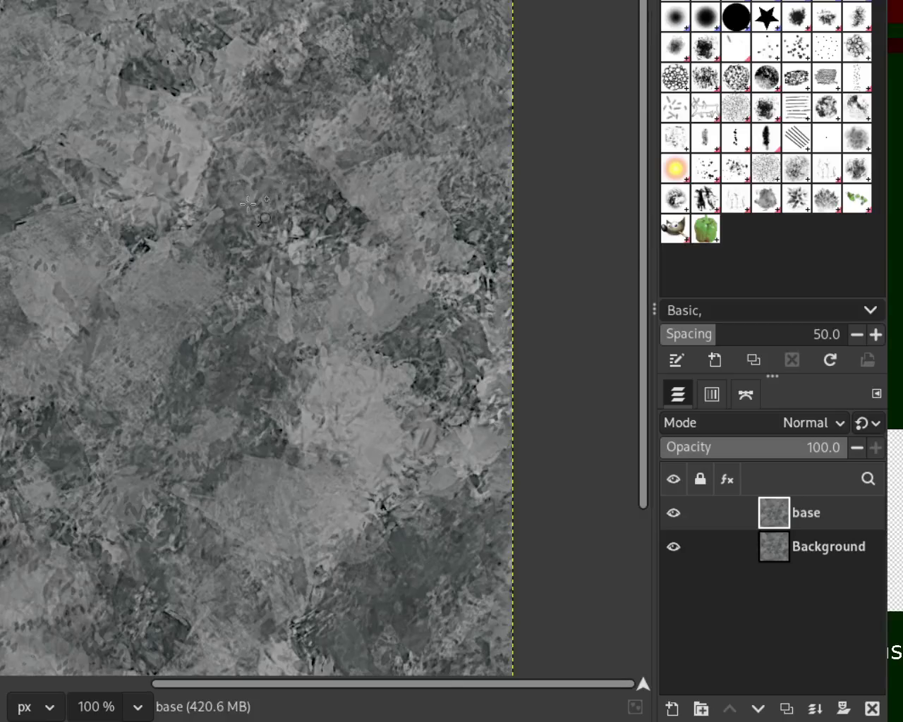
pyautogui.scroll(1, 450, 52)
pyautogui.scroll(-2, 501, 364)
pyautogui.scroll(2, 501, 363)
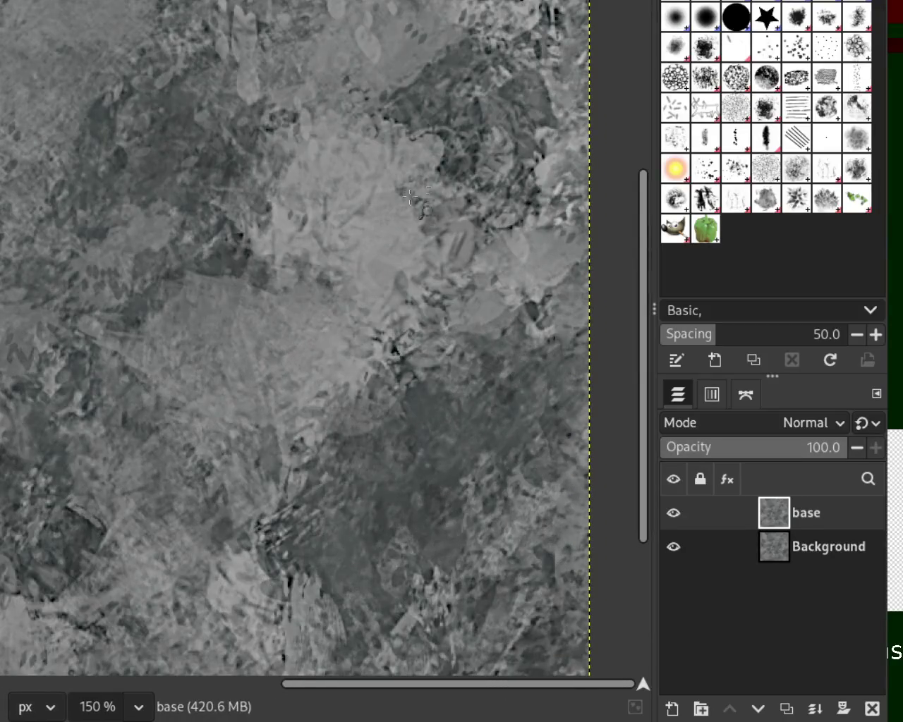
pyautogui.scroll(-1, 404, 356)
pyautogui.scroll(2, 405, 407)
pyautogui.scroll(-1, 447, 238)
pyautogui.scroll(-1, 266, 462)
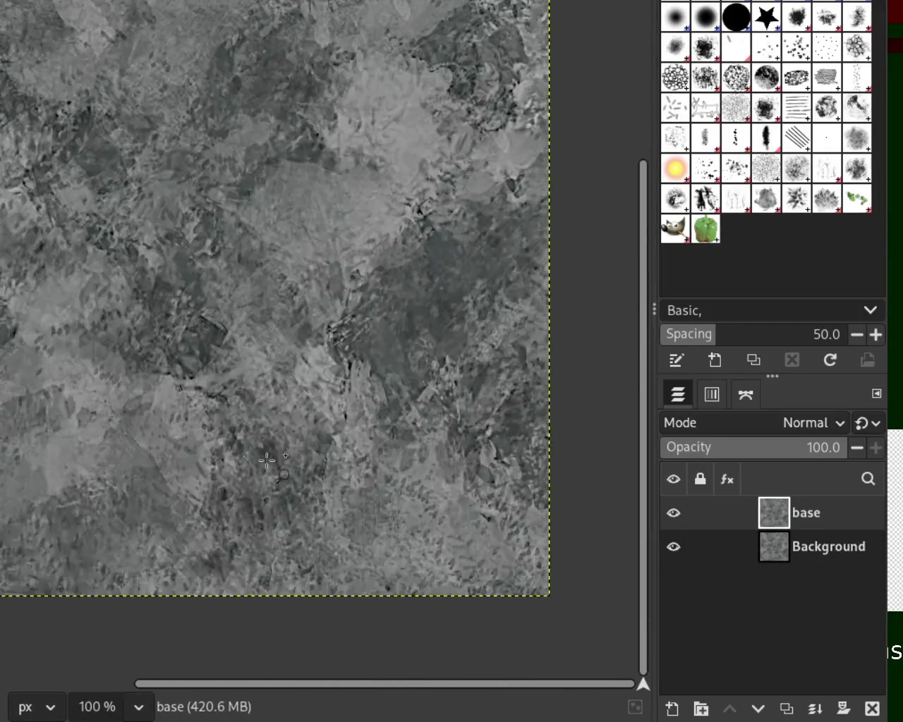
pyautogui.scroll(2, 266, 461)
pyautogui.scroll(-2, 98, 301)
pyautogui.scroll(1, 99, 301)
pyautogui.scroll(-1, 99, 301)
pyautogui.scroll(1, 98, 301)
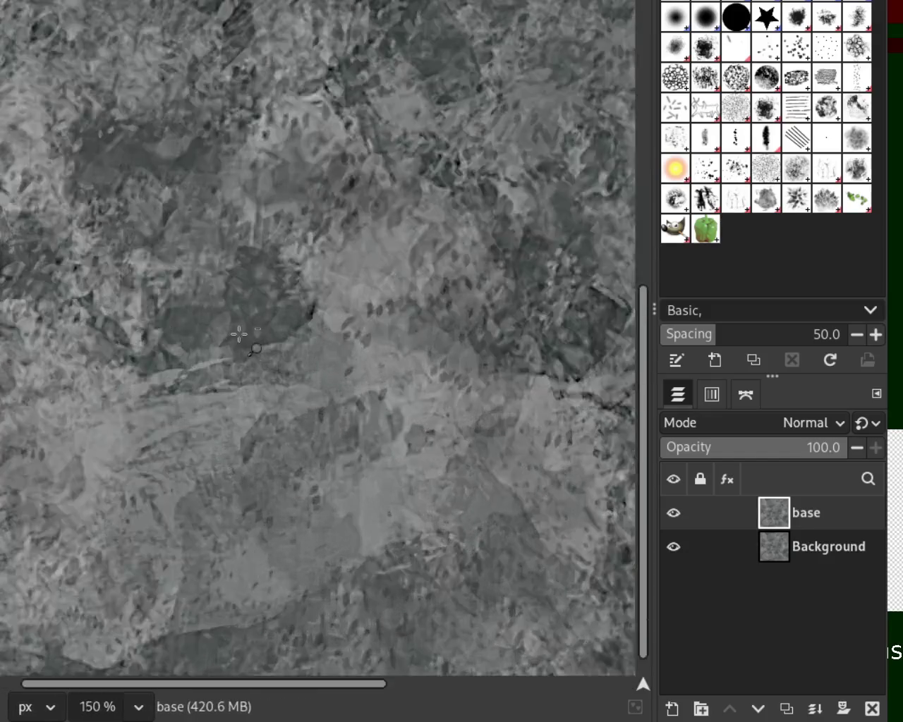
pyautogui.scroll(-1, 129, 323)
pyautogui.scroll(-1, 159, 269)
pyautogui.scroll(2, 142, 141)
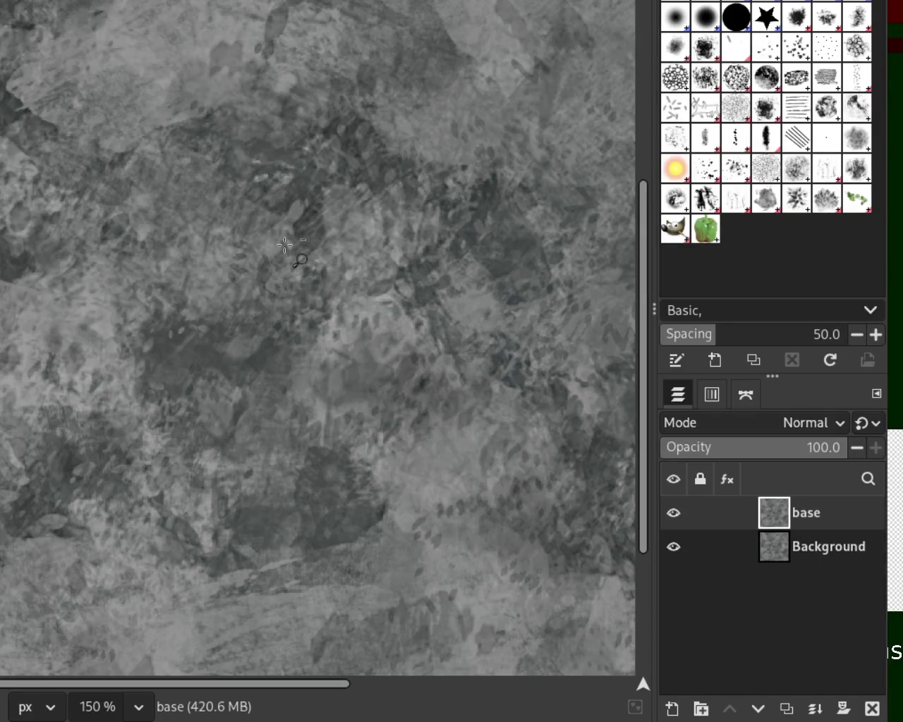
pyautogui.scroll(-1, 285, 245)
pyautogui.scroll(-2, 298, 256)
pyautogui.scroll(1, 338, 140)
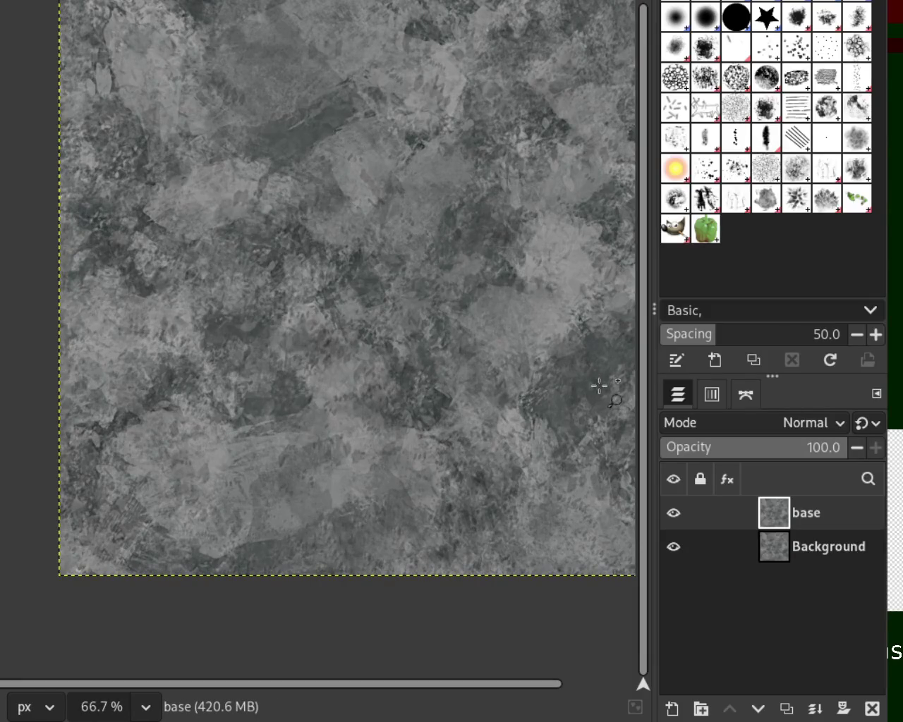
# Step: Make the base layer visible, reapply the contrast filter, then undo it to compare
pyautogui.click(540, 175)
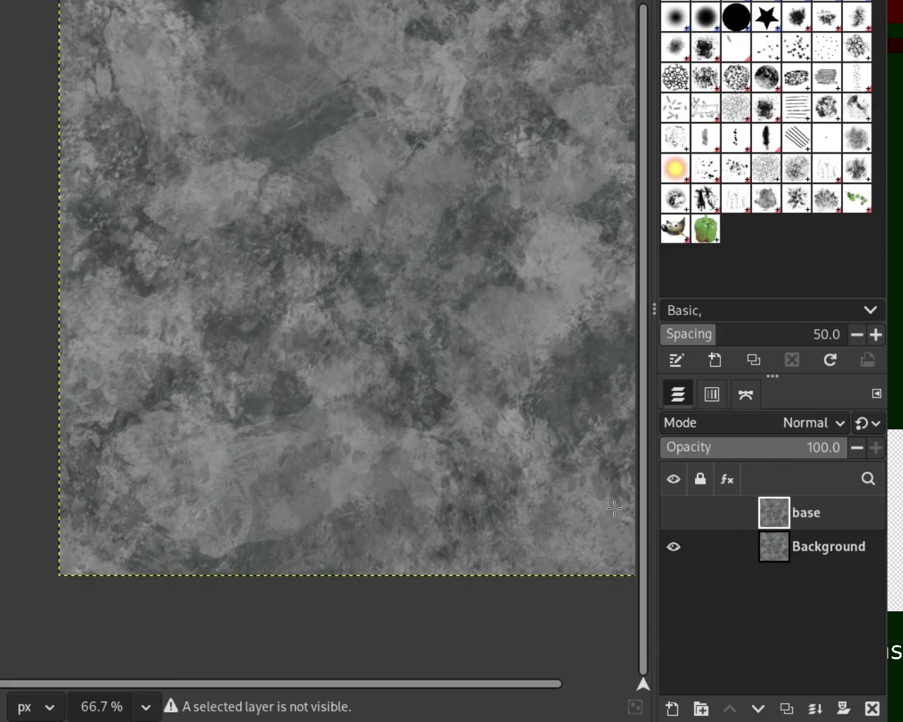
pyautogui.click(672, 514)
pyautogui.hotkey('ctrl', 'f')
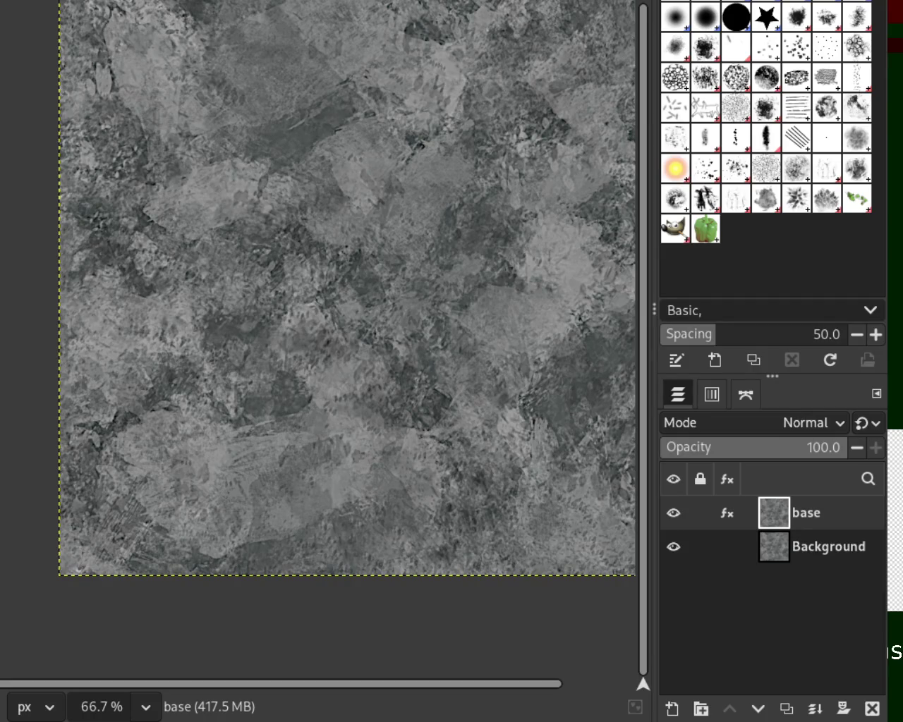
pyautogui.hotkey('ctrl', 'z')
# Step: Undo the filter, zoom twice into the texture, then redo the filter to keep it
pyautogui.hotkey('ctrl', 'z')
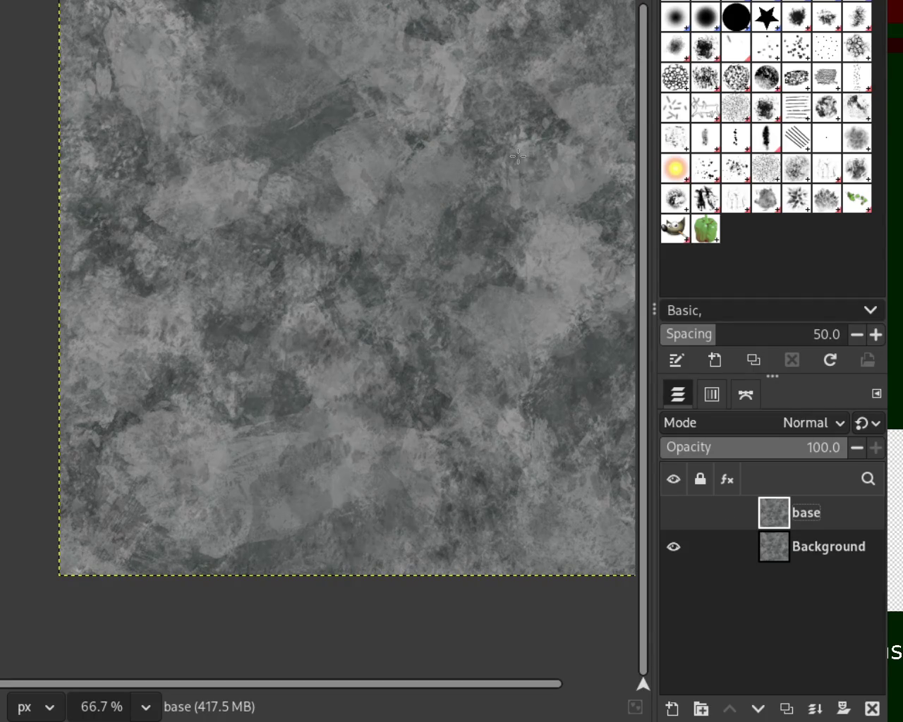
pyautogui.click(673, 526)
pyautogui.hotkey('ctrl', 'z')
pyautogui.hotkey('ctrl', 'z')
pyautogui.hotkey('ctrl', 'y')
pyautogui.hotkey('ctrl', 'y')
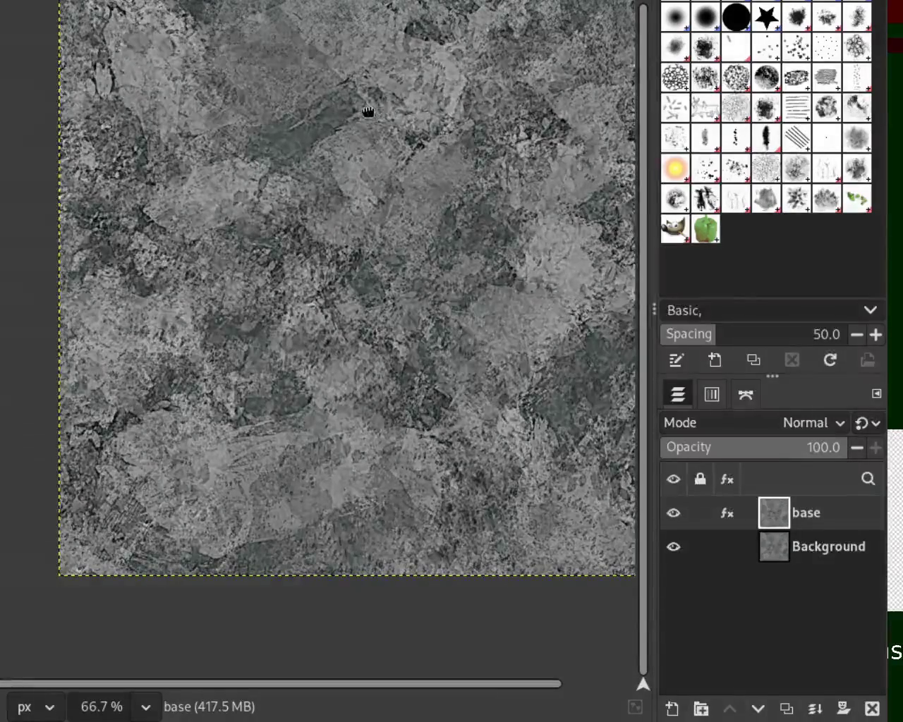
pyautogui.hotkey('ctrl', 'z')
pyautogui.click(356, 200)
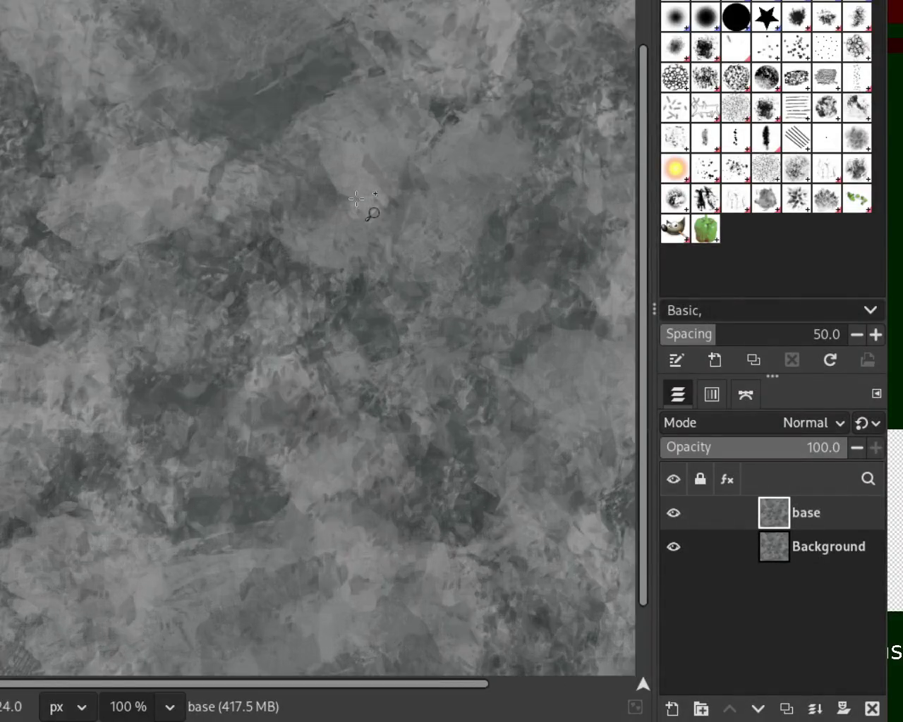
pyautogui.click(356, 199)
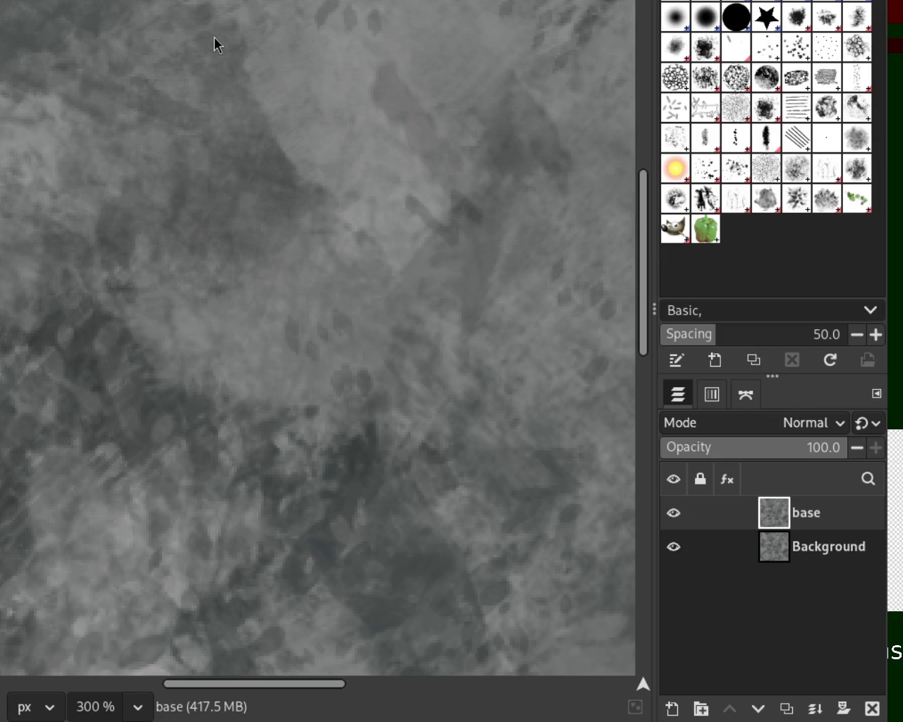
pyautogui.hotkey('ctrl', 'y')
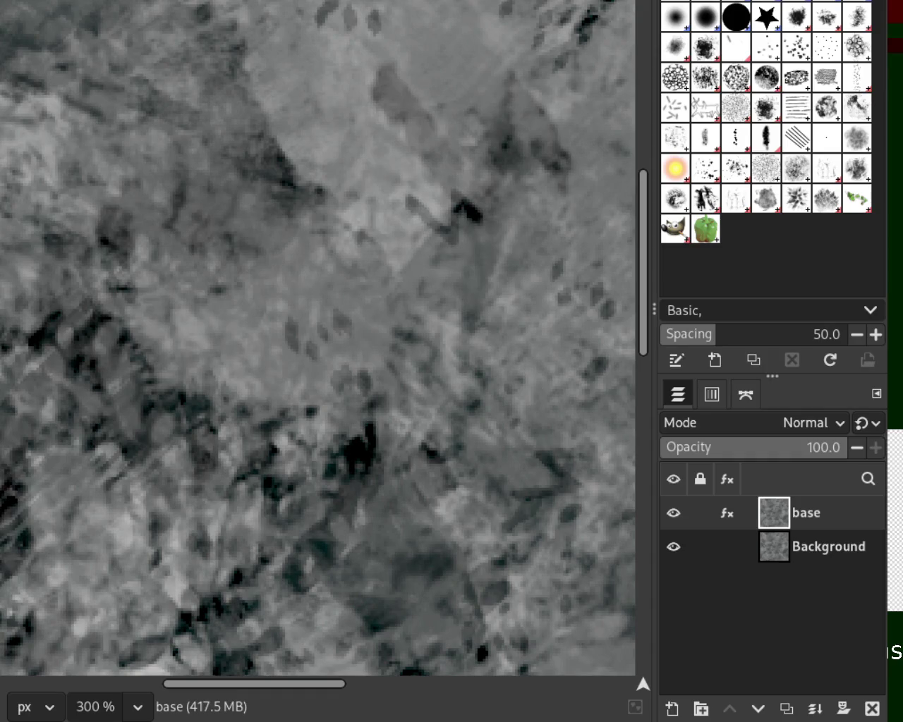
pyautogui.scroll(1, 308, 176)
pyautogui.scroll(-2, 309, 176)
pyautogui.scroll(-2, 308, 177)
pyautogui.scroll(-2, 309, 176)
pyautogui.scroll(2, 309, 176)
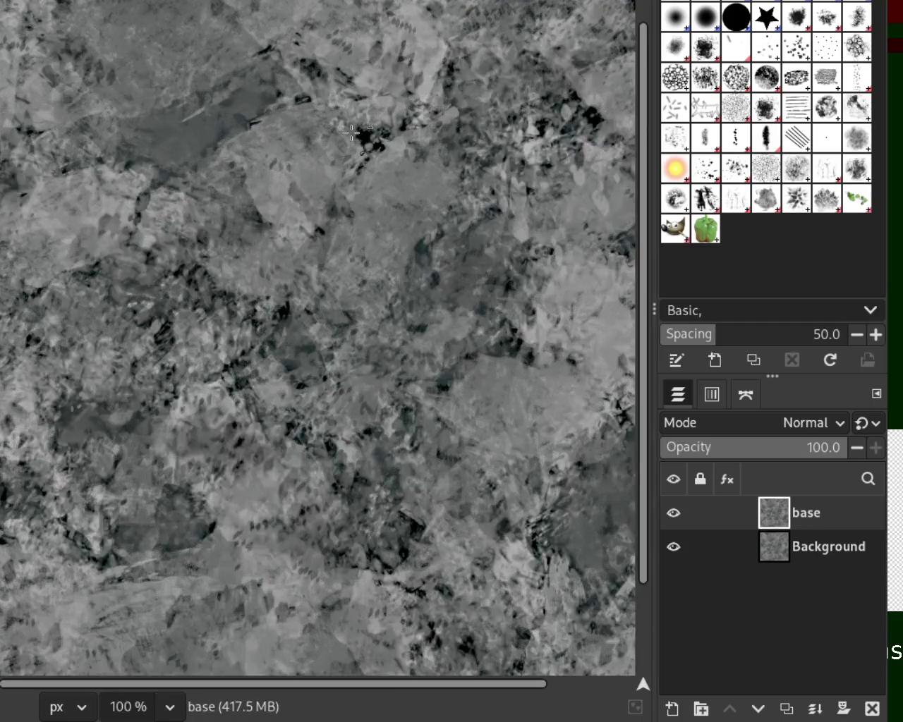
pyautogui.scroll(-1, 351, 132)
pyautogui.scroll(-1, 352, 132)
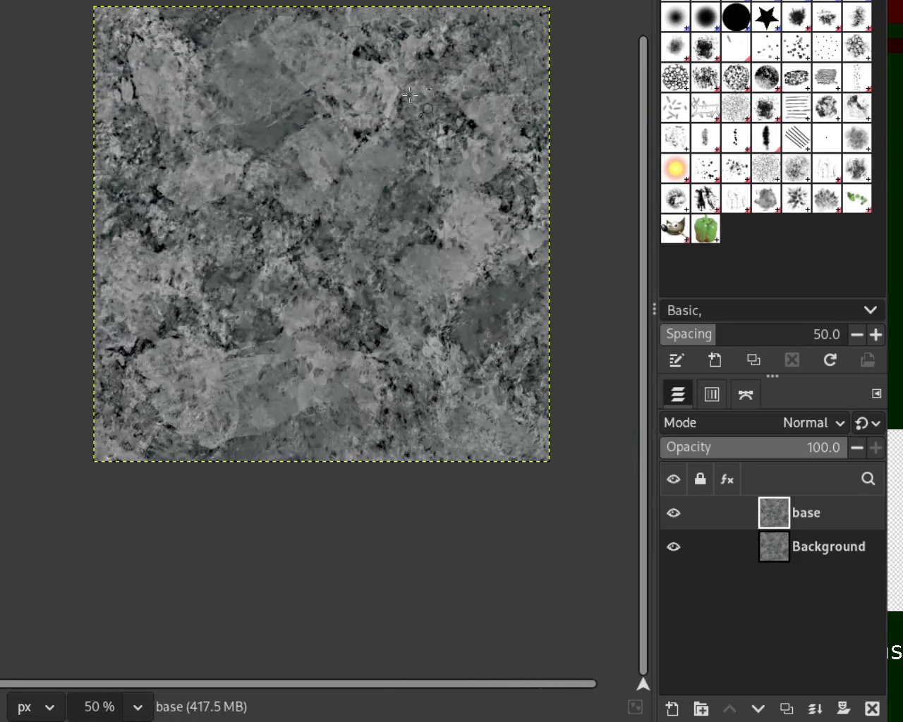
pyautogui.scroll(2, 381, 113)
pyautogui.scroll(1, 413, 92)
pyautogui.scroll(-1, 414, 92)
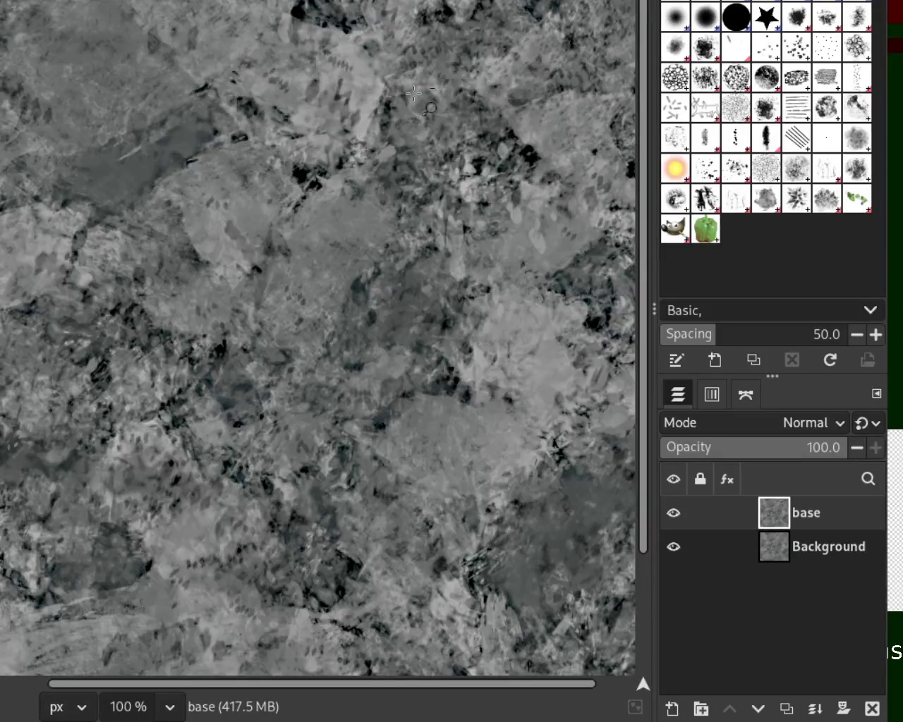
pyautogui.scroll(-1, 414, 92)
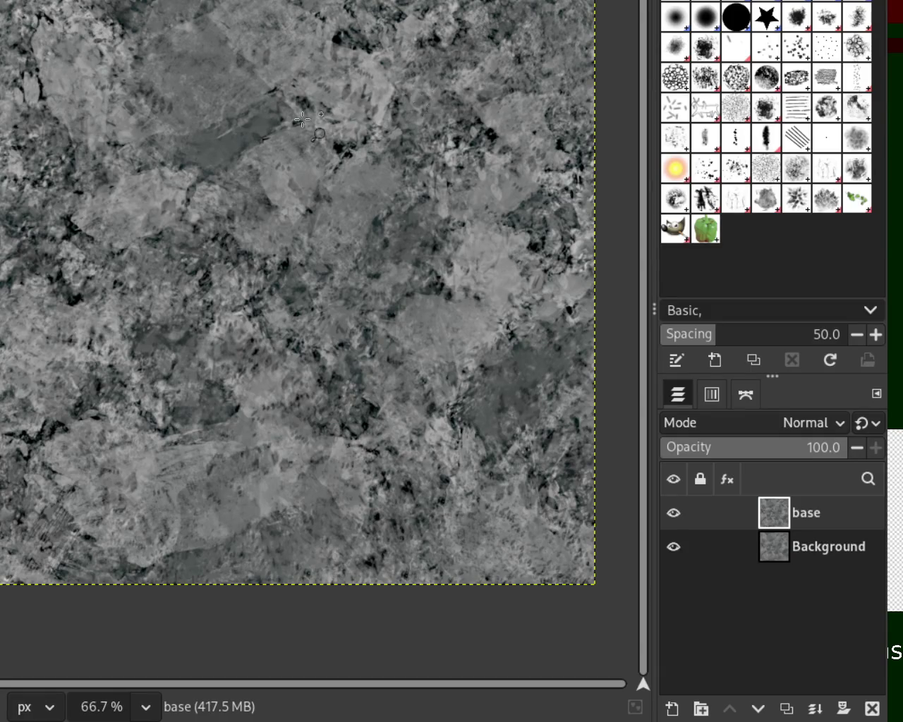
pyautogui.scroll(1, 301, 118)
pyautogui.scroll(2, 302, 118)
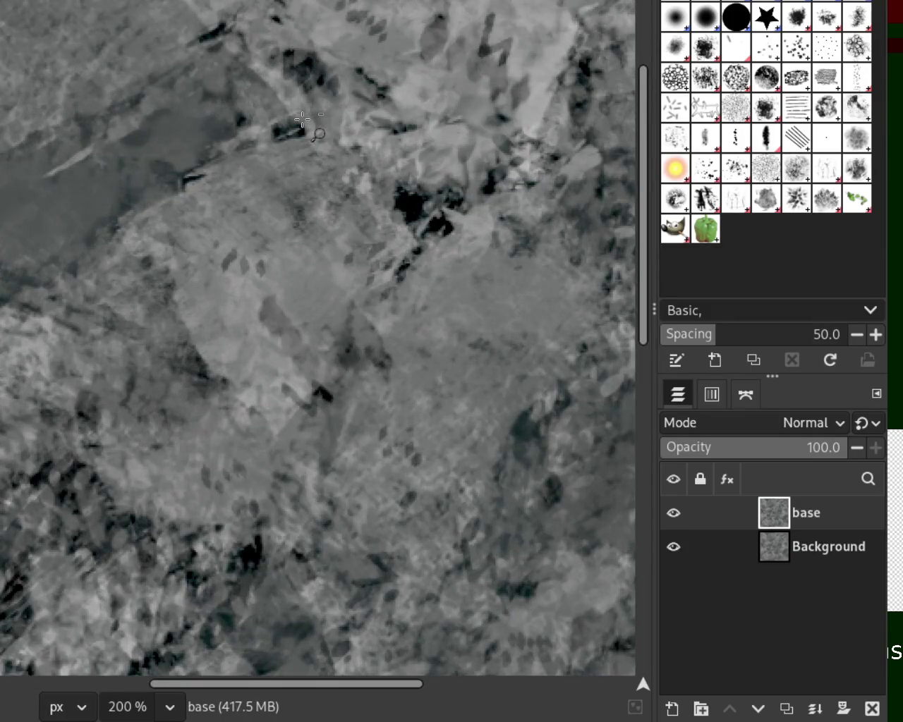
pyautogui.scroll(-2, 301, 118)
pyautogui.scroll(2, 442, 129)
pyautogui.scroll(-2, 443, 129)
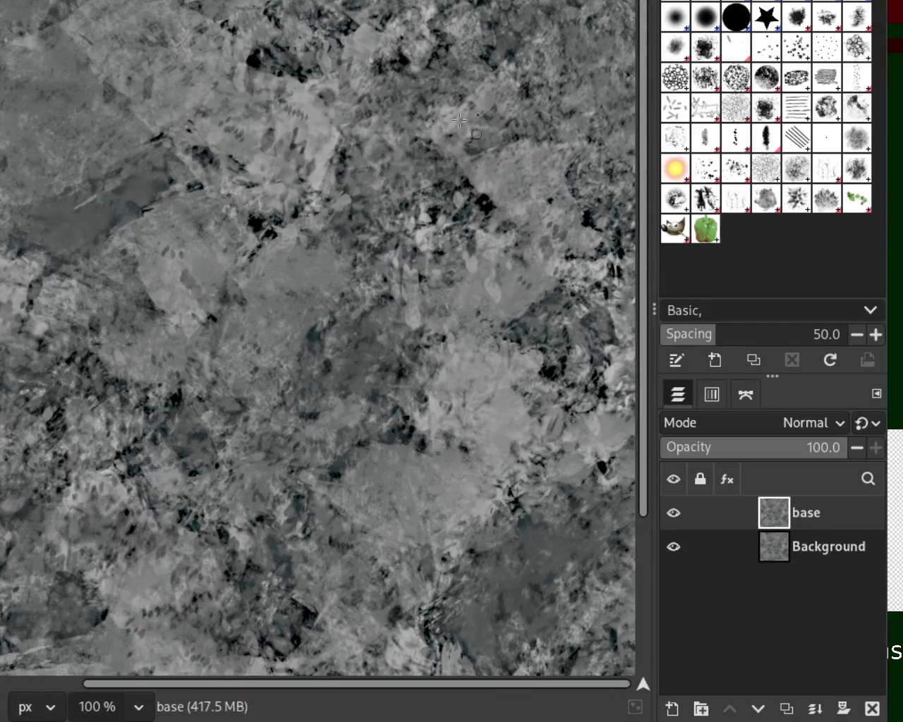
pyautogui.scroll(1, 458, 145)
pyautogui.scroll(-1, 459, 145)
pyautogui.scroll(-1, 404, 408)
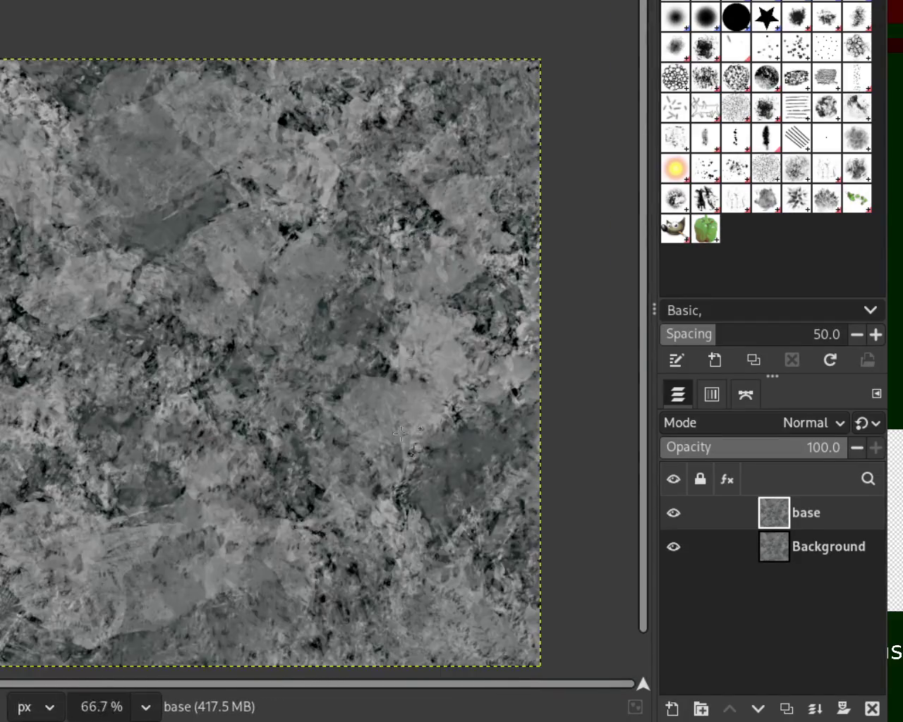
pyautogui.scroll(2, 403, 407)
pyautogui.scroll(-1, 393, 292)
pyautogui.scroll(-1, 282, 455)
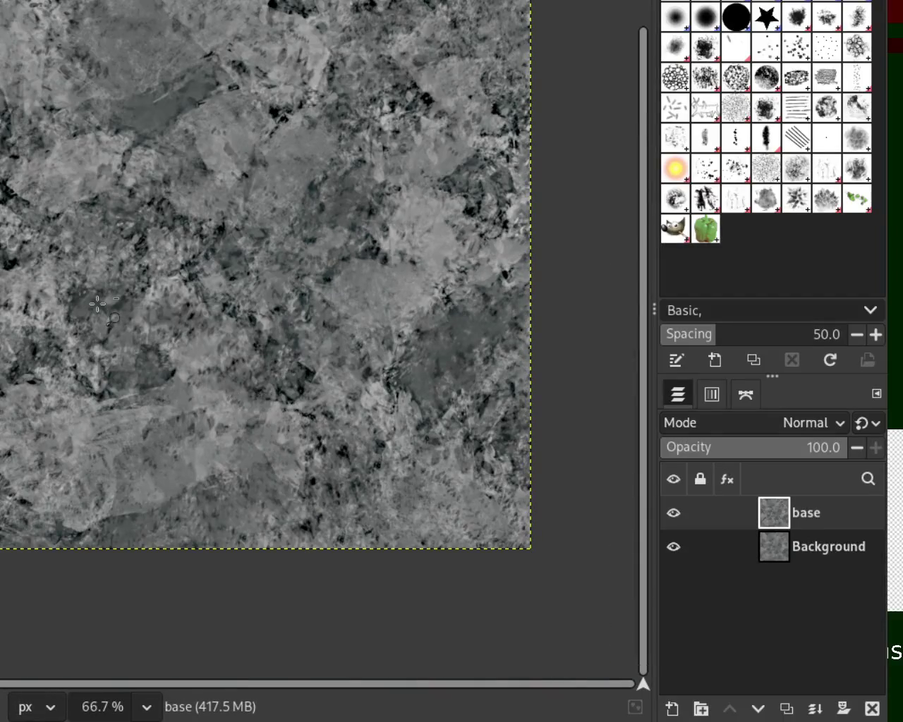
pyautogui.scroll(2, 99, 303)
pyautogui.scroll(-1, 499, 342)
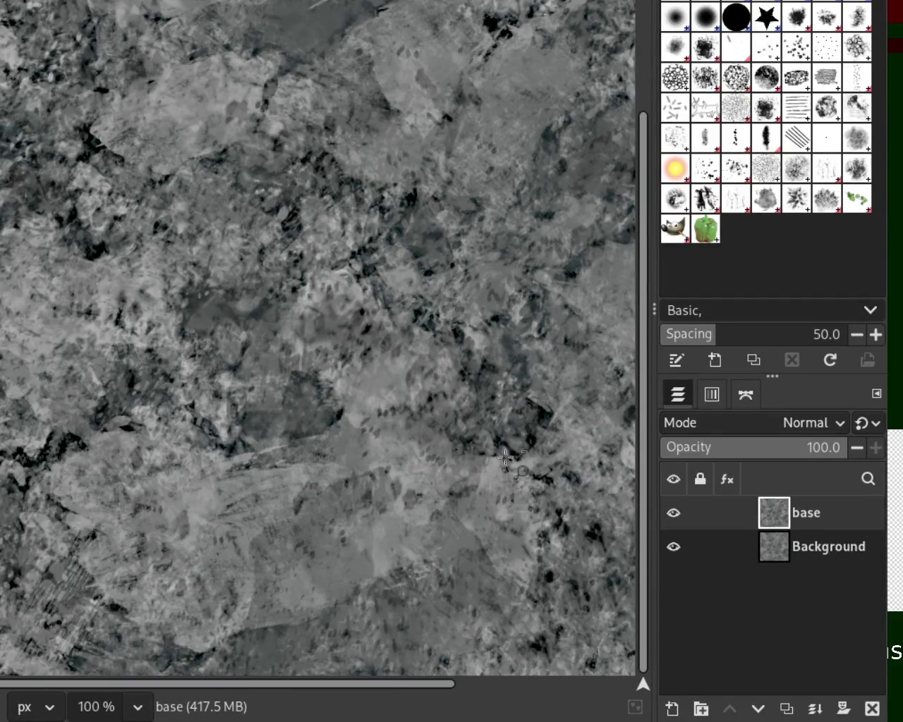
pyautogui.scroll(-1, 221, 482)
pyautogui.scroll(1, 221, 482)
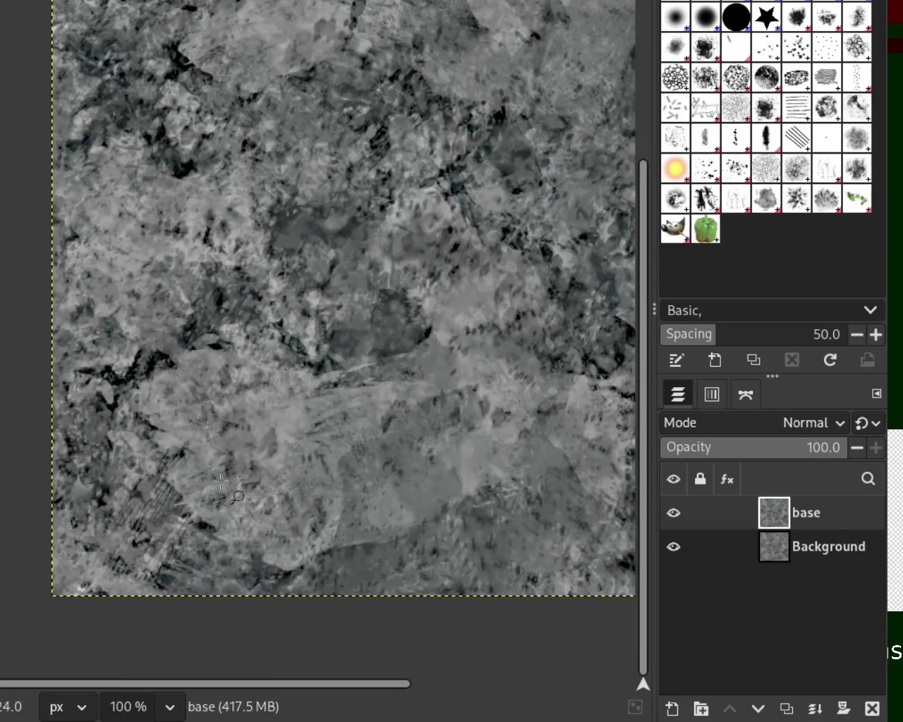
pyautogui.scroll(-1, 268, 359)
pyautogui.scroll(-1, 354, 218)
pyautogui.scroll(2, 354, 218)
pyautogui.scroll(-1, 354, 217)
pyautogui.scroll(-1, 606, 159)
pyautogui.scroll(1, 448, 166)
pyautogui.scroll(1, 391, 151)
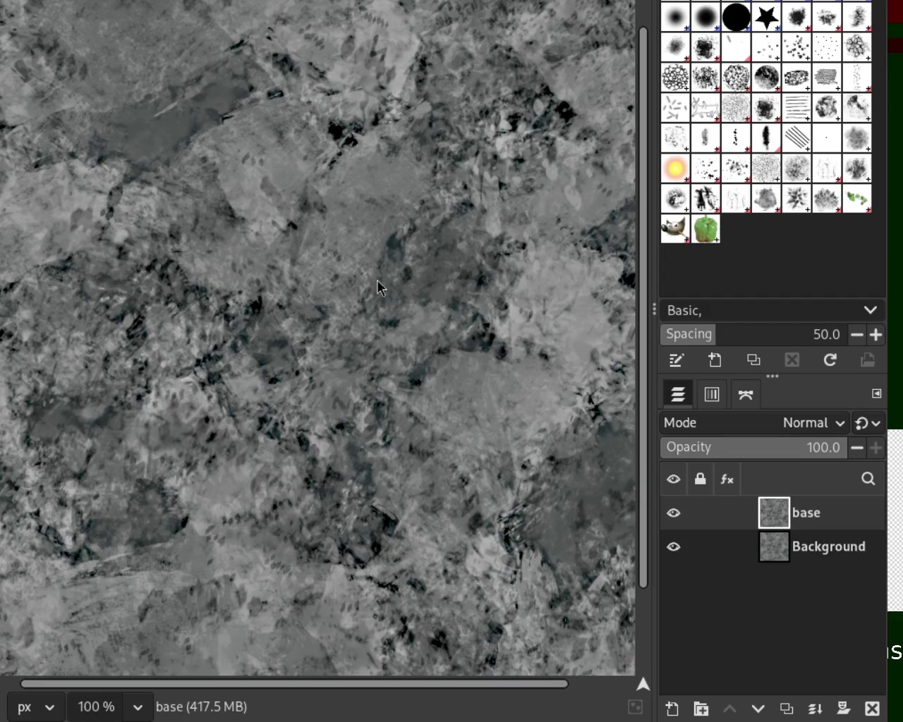
pyautogui.scroll(1, 385, 238)
pyautogui.scroll(1, 374, 205)
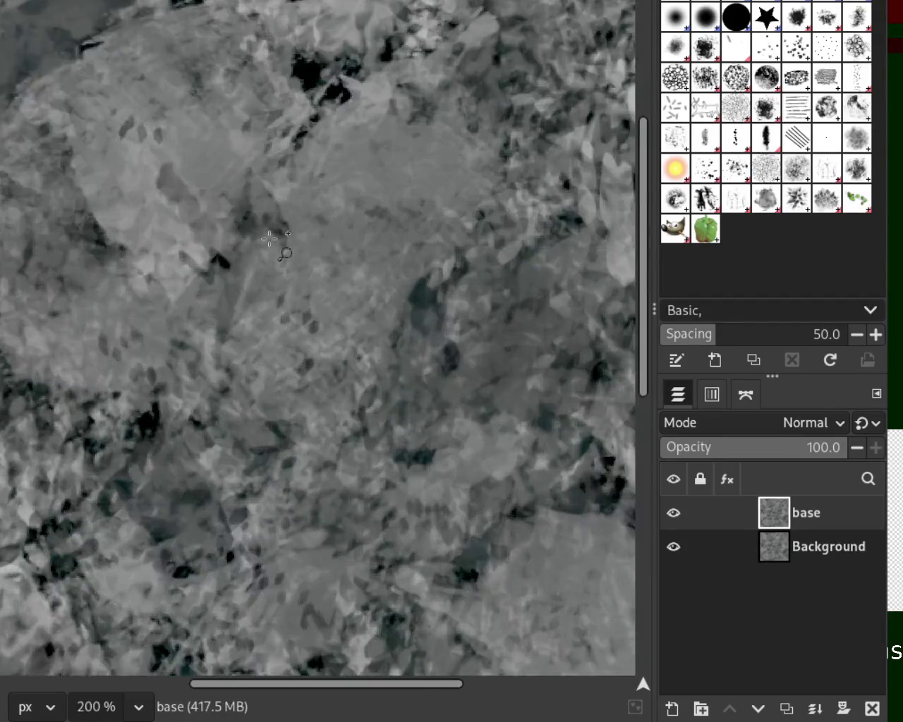
pyautogui.scroll(2, 430, 208)
pyautogui.scroll(-2, 439, 266)
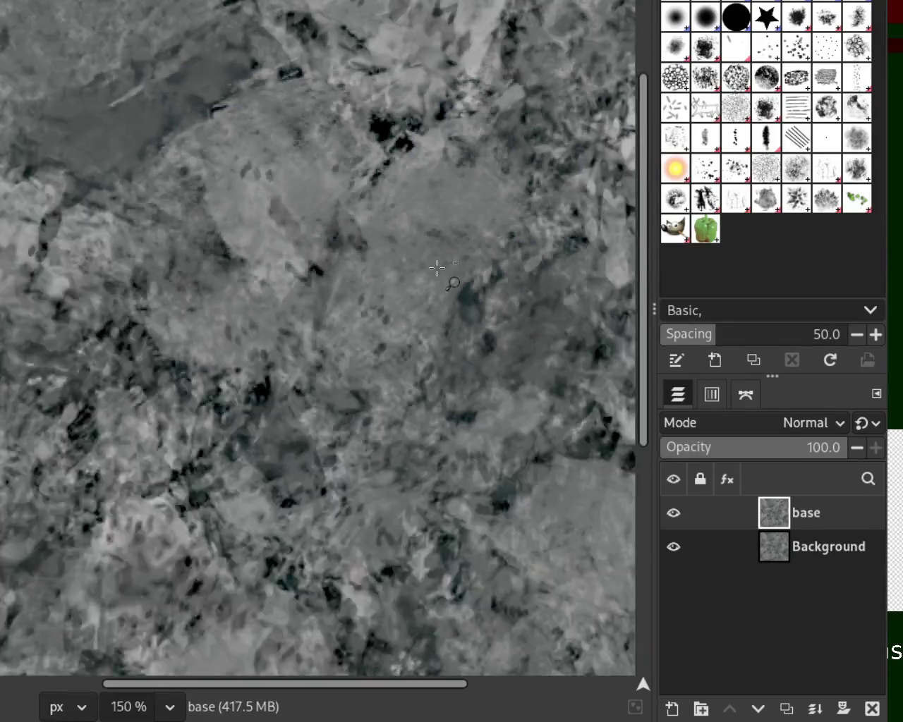
pyautogui.scroll(-2, 436, 268)
pyautogui.scroll(-2, 437, 268)
pyautogui.scroll(2, 466, 303)
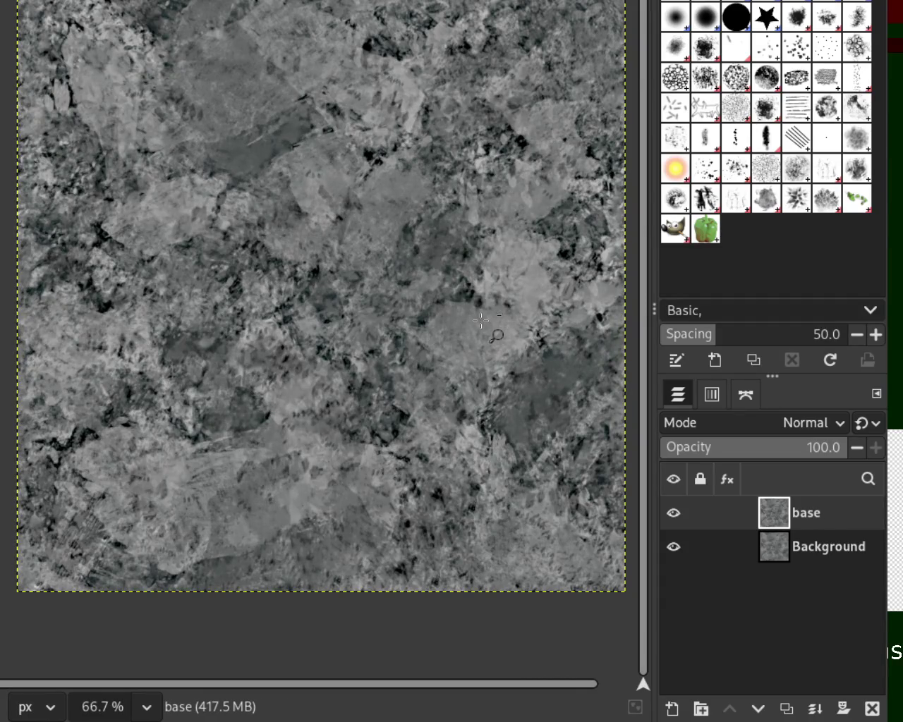
pyautogui.moveTo(706, 513)
pyautogui.click(673, 513)
pyautogui.click(673, 514)
pyautogui.keyDown('ctrl'); pyautogui.scroll(2, 324, 298); pyautogui.keyUp('ctrl')
pyautogui.keyDown('ctrl'); pyautogui.scroll(2, 324, 298); pyautogui.keyUp('ctrl')
pyautogui.scroll(-4, 324, 297)
pyautogui.scroll(1, 323, 298)
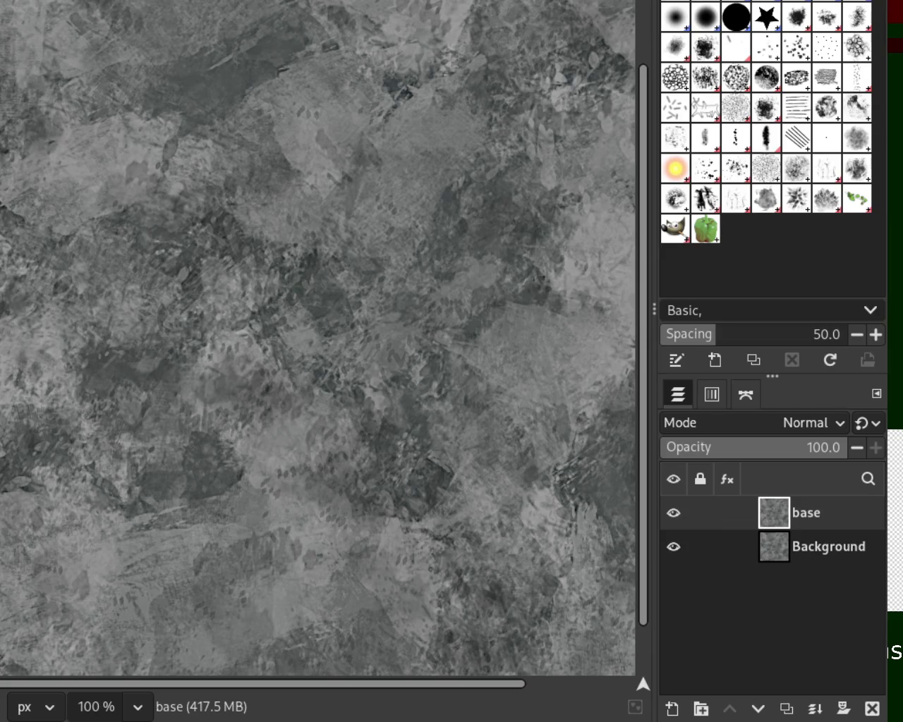
pyautogui.keyDown('ctrl'); pyautogui.scroll(1, 447, 212); pyautogui.keyUp('ctrl')
pyautogui.keyDown('ctrl'); pyautogui.scroll(-2, 448, 212); pyautogui.keyUp('ctrl')
pyautogui.keyDown('ctrl'); pyautogui.scroll(-2, 448, 208); pyautogui.keyUp('ctrl')
pyautogui.keyDown('ctrl'); pyautogui.scroll(2, 455, 170); pyautogui.keyUp('ctrl')
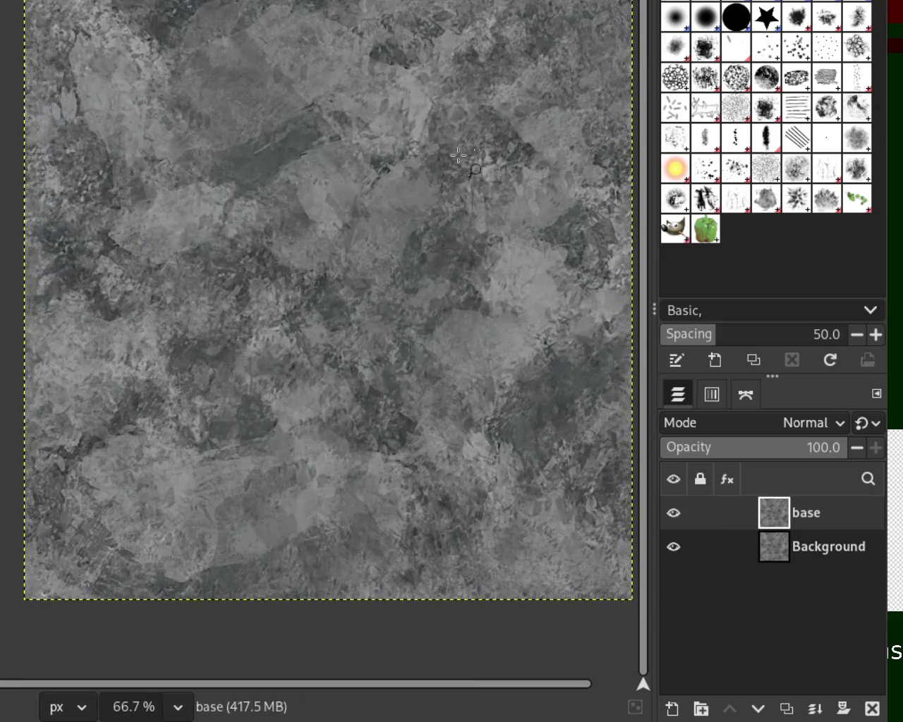
pyautogui.keyDown('ctrl'); pyautogui.scroll(-1, 458, 154); pyautogui.keyUp('ctrl')
pyautogui.keyDown('ctrl'); pyautogui.scroll(2, 444, 169); pyautogui.keyUp('ctrl')
pyautogui.keyDown('ctrl'); pyautogui.scroll(-2, 423, 197); pyautogui.keyUp('ctrl')
pyautogui.keyDown('ctrl'); pyautogui.scroll(1, 408, 213); pyautogui.keyUp('ctrl')
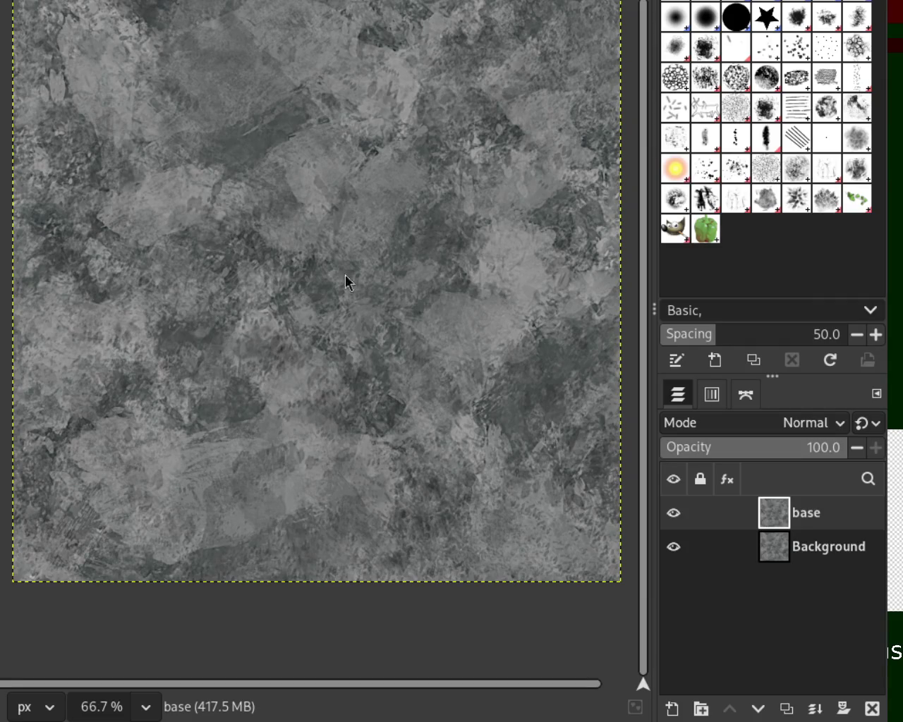
pyautogui.press('1')
pyautogui.press('2')
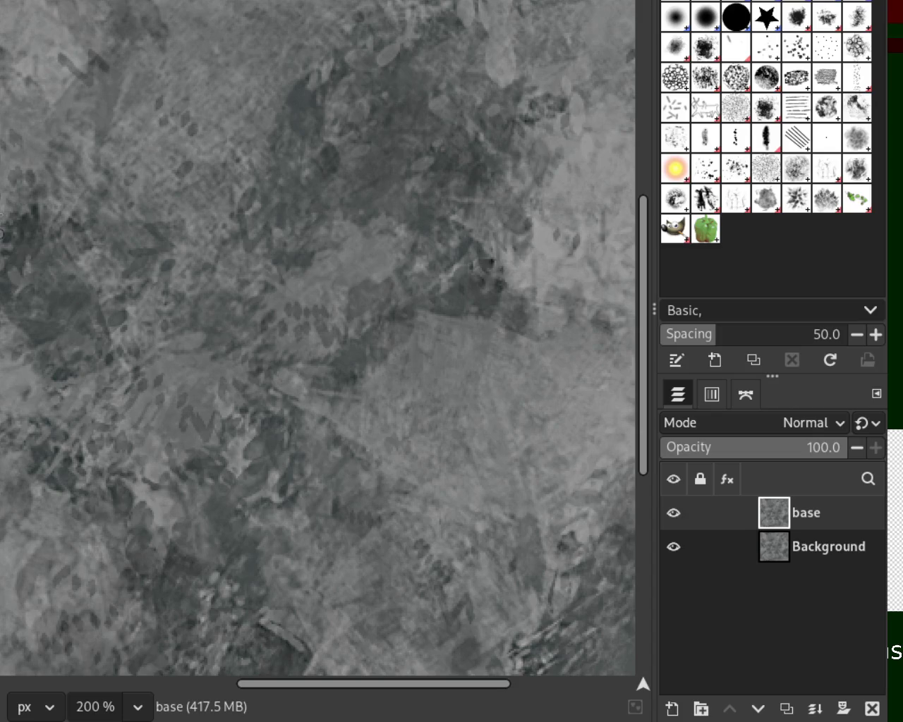
pyautogui.click(190, 205)
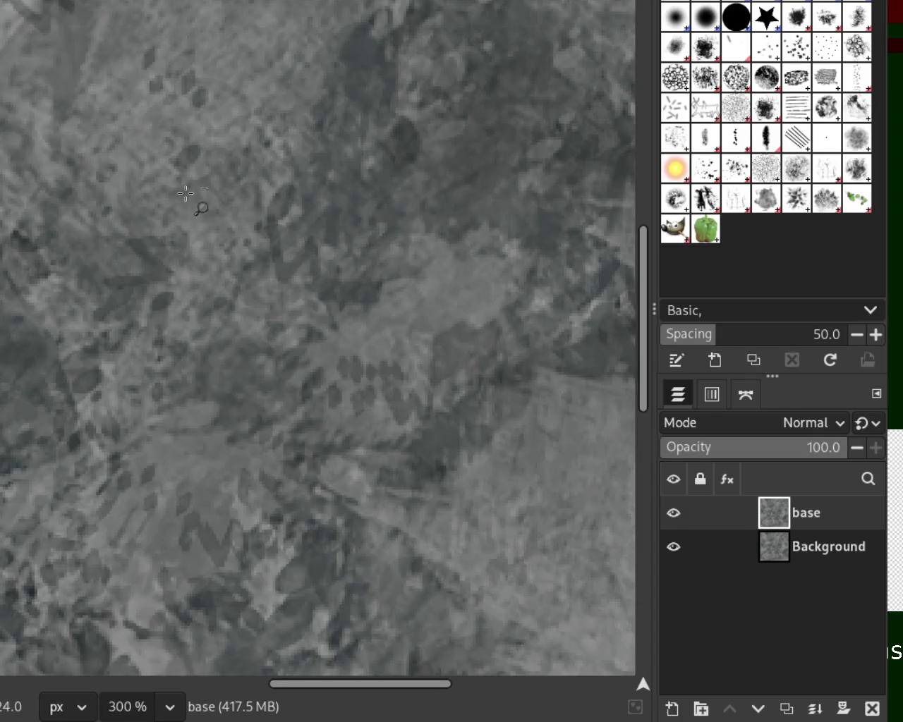
pyautogui.keyDown('ctrl'); pyautogui.click(442, 268); pyautogui.keyUp('ctrl')
pyautogui.keyDown('ctrl'); pyautogui.click(441, 268); pyautogui.keyUp('ctrl')
pyautogui.keyDown('ctrl'); pyautogui.click(318, 399); pyautogui.keyUp('ctrl')
pyautogui.keyDown('ctrl'); pyautogui.click(383, 485); pyautogui.keyUp('ctrl')
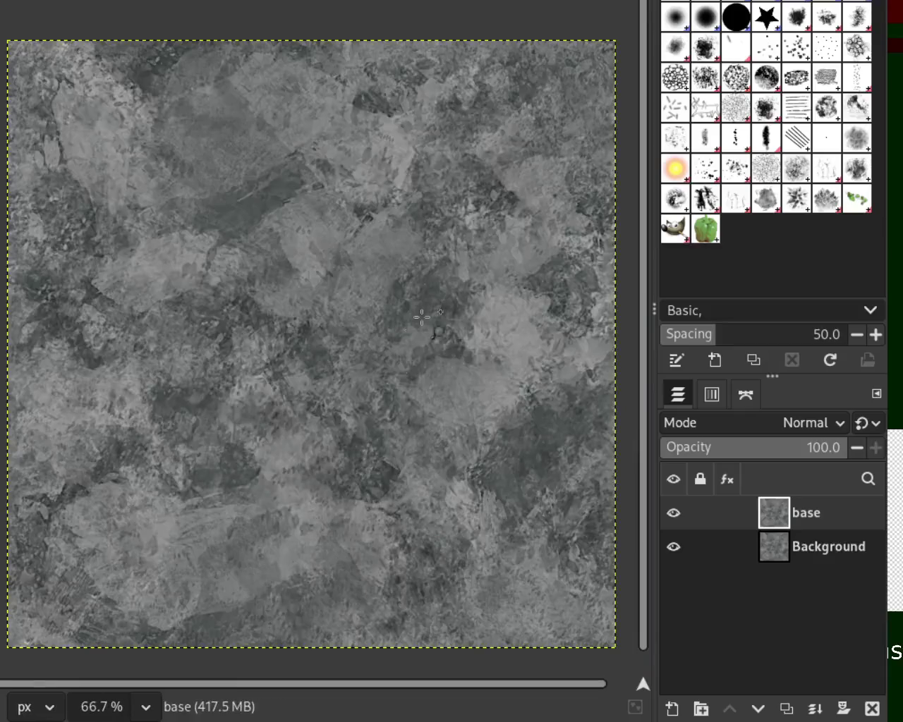
pyautogui.click(516, 111)
pyautogui.keyDown('ctrl'); pyautogui.click(516, 112); pyautogui.keyUp('ctrl')
pyautogui.click(516, 111)
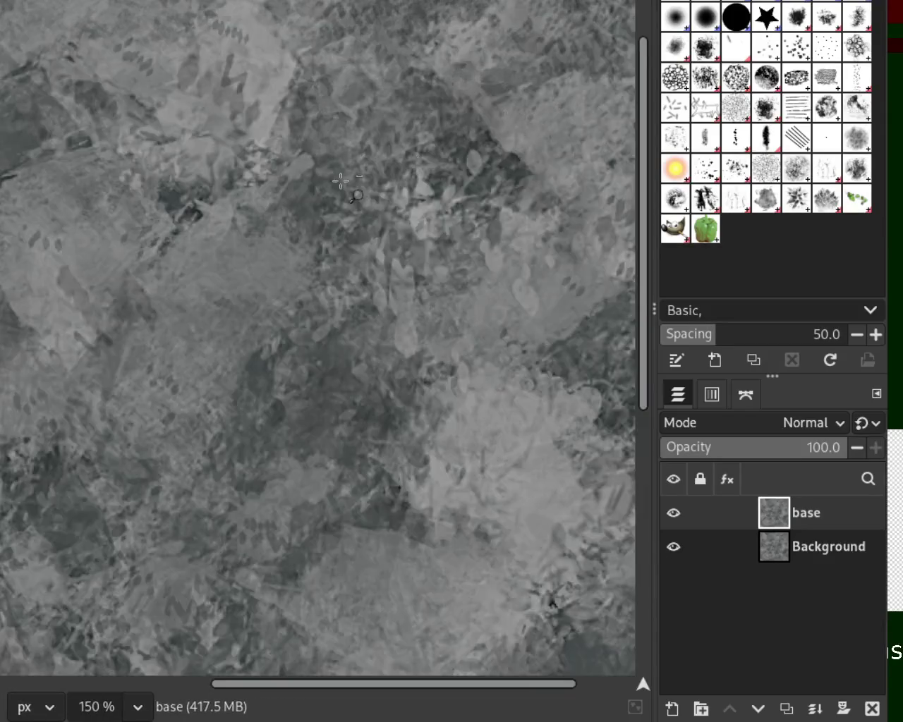
pyautogui.keyDown('ctrl'); pyautogui.click(516, 111); pyautogui.keyUp('ctrl')
pyautogui.click(367, 69)
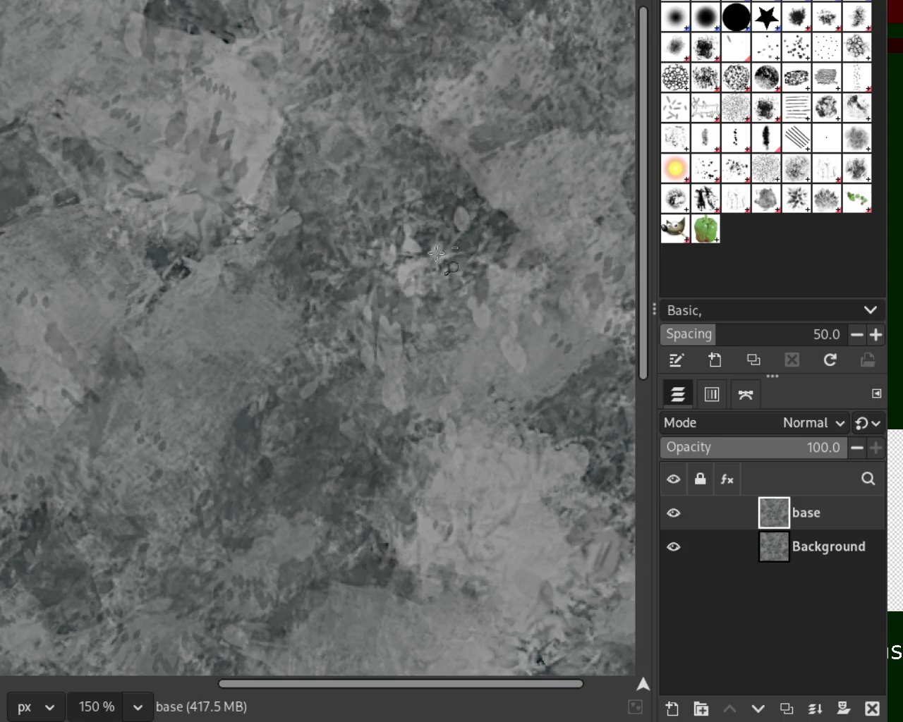
pyautogui.keyDown('ctrl'); pyautogui.click(343, 245); pyautogui.keyUp('ctrl')
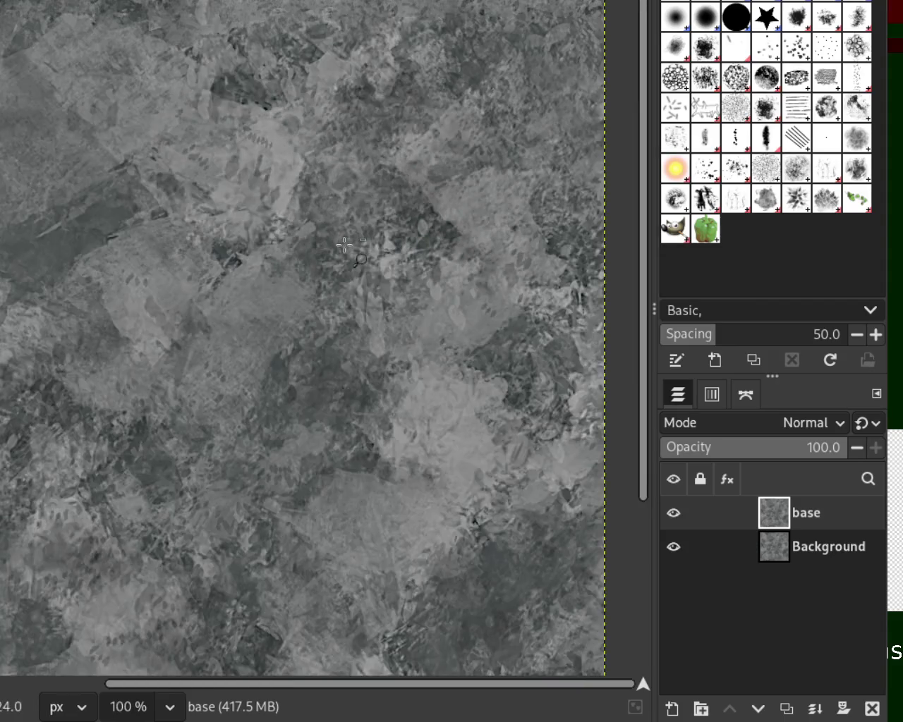
pyautogui.keyDown('ctrl'); pyautogui.click(343, 244); pyautogui.keyUp('ctrl')
pyautogui.click(410, 335)
pyautogui.click(448, 217)
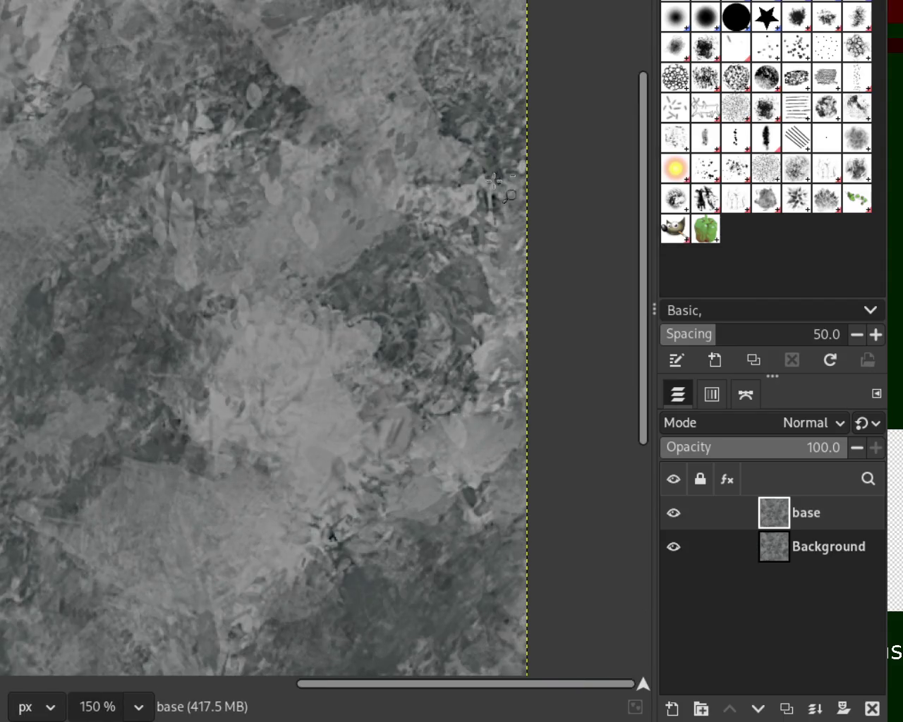
pyautogui.keyDown('ctrl'); pyautogui.click(488, 298); pyautogui.keyUp('ctrl')
pyautogui.keyDown('ctrl'); pyautogui.click(258, 508); pyautogui.keyUp('ctrl')
pyautogui.click(406, 591)
pyautogui.click(406, 591)
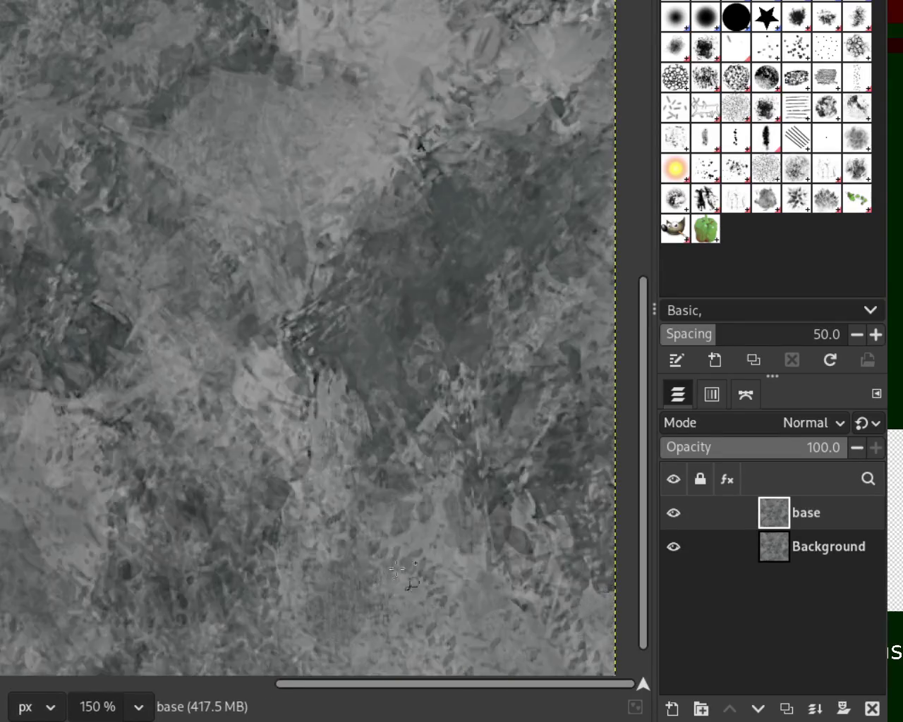
pyautogui.click(515, 484)
pyautogui.keyDown('ctrl'); pyautogui.click(515, 484); pyautogui.keyUp('ctrl')
pyautogui.keyDown('ctrl'); pyautogui.click(516, 484); pyautogui.keyUp('ctrl')
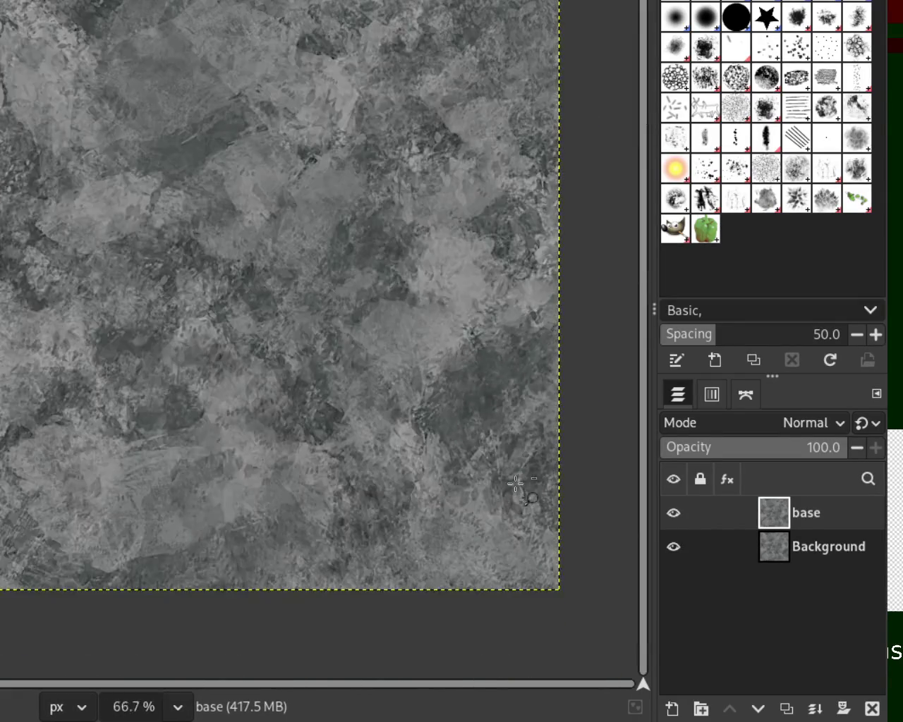
pyautogui.click(150, 482)
pyautogui.keyDown('ctrl'); pyautogui.click(150, 482); pyautogui.keyUp('ctrl')
pyautogui.click(150, 482)
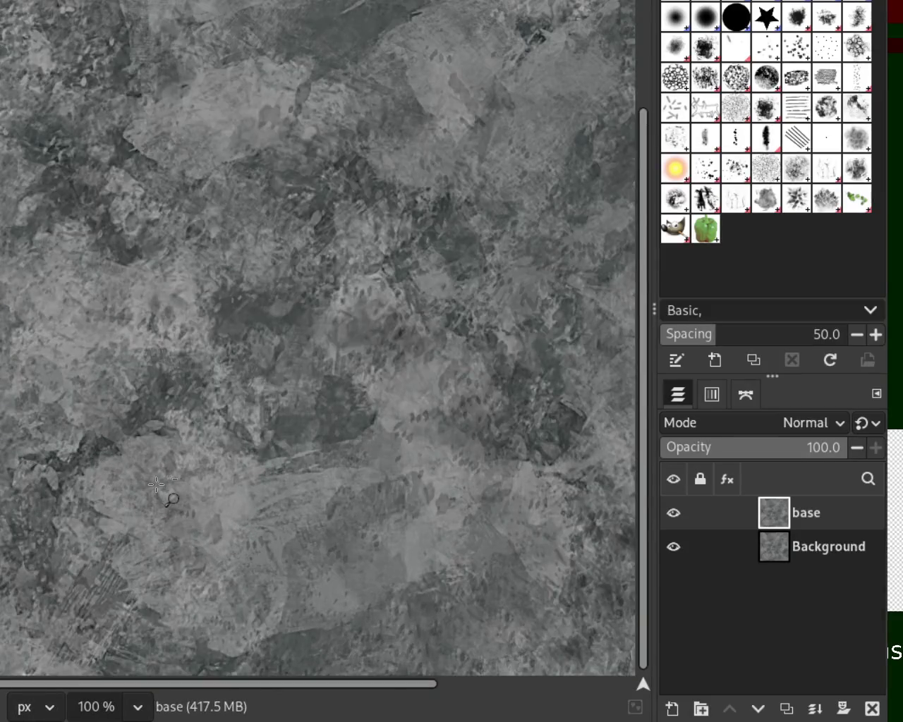
pyautogui.keyDown('ctrl'); pyautogui.click(150, 482); pyautogui.keyUp('ctrl')
pyautogui.click(206, 316)
pyautogui.keyDown('ctrl'); pyautogui.click(221, 250); pyautogui.keyUp('ctrl')
pyautogui.click(221, 251)
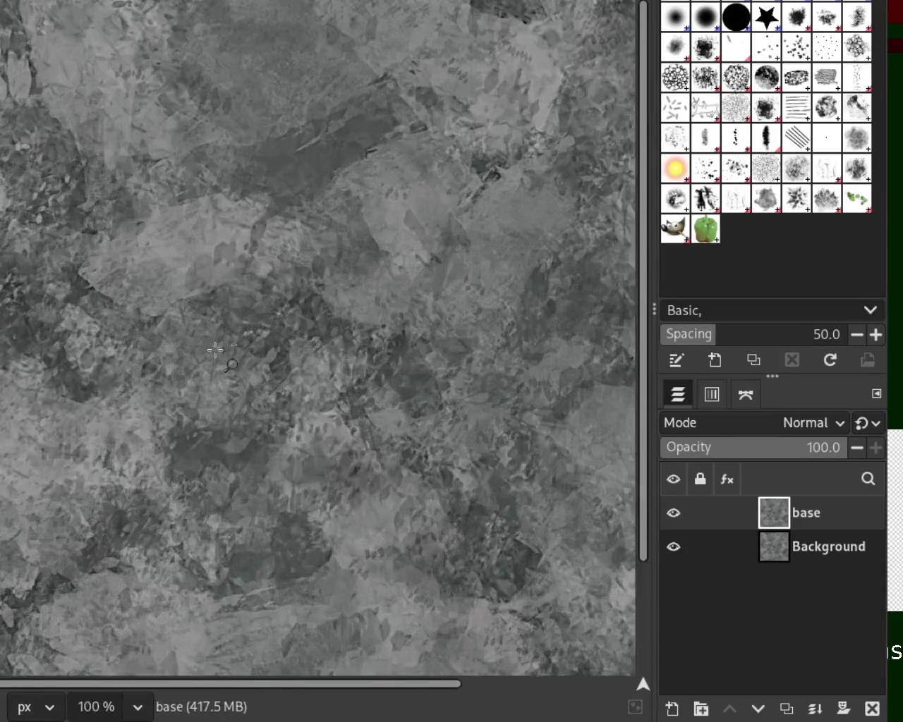
pyautogui.keyDown('ctrl'); pyautogui.click(231, 366); pyautogui.keyUp('ctrl')
pyautogui.click(335, 301)
pyautogui.keyDown('ctrl'); pyautogui.click(521, 419); pyautogui.keyUp('ctrl')
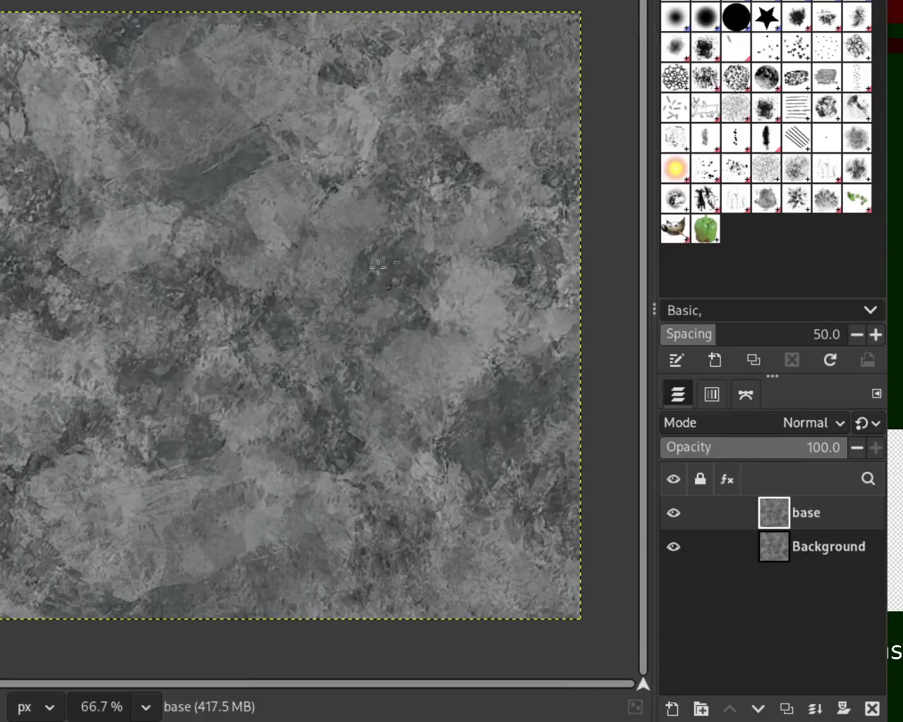
pyautogui.keyDown('ctrl'); pyautogui.click(432, 372); pyautogui.keyUp('ctrl')
pyautogui.click(360, 337)
pyautogui.keyDown('ctrl'); pyautogui.click(356, 280); pyautogui.keyUp('ctrl')
pyautogui.click(356, 280)
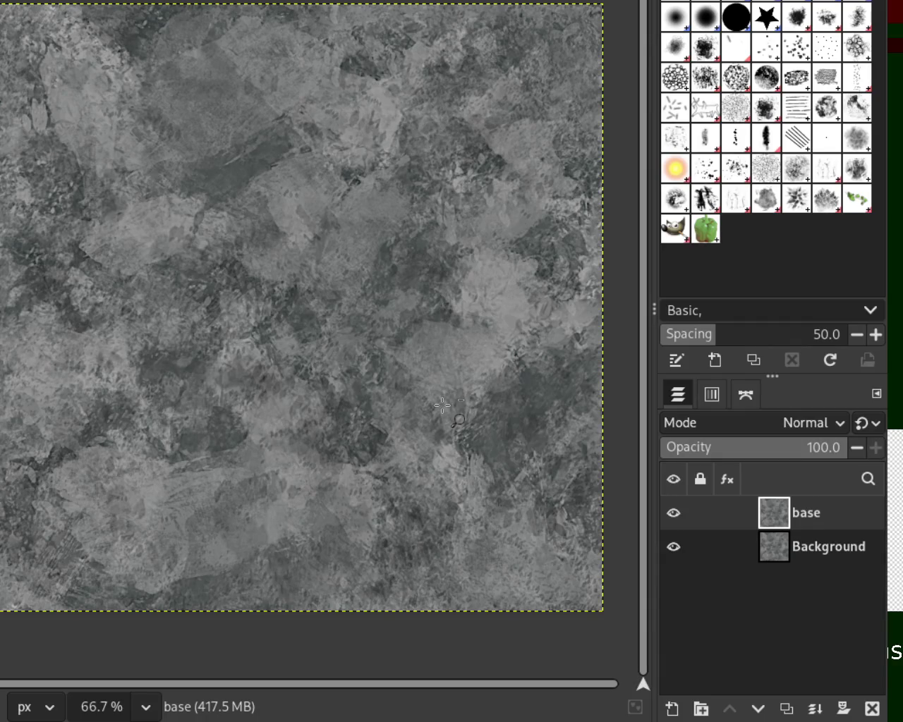
pyautogui.click(292, 291)
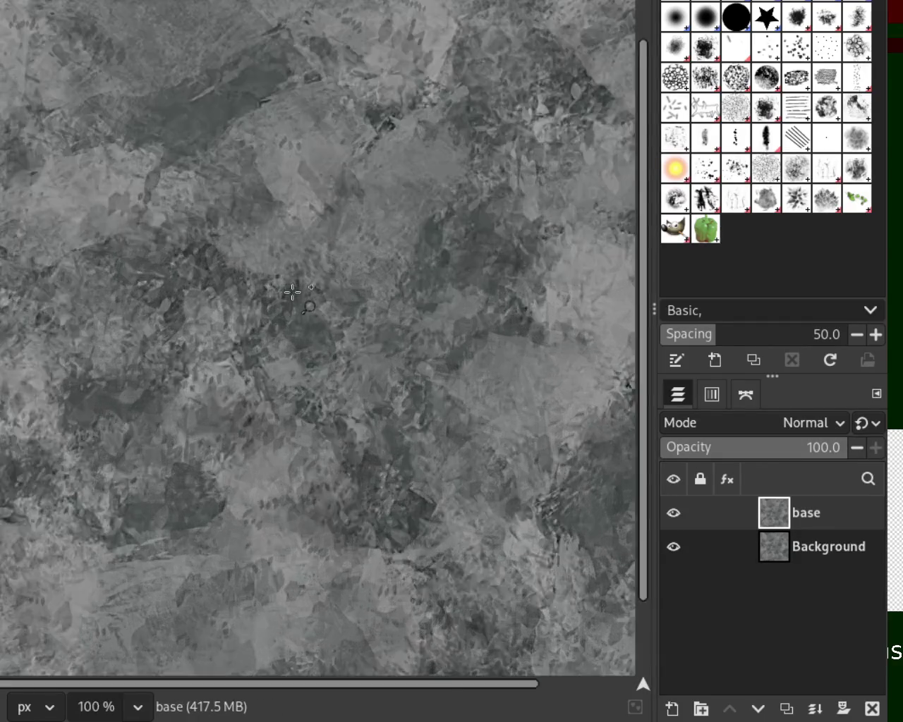
pyautogui.click(292, 291)
pyautogui.scroll(-3, 292, 291)
pyautogui.scroll(-1, 292, 291)
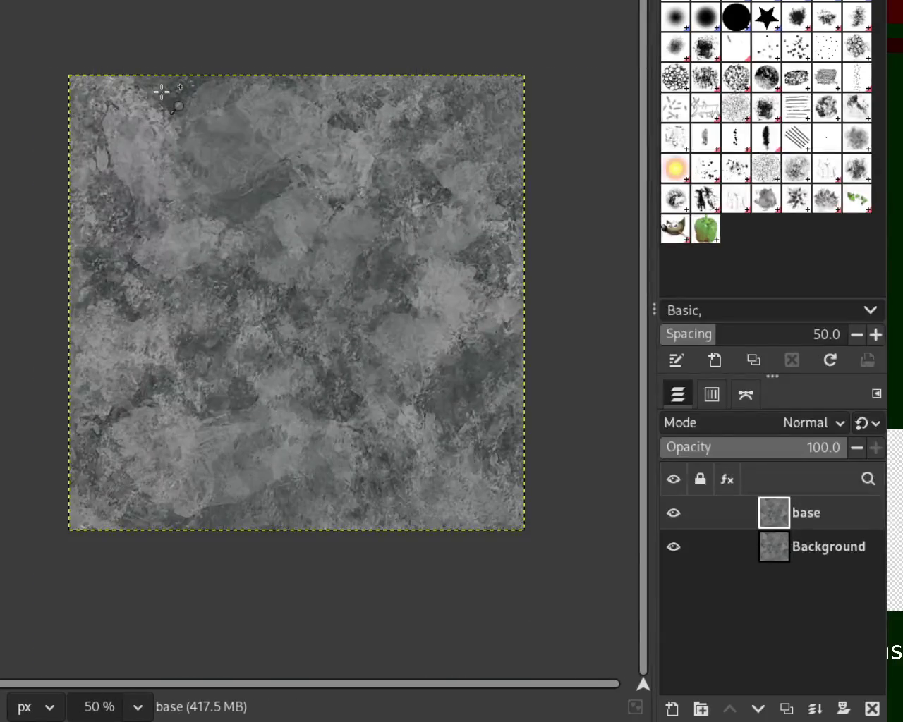
pyautogui.scroll(3, 227, 224)
pyautogui.scroll(-3, 227, 225)
pyautogui.scroll(2, 287, 383)
pyautogui.scroll(-2, 283, 383)
pyautogui.scroll(1, 309, 370)
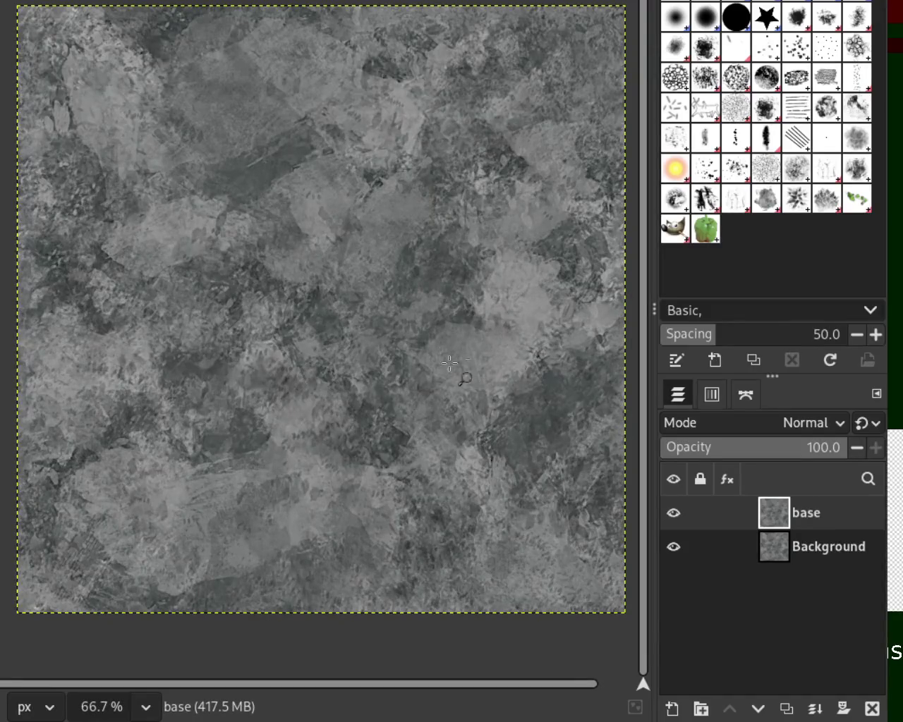
pyautogui.scroll(-1, 240, 286)
pyautogui.scroll(1, 330, 298)
pyautogui.scroll(-1, 333, 302)
pyautogui.scroll(1, 363, 301)
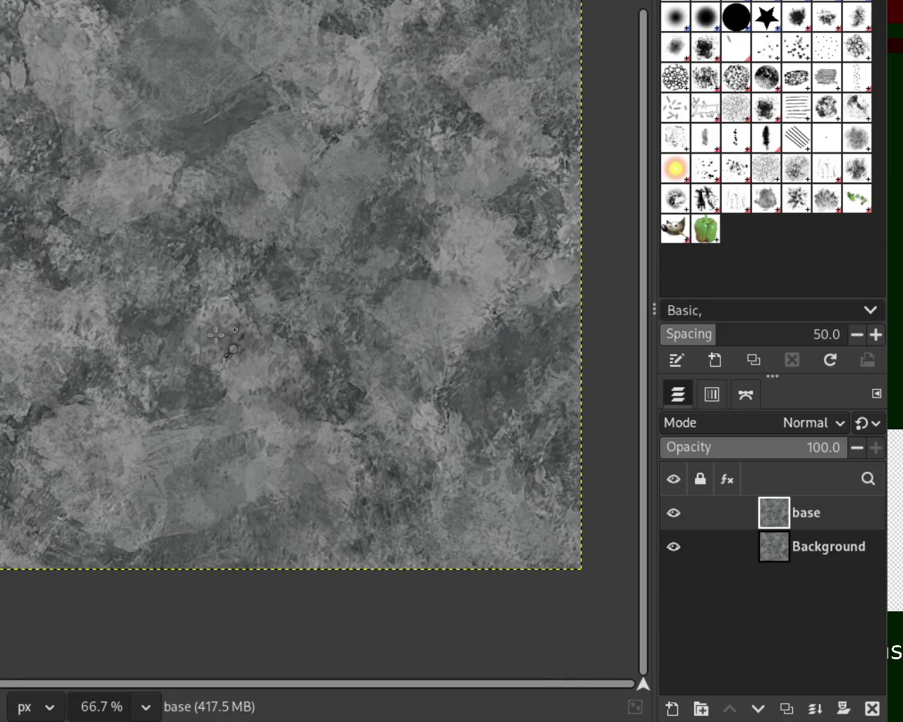
# Step: Save the image as 12.xcf, then select the base layer and duplicate it
pyautogui.hotkey('ctrl', 's')
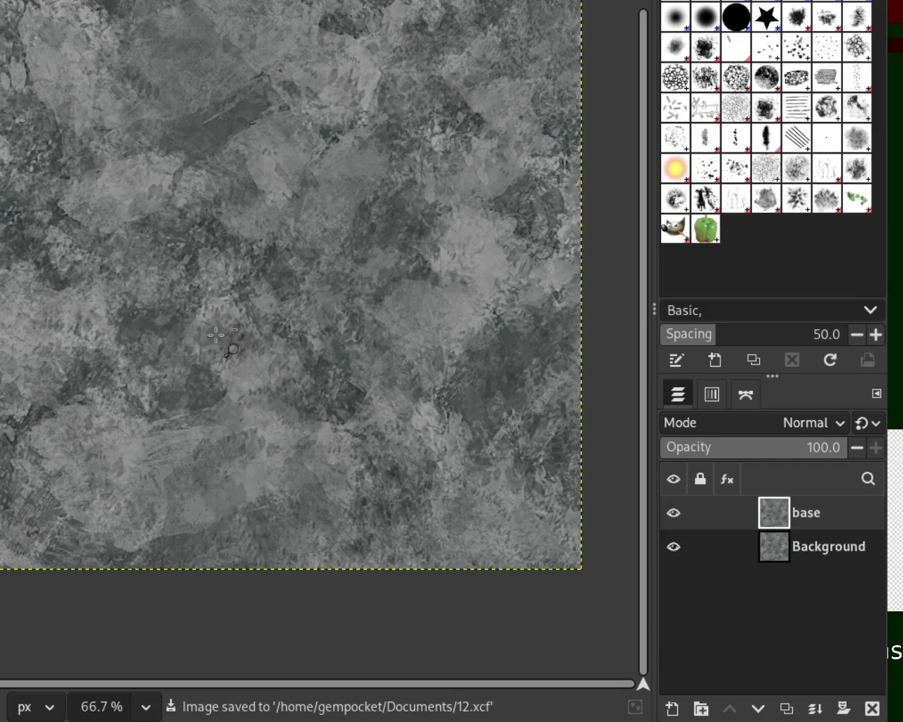
pyautogui.click(785, 521)
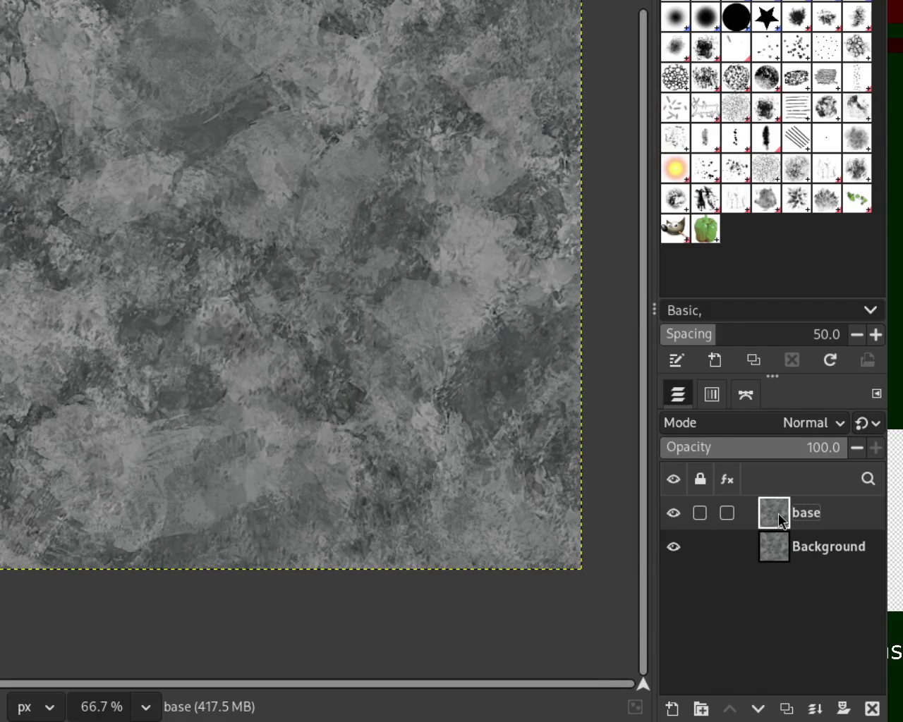
pyautogui.hotkey('shift', 'ctrl', 'd')
pyautogui.hotkey('shift', 'ctrl', 'd')
pyautogui.hotkey('shift', 'ctrl', 'd')
pyautogui.hotkey('shift', 'ctrl', 'd')
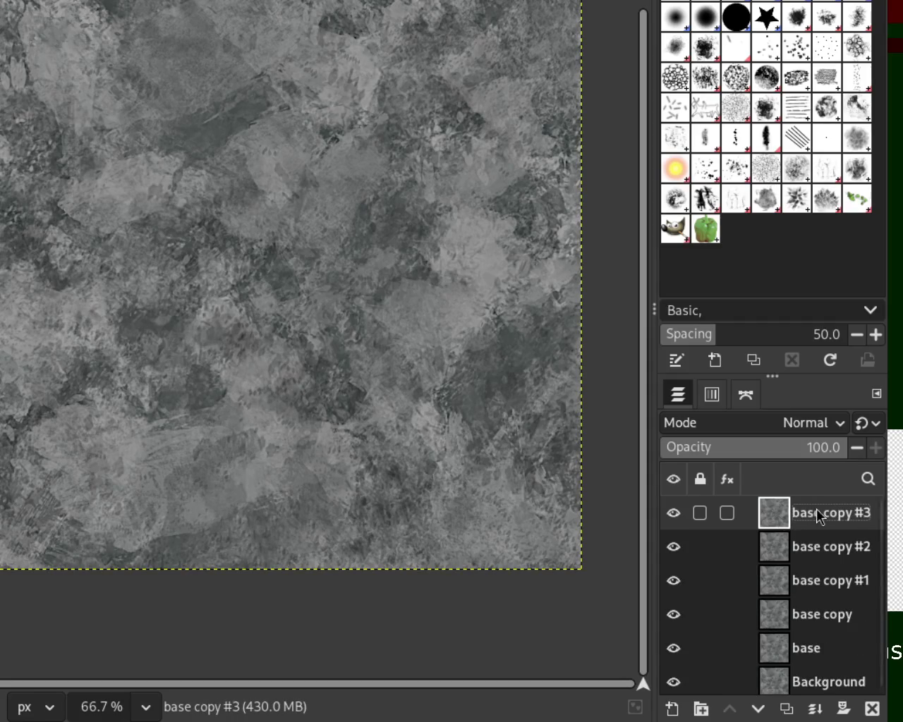
# Step: Rename the top copy, base copy #3, to 'normal'
pyautogui.doubleClick(816, 510)
pyautogui.press('Return')
pyautogui.doubleClick(824, 513)
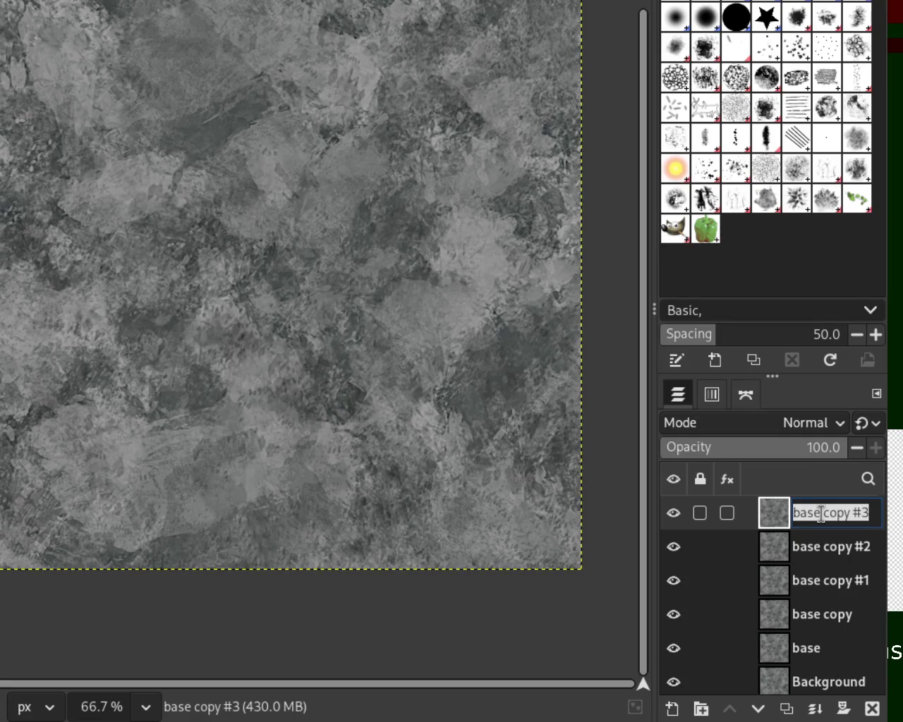
pyautogui.write('normal')
pyautogui.press('Return')
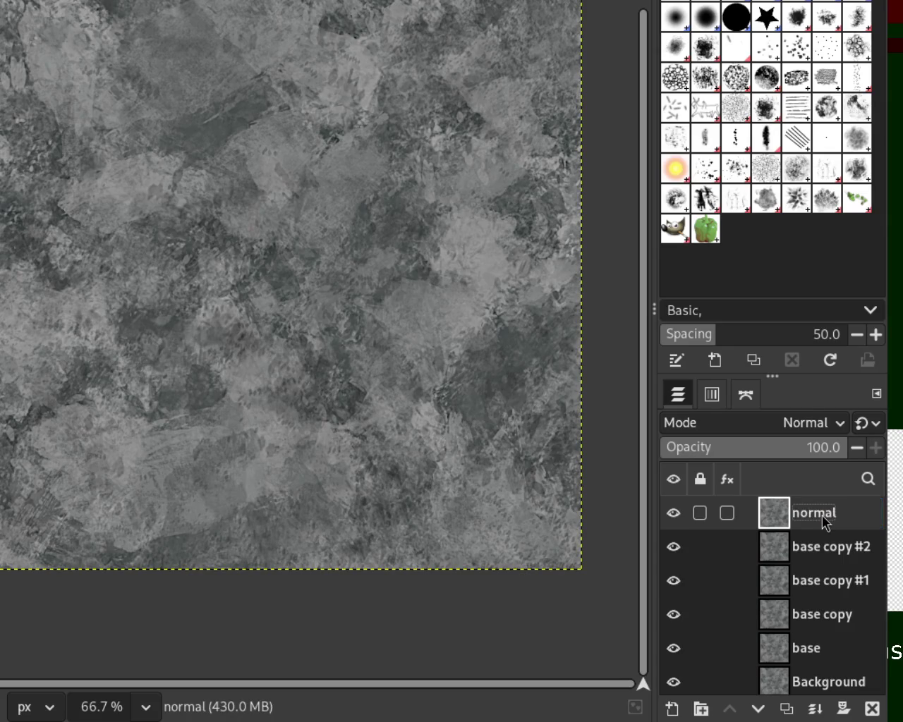
# Step: Select the normal layer and apply the normal map filter to turn it purple
pyautogui.doubleClick(816, 545)
pyautogui.click(814, 509)
pyautogui.hotkey('ctrl', 'f')
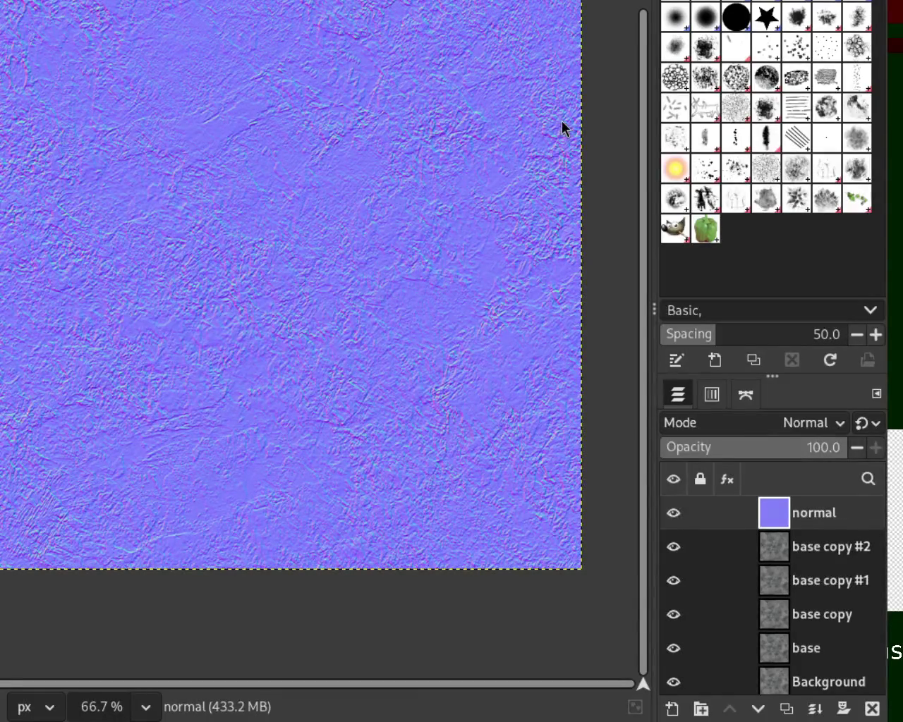
# Step: Hide the normal layer so the grey stone texture shows, then begin renaming base copy #2
pyautogui.click(673, 513)
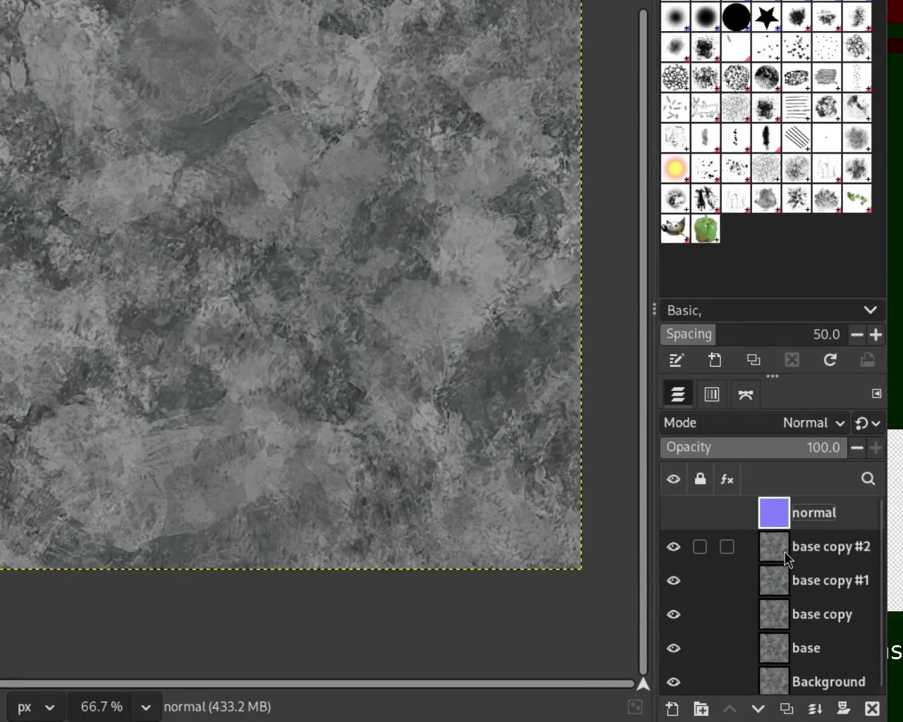
pyautogui.doubleClick(830, 549)
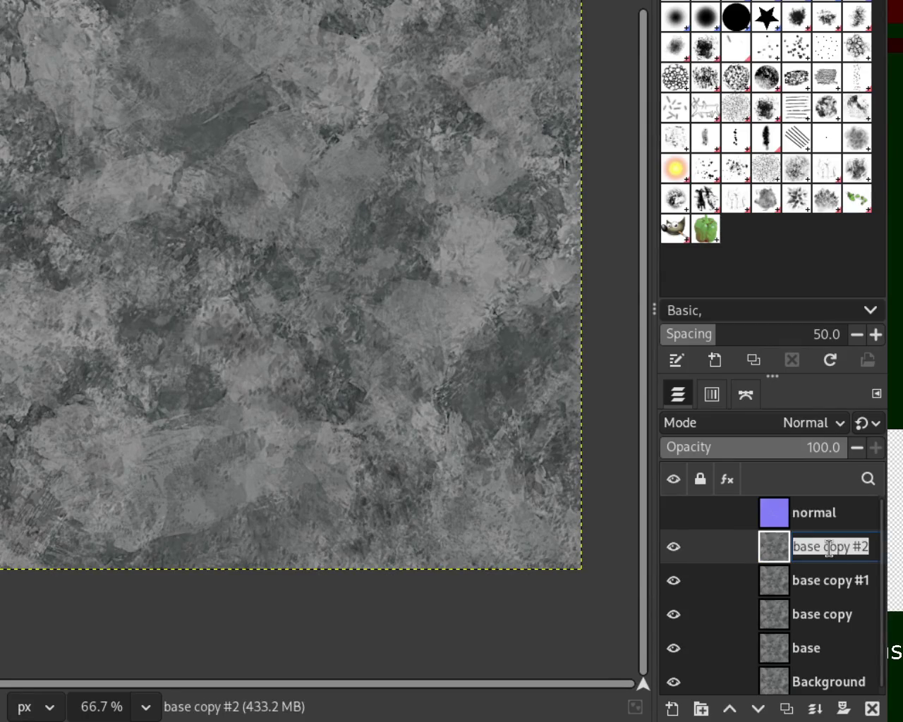
# Step: Rename base copy #2 to 'metallic'
pyautogui.press('Return')
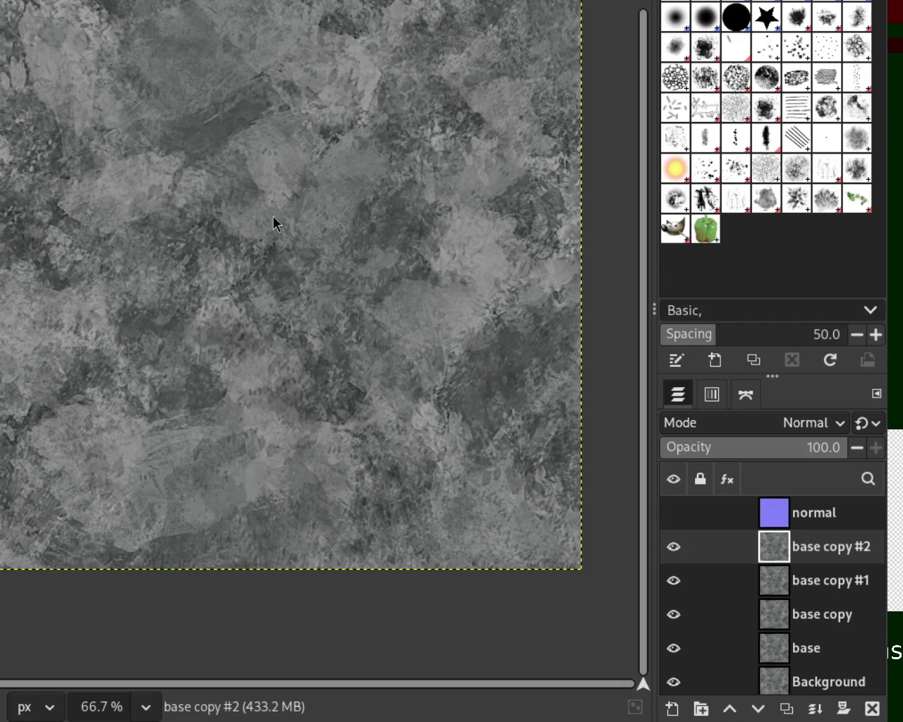
pyautogui.doubleClick(822, 557)
pyautogui.tripleClick(821, 556)
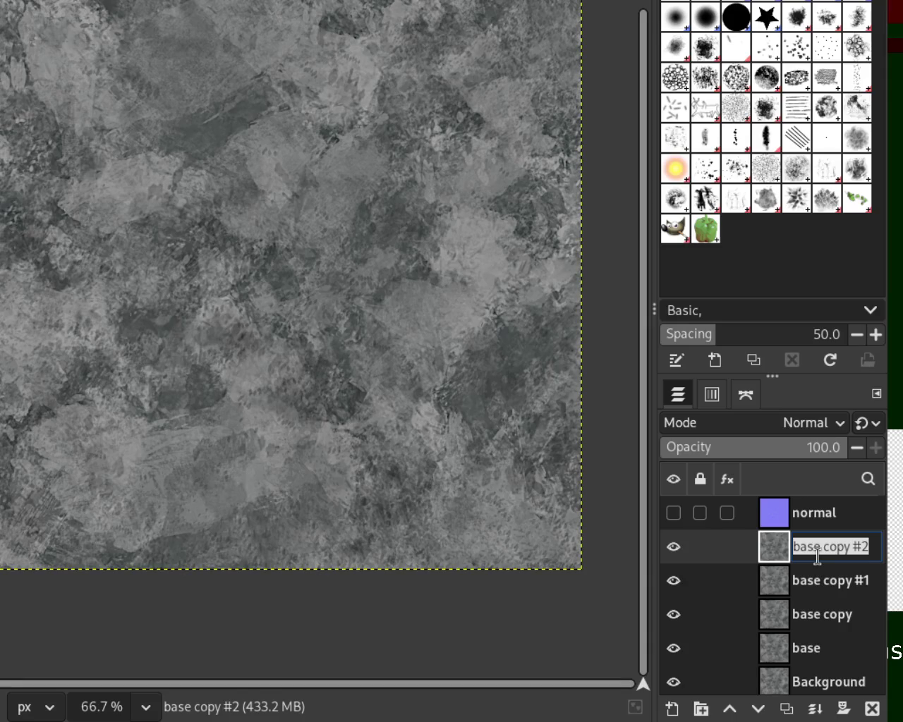
pyautogui.write('metallic')
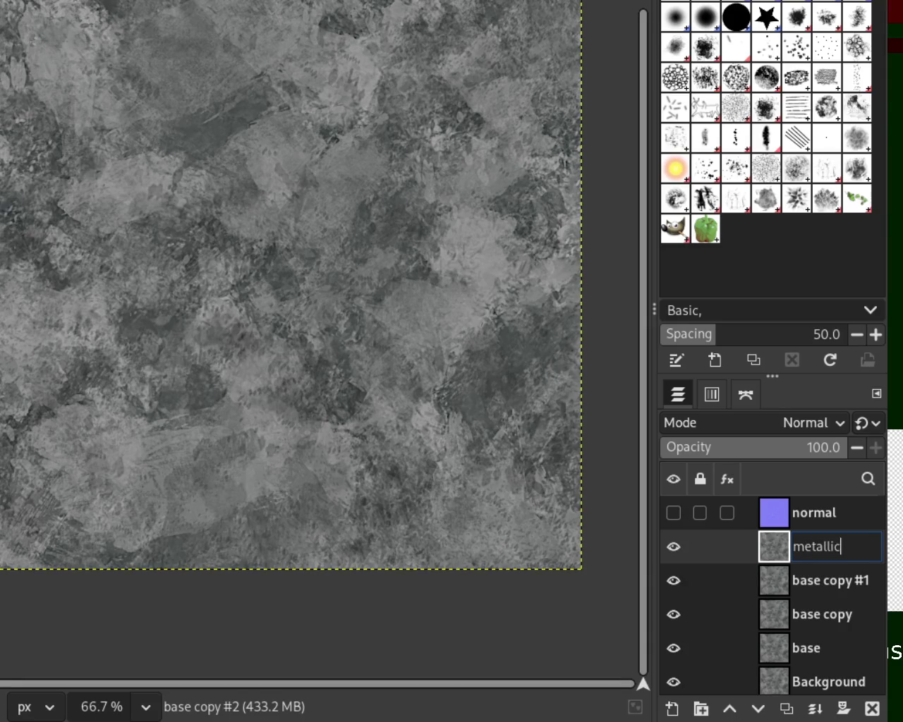
pyautogui.press('Return')
# Step: Rename base copy #1 to 'roughness' and select the metallic layer
pyautogui.doubleClick(816, 590)
pyautogui.write('roughness')
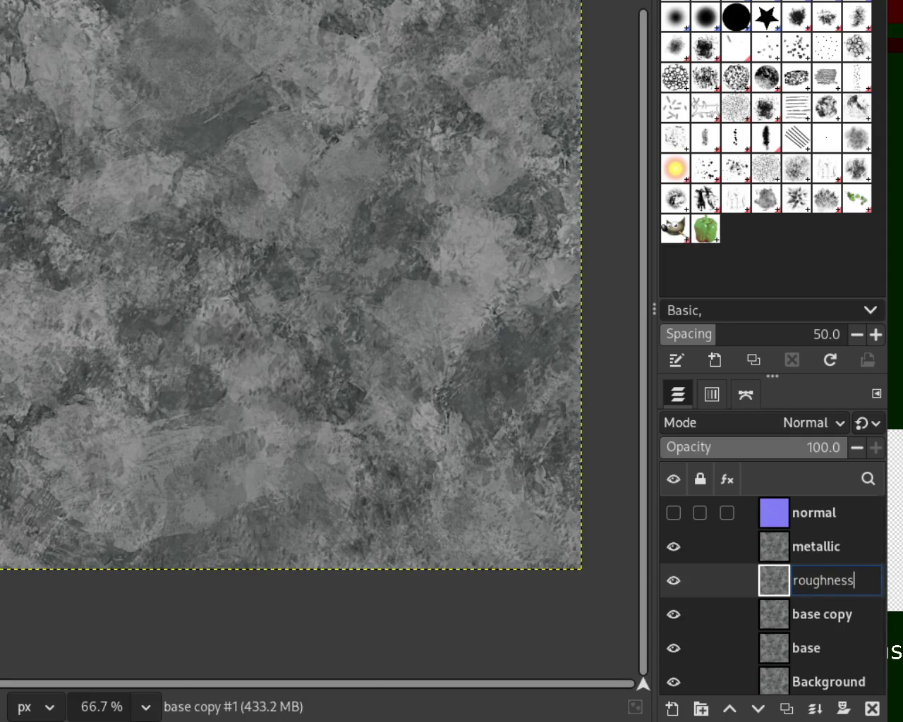
pyautogui.press('Return')
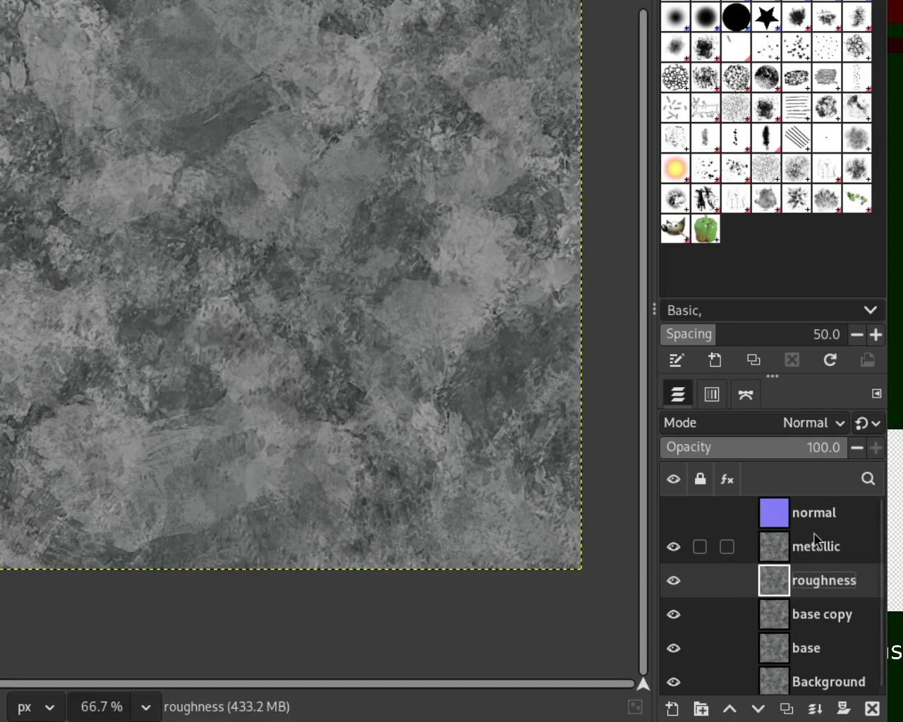
pyautogui.click(813, 537)
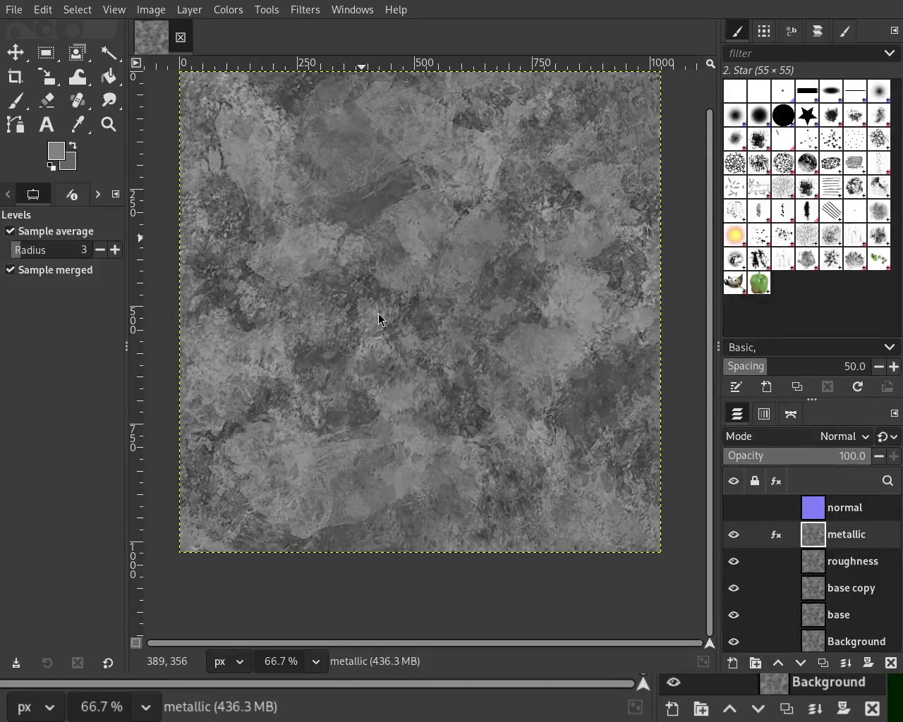
# Step: Open Colors > Levels on the metallic layer, showing the default 0–255 input levels
pyautogui.click(333, 339)
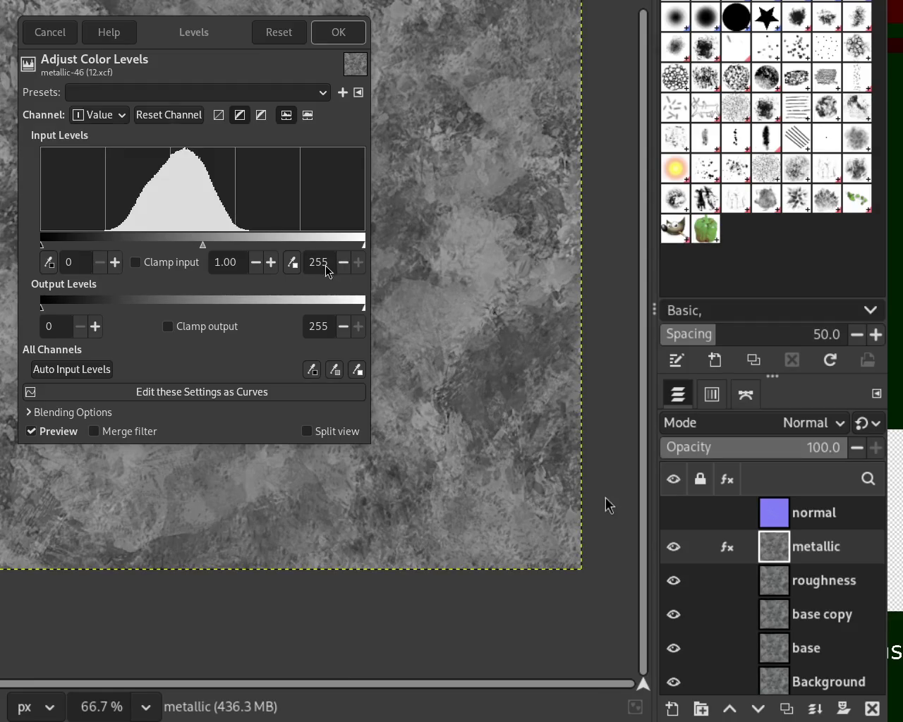